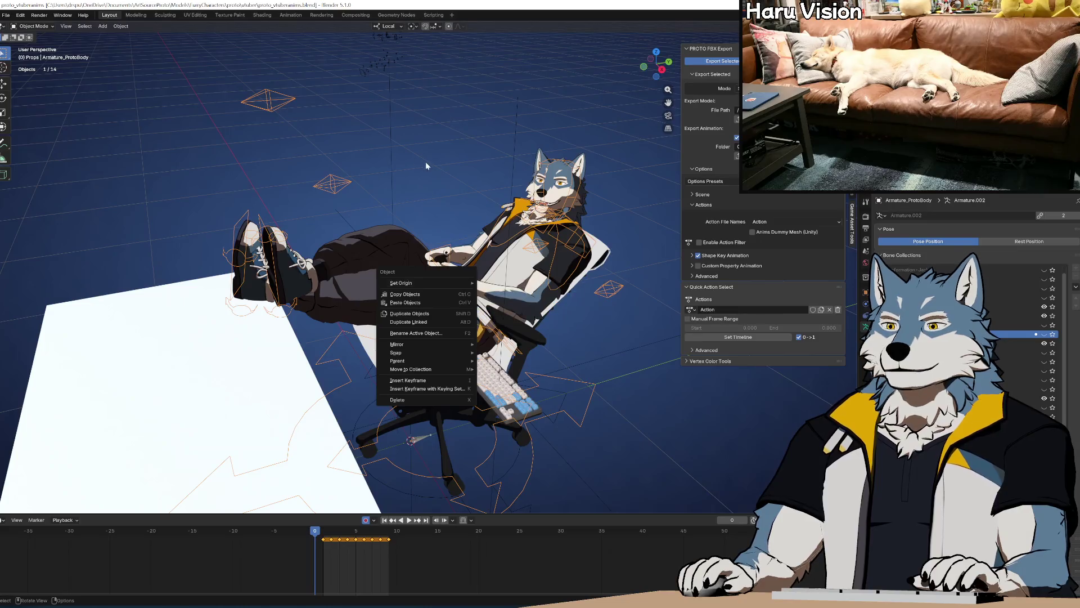
Step: Orbit around the seated character, then enlarge Notepad++ showing proto_fbx_utils.py over the screen
{"action": "mouse_move", "coordinate": [427, 163]}
{"action": "middle_mouse_down"}
{"action": "mouse_move", "coordinate": [471, 201]}
{"action": "mouse_move", "coordinate": [452, 204]}
{"action": "mouse_move", "coordinate": [468, 222]}
{"action": "mouse_move", "coordinate": [469, 192]}
{"action": "mouse_move", "coordinate": [474, 216]}
{"action": "middle_mouse_up"}
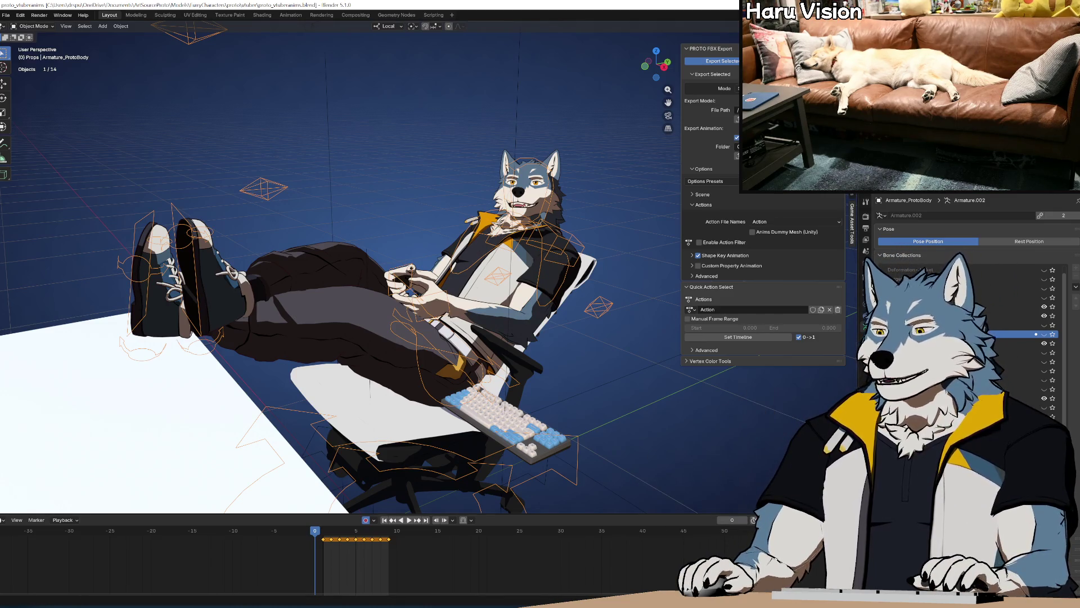
{"action": "mouse_move", "coordinate": [394, 338]}
{"action": "middle_mouse_down"}
{"action": "mouse_move", "coordinate": [315, 360]}
{"action": "mouse_move", "coordinate": [366, 509]}
{"action": "middle_mouse_up"}
{"action": "key", "text": "alt+Tab"}
{"action": "mouse_move", "coordinate": [456, 458]}
{"action": "left_mouse_down"}
{"action": "mouse_move", "coordinate": [456, 135]}
{"action": "mouse_move", "coordinate": [433, 125]}
{"action": "left_mouse_up"}
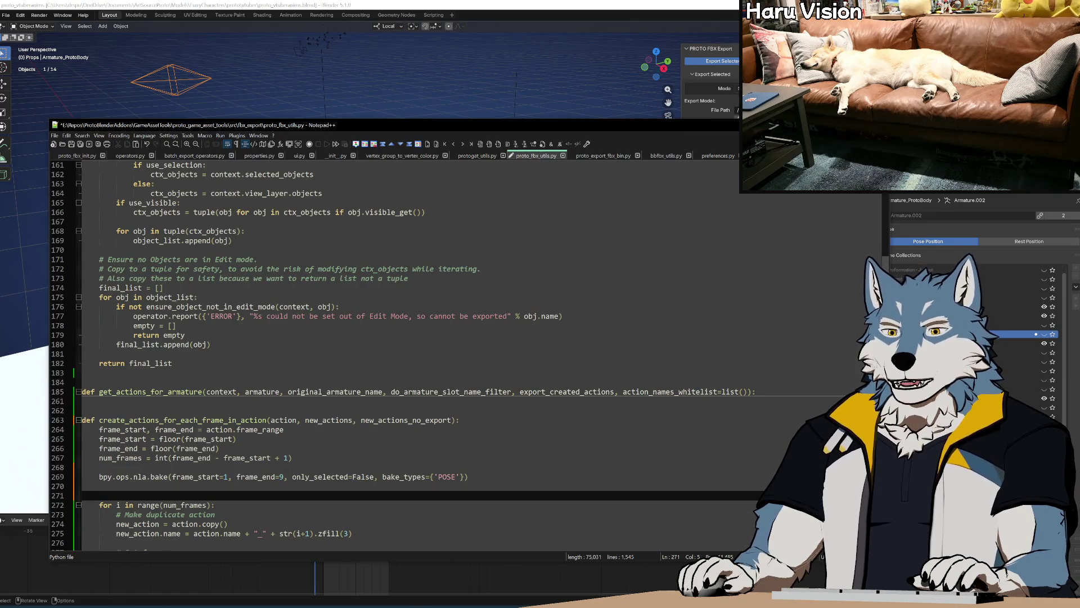
Step: Above the bake call, add '# Make baked-keyframe duplicate of original action' and 'baked_action = action.copy()', then save
{"action": "scroll", "coordinate": [394, 355], "scroll_direction": "down", "scroll_amount": 8}
{"action": "scroll", "coordinate": [394, 354], "scroll_direction": "up", "scroll_amount": 2}
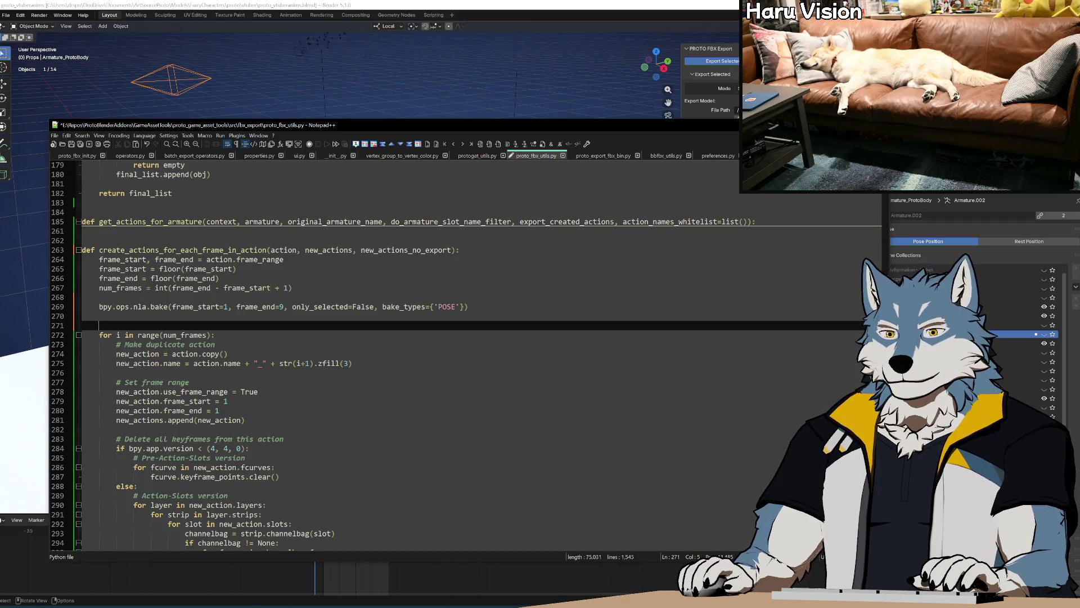
{"action": "key", "text": "Up"}
{"action": "key", "text": "Up"}
{"action": "key", "text": "Up"}
{"action": "key", "text": "Return"}
{"action": "key", "text": "Return"}
{"action": "key", "text": "Up"}
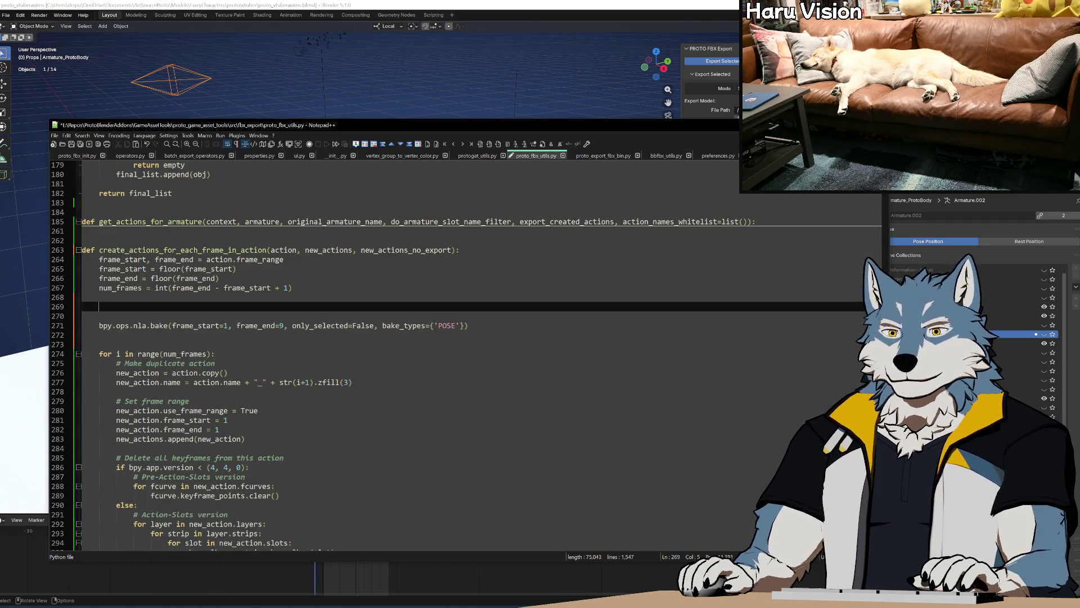
{"action": "type", "text": "# "}
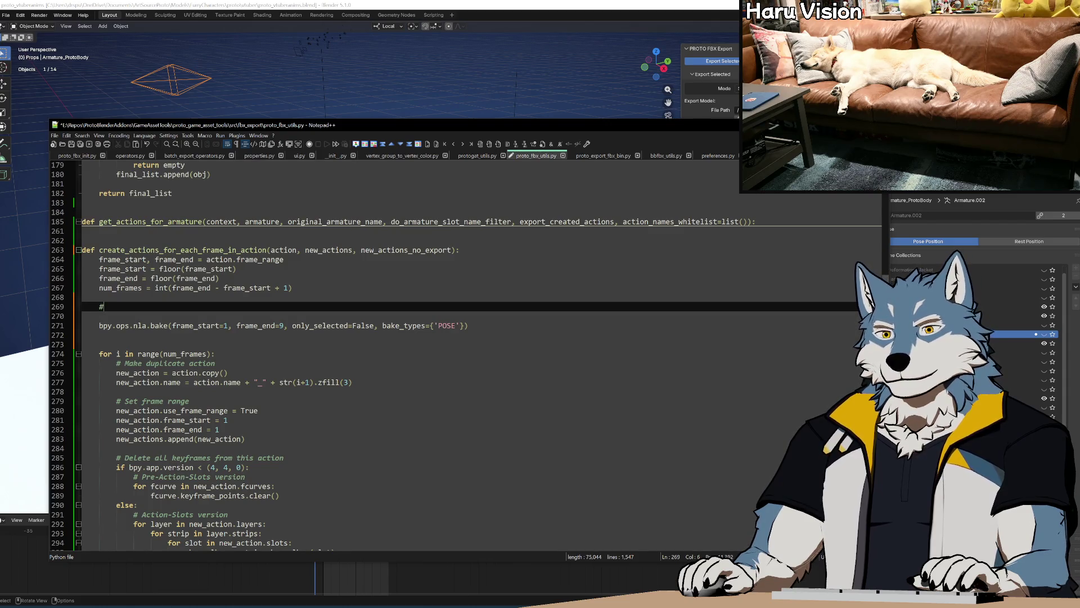
{"action": "type", "text": "Make "}
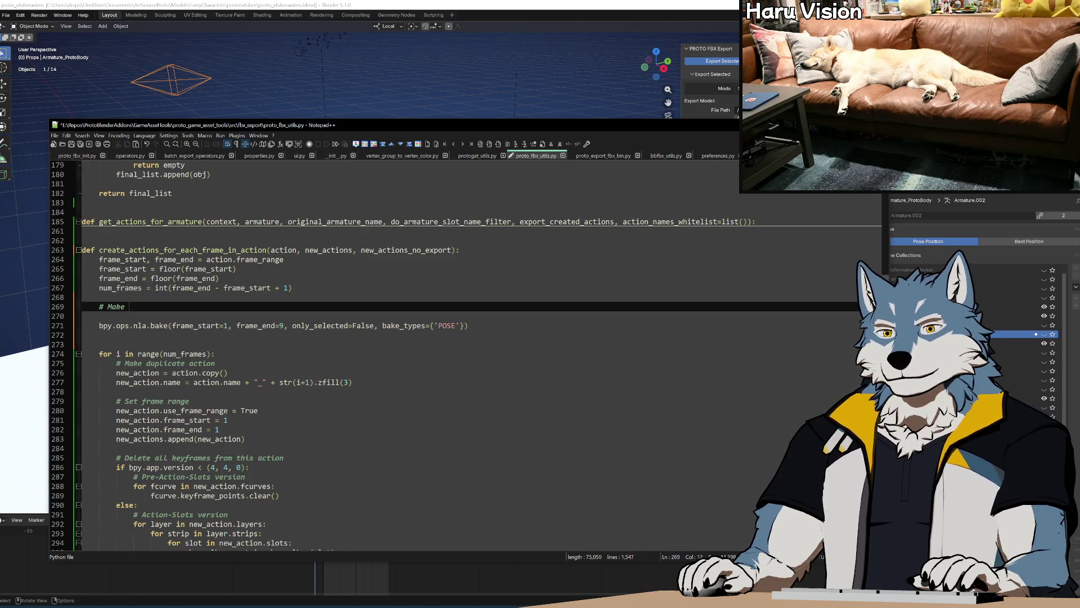
{"action": "type", "text": "baked"}
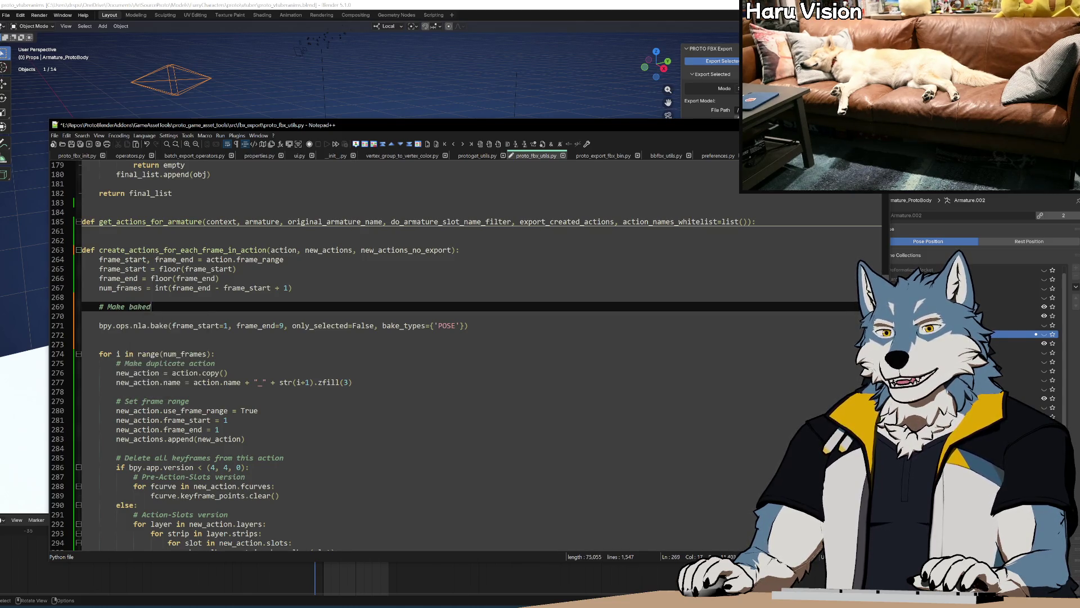
{"action": "type", "text": "-keyfr"}
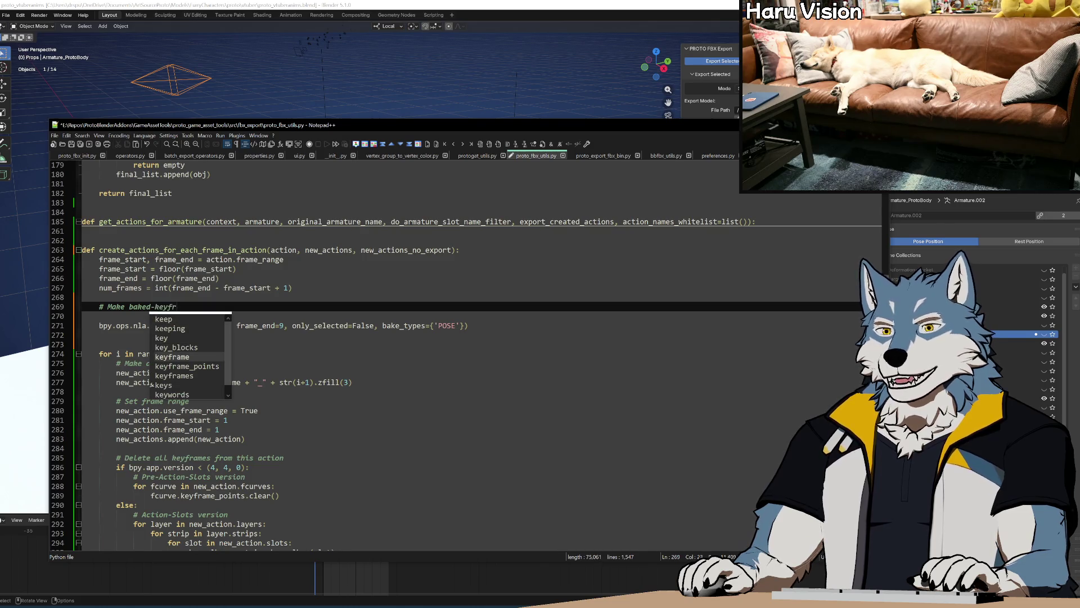
{"action": "type", "text": "ame duplicate of "}
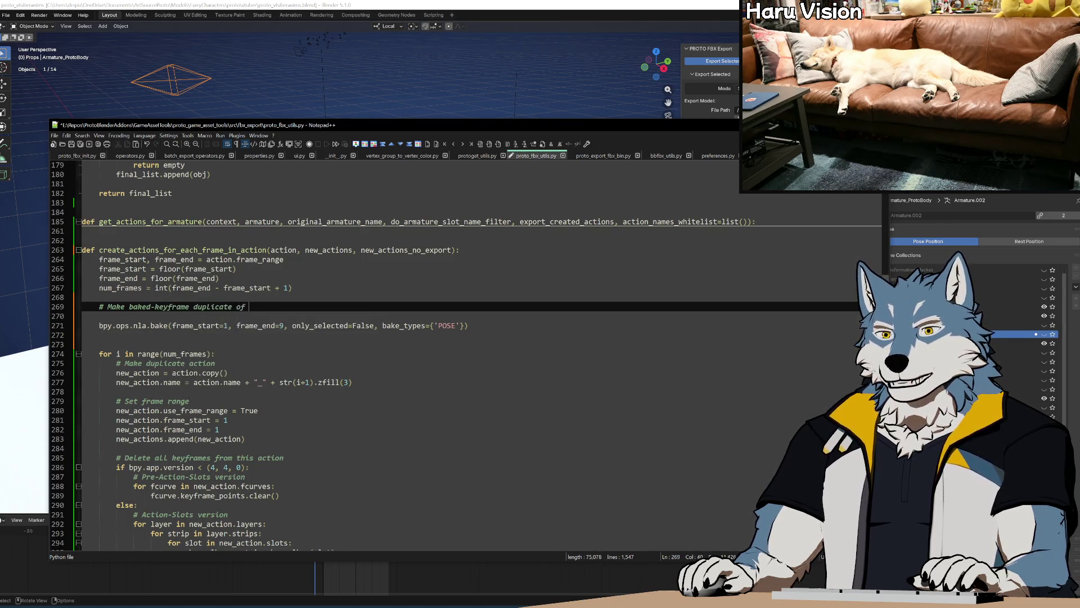
{"action": "type", "text": "original action"}
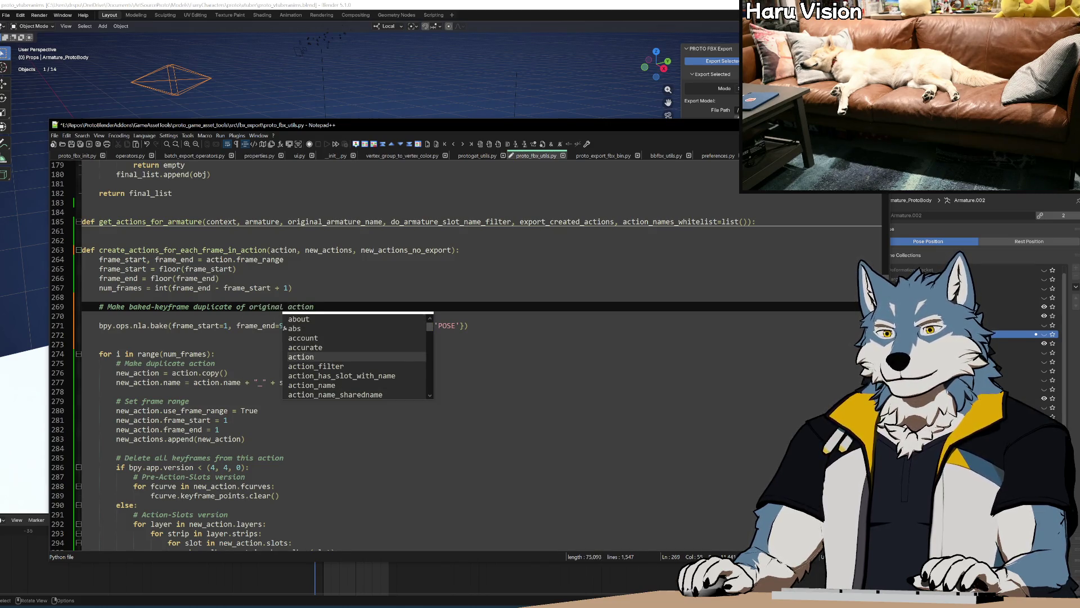
{"action": "key", "text": "Escape"}
{"action": "key", "text": "Return"}
{"action": "type", "text": "baked_"}
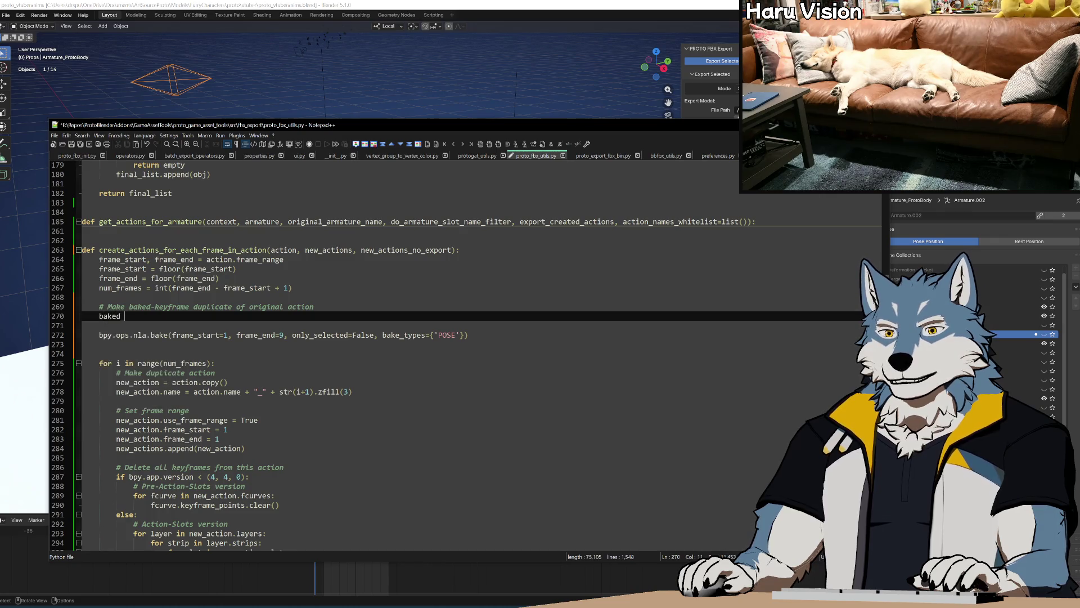
{"action": "type", "text": "action = "}
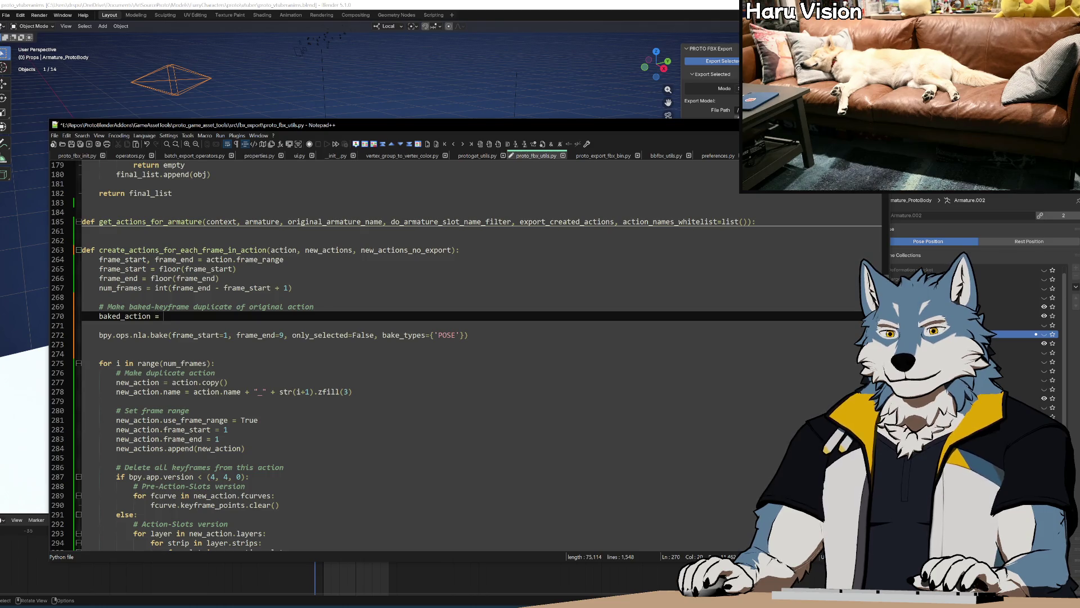
{"action": "type", "text": "action.copy()"}
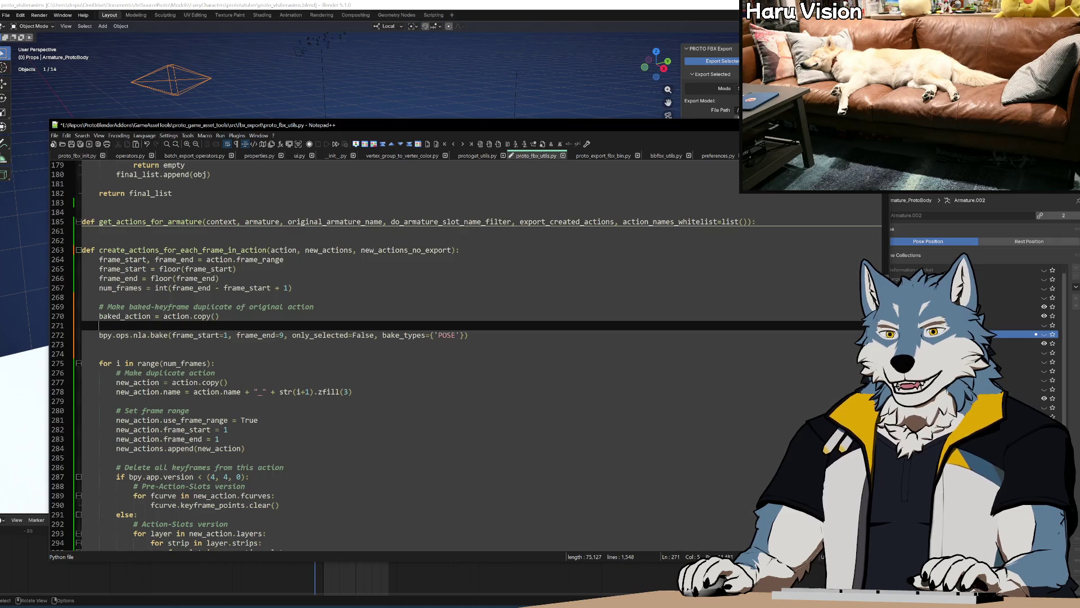
{"action": "key", "text": "ctrl+s"}
Step: Add the line 'new_actions_no_export.add(baked_action)' below the copy
{"action": "double_click", "coordinate": [408, 250]}
{"action": "key", "text": "ctrl+c"}
{"action": "left_click", "coordinate": [112, 325]}
{"action": "key", "text": "ctrl+v"}
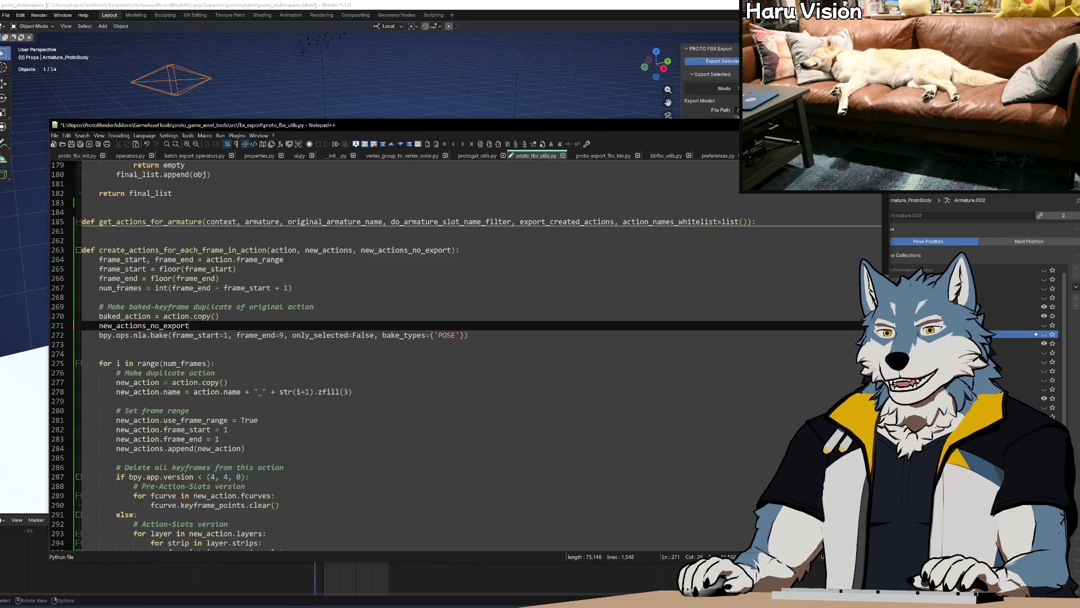
{"action": "type", "text": ".add("}
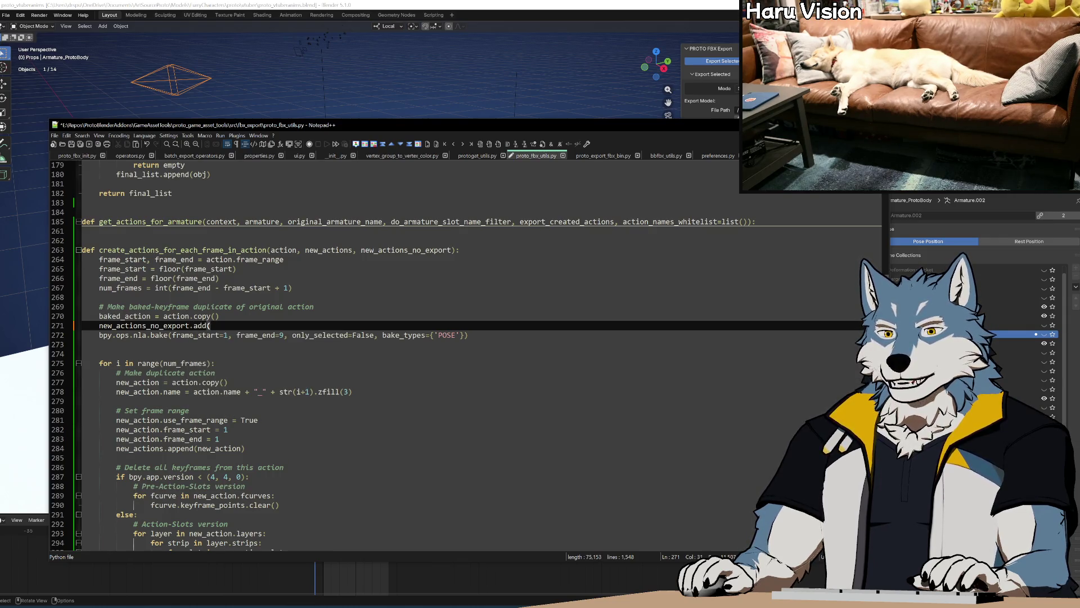
{"action": "type", "text": "baked_action)"}
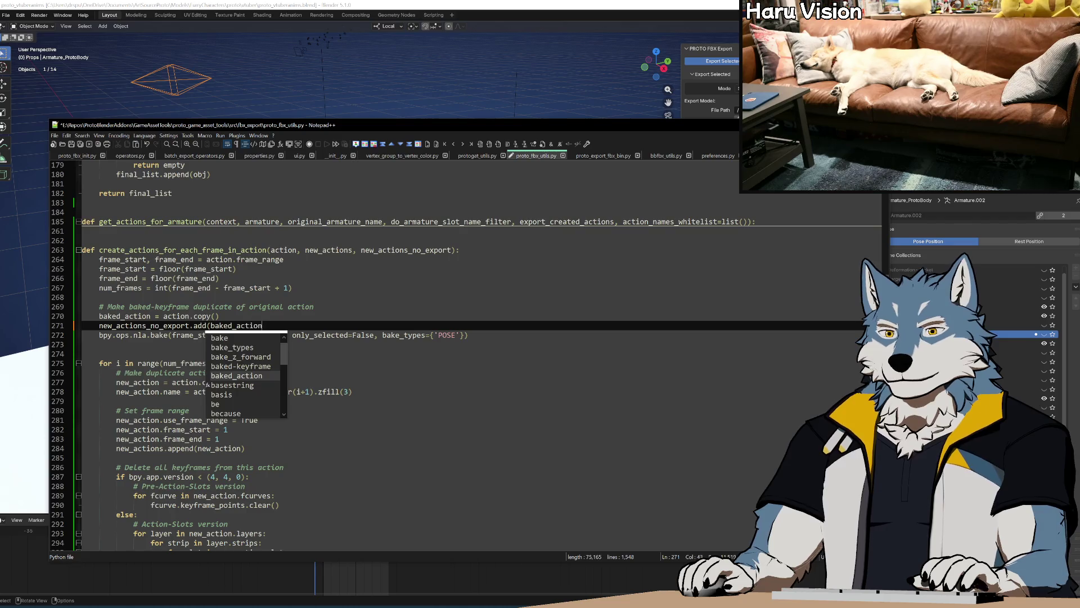
{"action": "key", "text": "Return"}
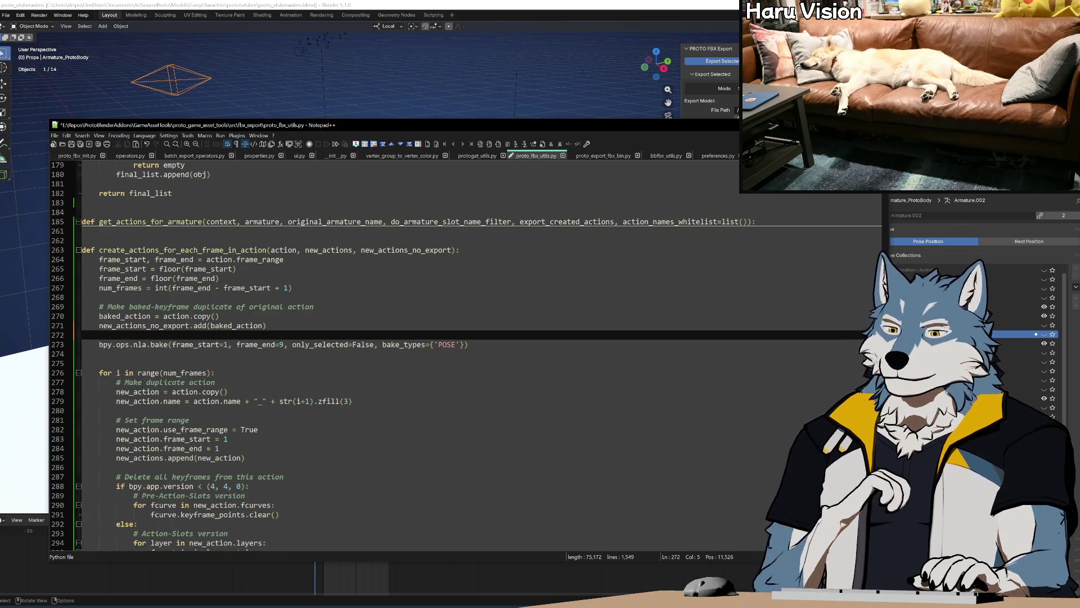
{"action": "key", "text": "ctrl+z"}
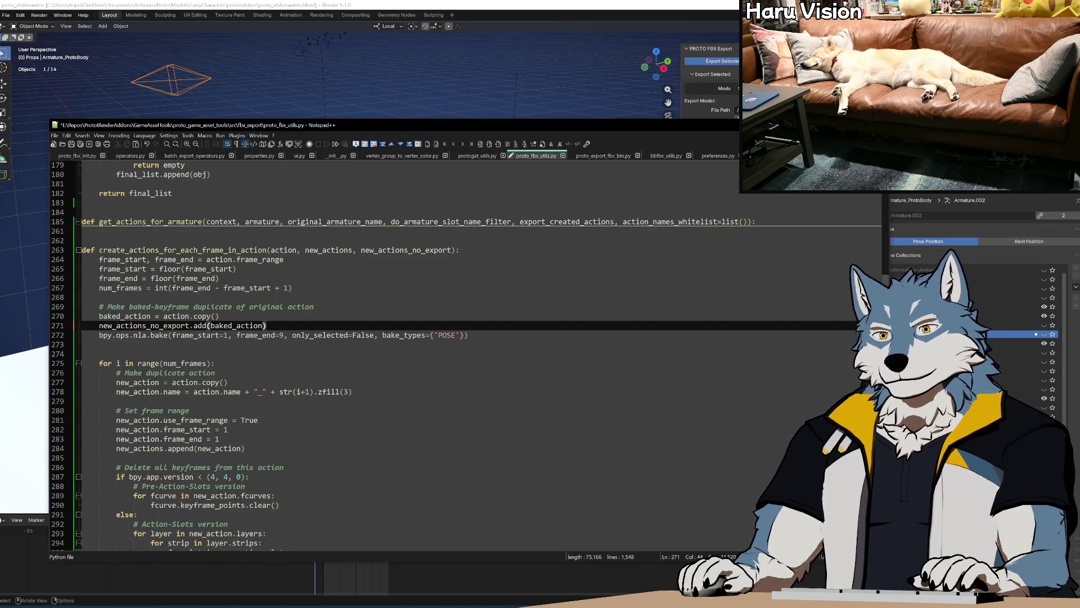
{"action": "left_click", "coordinate": [86, 155]}
Step: Copy 'context, armature, ' from line 185 into line 263's function definition and save
{"action": "scroll", "coordinate": [394, 354], "scroll_direction": "up", "scroll_amount": 7}
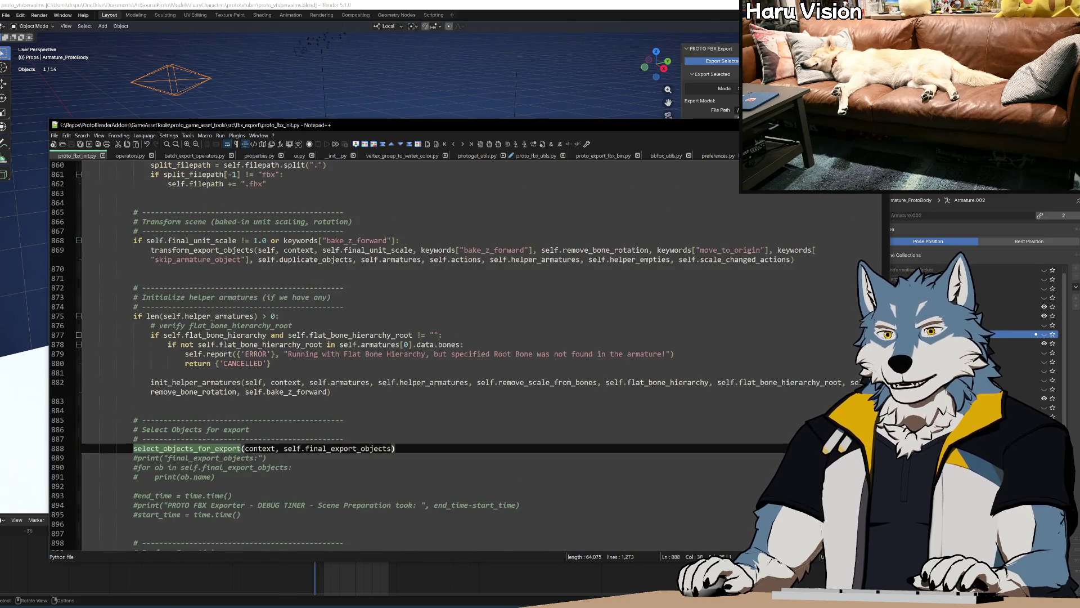
{"action": "scroll", "coordinate": [390, 357], "scroll_direction": "up", "scroll_amount": 18}
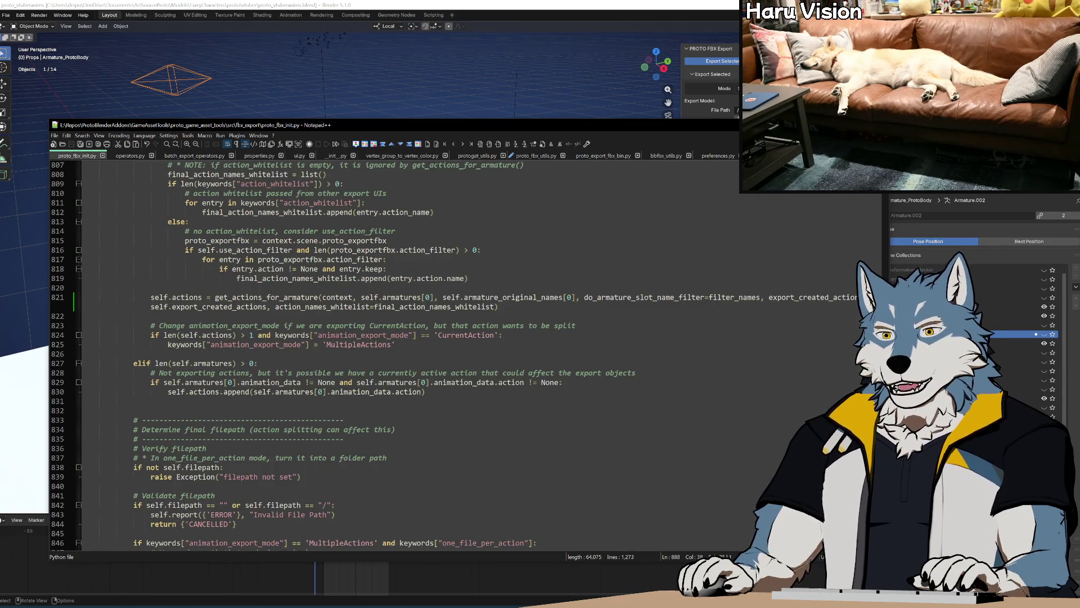
{"action": "left_click", "coordinate": [527, 156]}
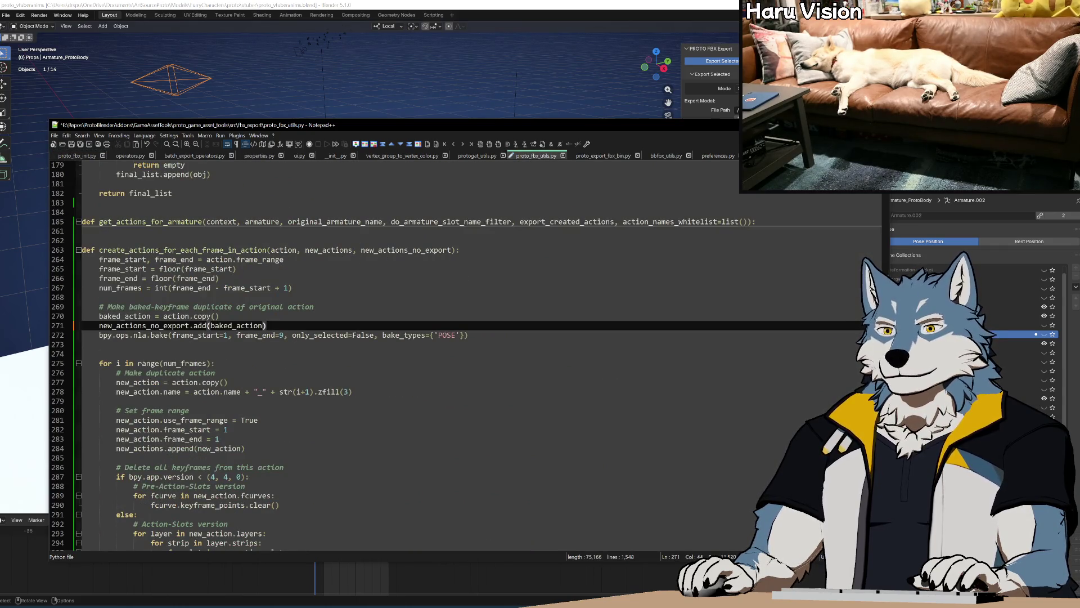
{"action": "left_click_drag", "start_coordinate": [287, 222], "coordinate": [206, 222]}
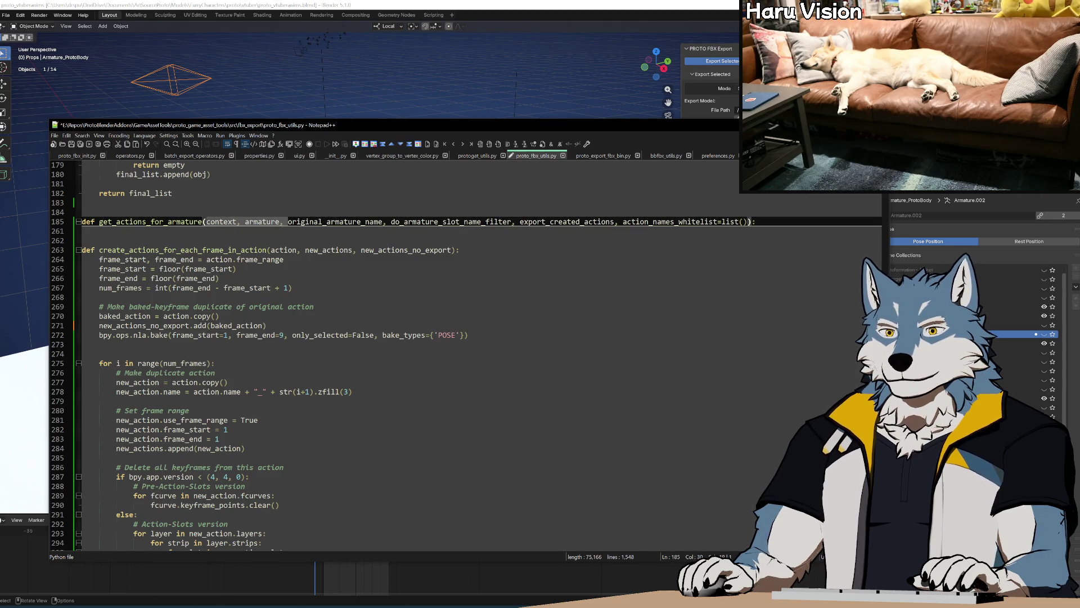
{"action": "key", "text": "ctrl+c"}
{"action": "left_click", "coordinate": [286, 250]}
{"action": "key", "text": "ctrl+v"}
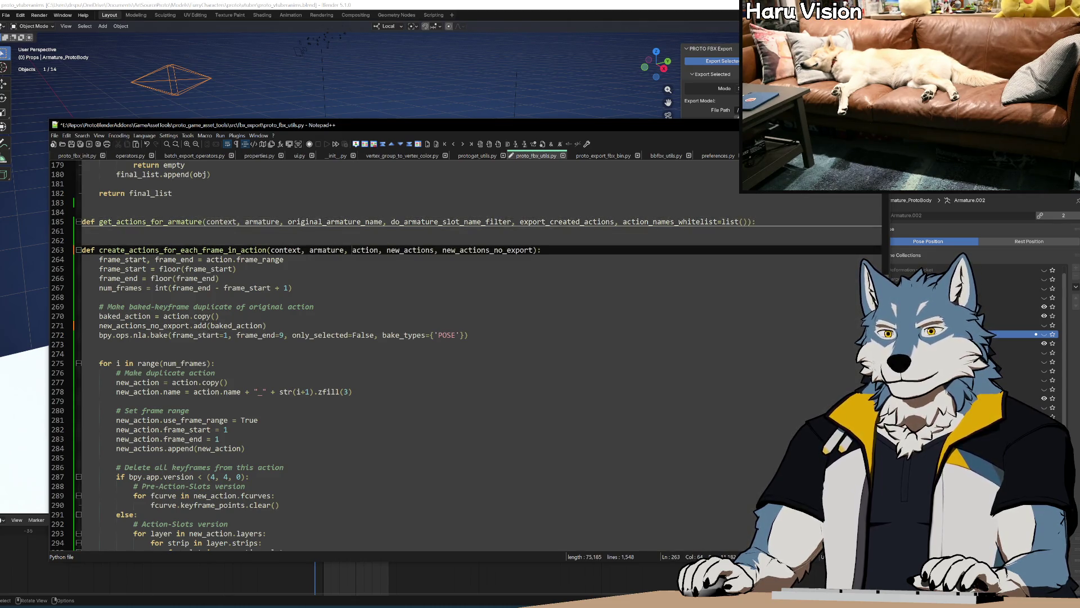
{"action": "left_click", "coordinate": [233, 269]}
{"action": "key", "text": "ctrl+s"}
{"action": "left_click", "coordinate": [288, 288]}
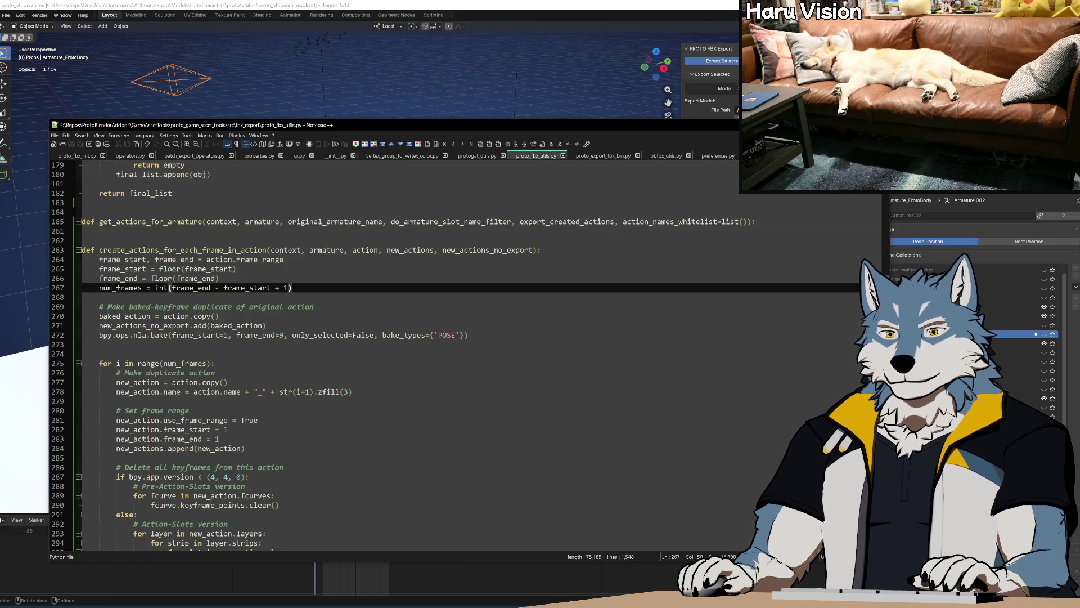
Step: Add a '# select armature' comment after the num_frames line and search the file for 'selected'
{"action": "key", "text": "End"}
{"action": "key", "text": "Return"}
{"action": "key", "text": "Return"}
{"action": "type", "text": "# select armature"}
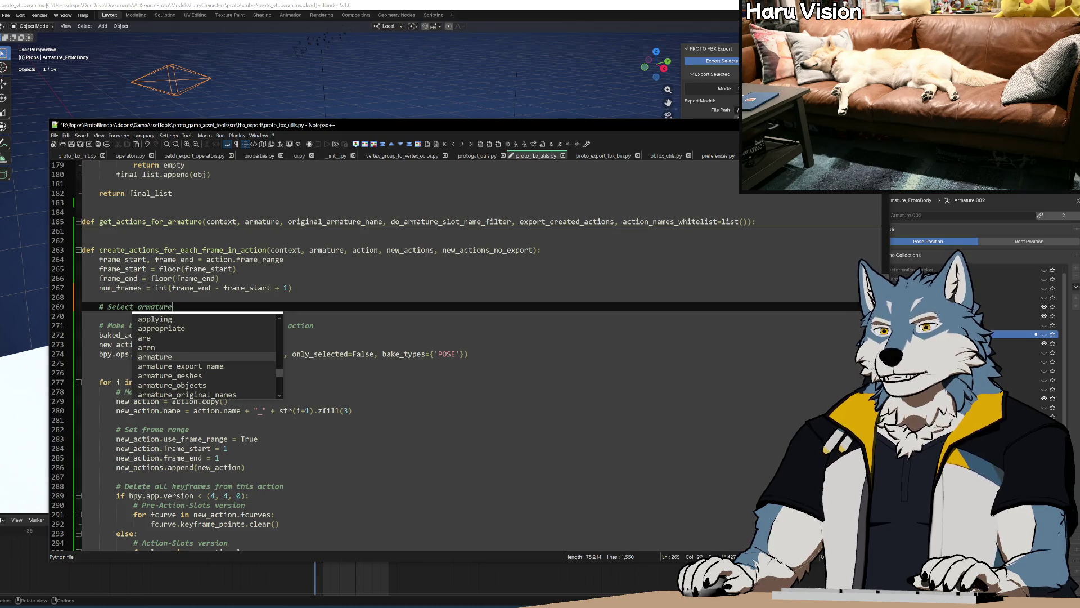
{"action": "key", "text": "ctrl+f"}
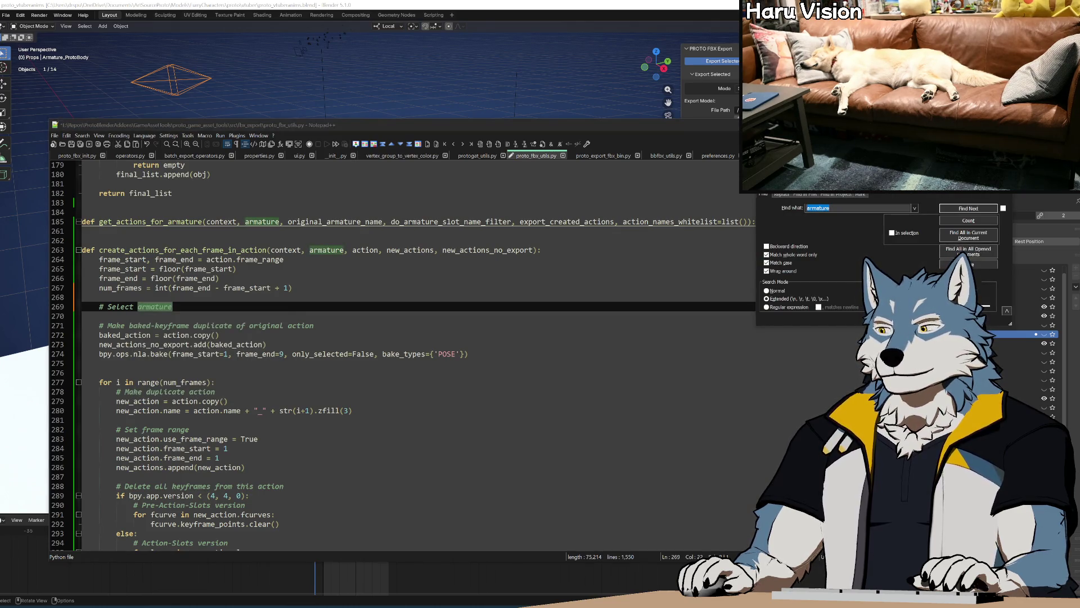
{"action": "type", "text": "selec"}
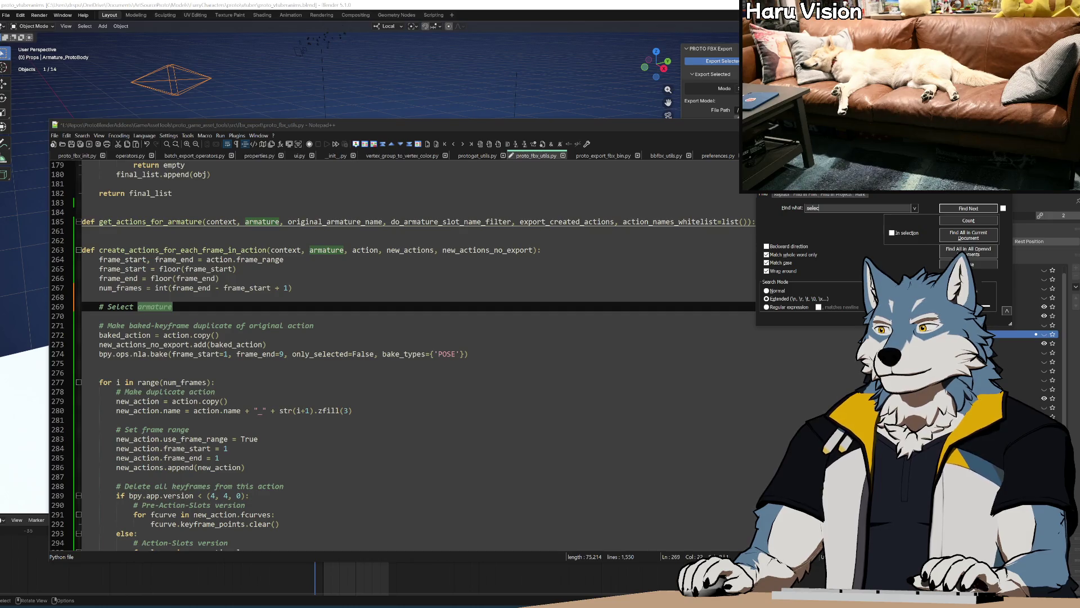
{"action": "type", "text": "ted"}
{"action": "key", "text": "Return"}
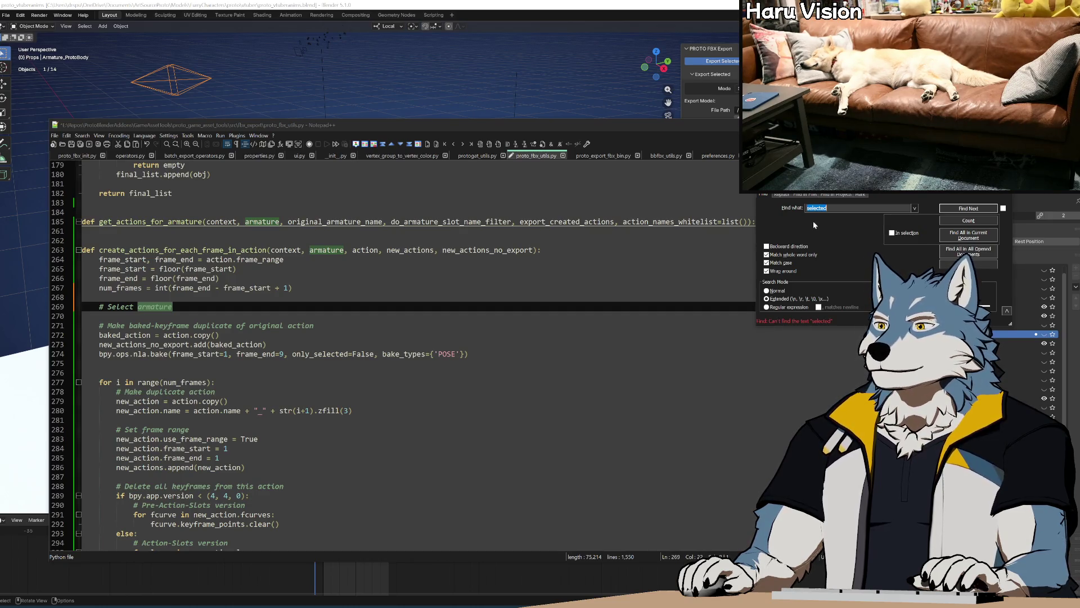
{"action": "key", "text": "Escape"}
Step: Copy the four object-selection lines from select_objects_for_export, then return to create_actions_for_each_frame_in_action
{"action": "scroll", "coordinate": [393, 354], "scroll_direction": "down", "scroll_amount": 10}
{"action": "key", "text": "alt+0"}
{"action": "scroll", "coordinate": [467, 354], "scroll_direction": "down", "scroll_amount": 5}
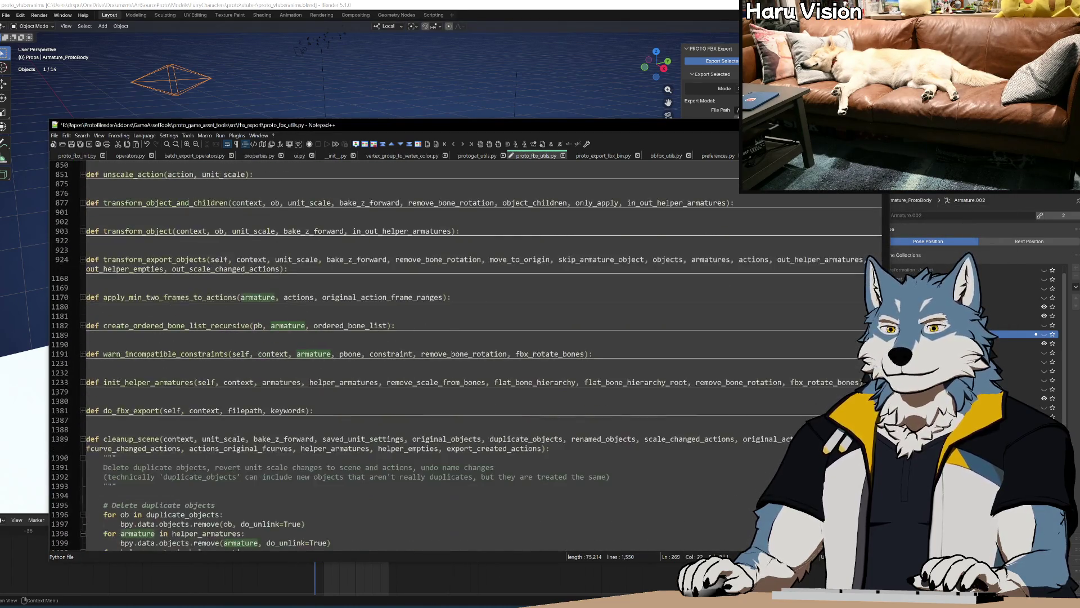
{"action": "scroll", "coordinate": [466, 354], "scroll_direction": "down", "scroll_amount": 9}
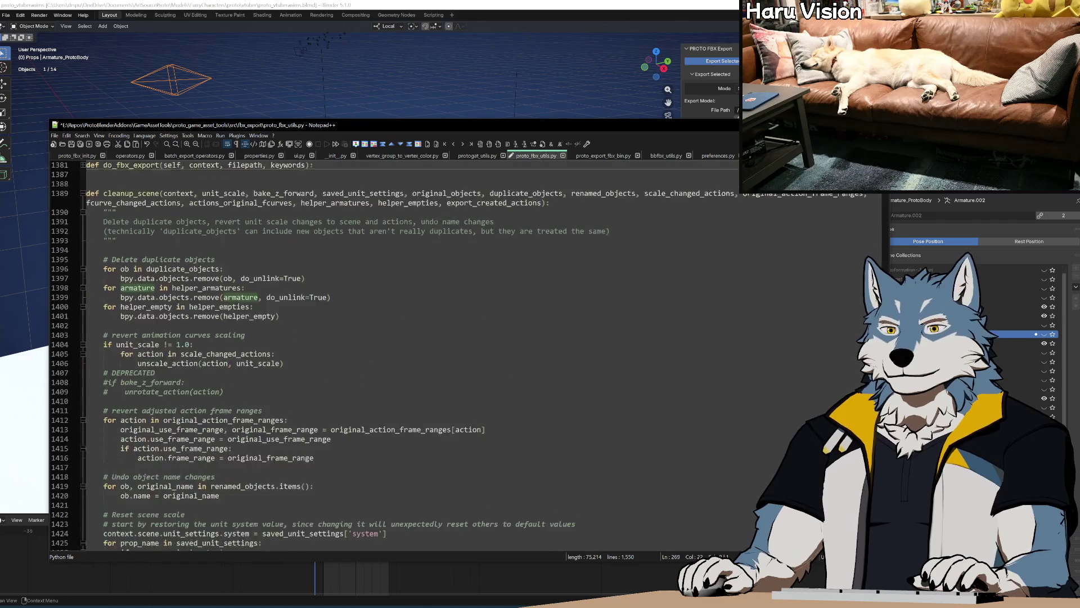
{"action": "scroll", "coordinate": [467, 355], "scroll_direction": "up", "scroll_amount": 7}
{"action": "scroll", "coordinate": [467, 354], "scroll_direction": "up", "scroll_amount": 12}
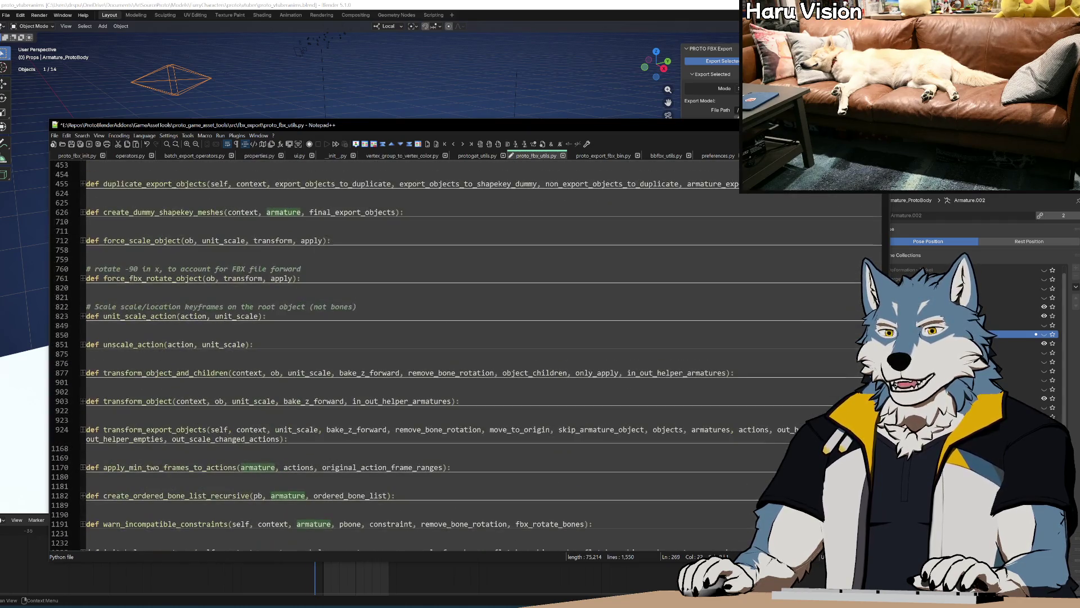
{"action": "scroll", "coordinate": [467, 355], "scroll_direction": "up", "scroll_amount": 6}
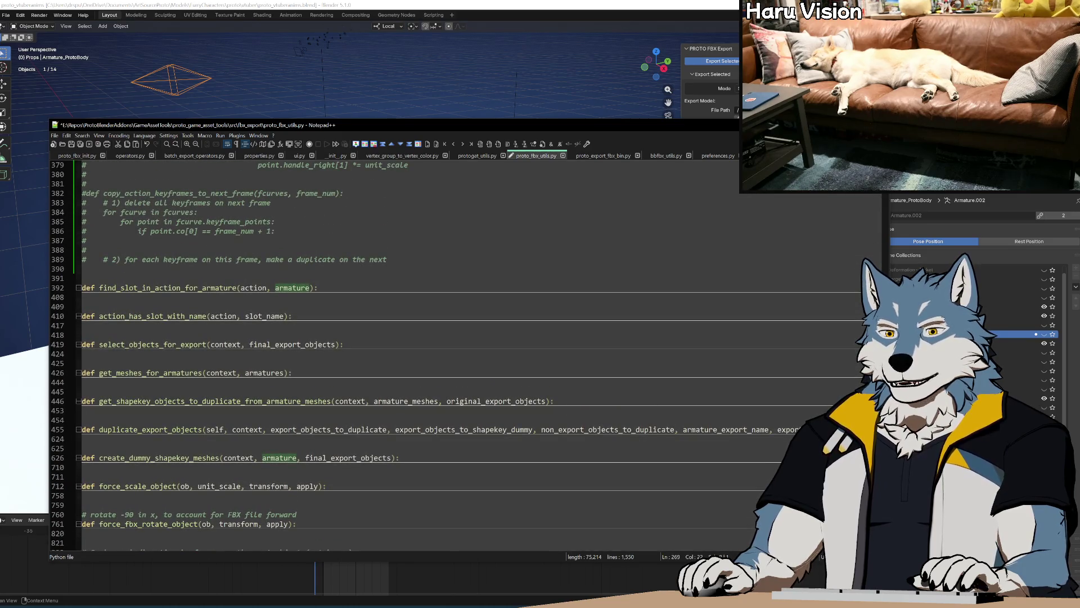
{"action": "left_click", "coordinate": [78, 345]}
{"action": "left_click_drag", "start_coordinate": [224, 382], "coordinate": [99, 353]}
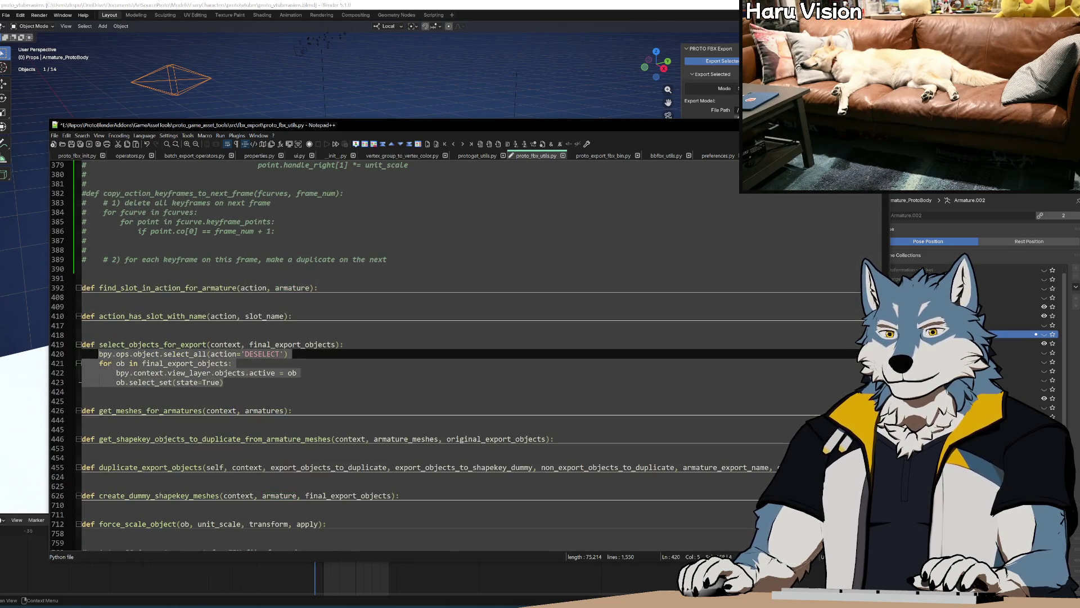
{"action": "left_click", "coordinate": [78, 344]}
{"action": "scroll", "coordinate": [76, 350], "scroll_direction": "up", "scroll_amount": 11}
{"action": "scroll", "coordinate": [296, 355], "scroll_direction": "up", "scroll_amount": 20}
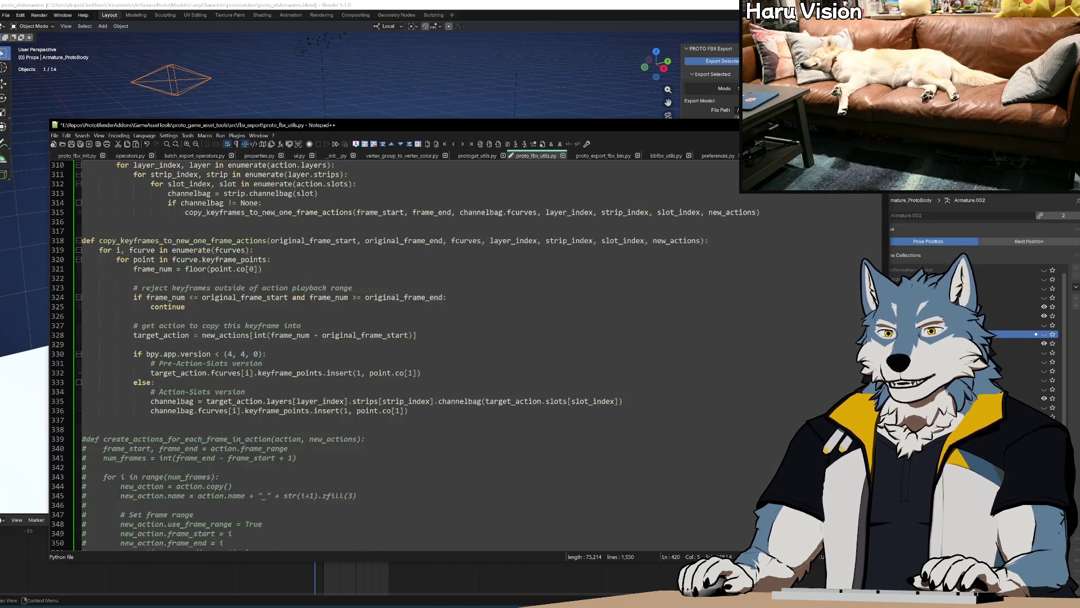
{"action": "scroll", "coordinate": [394, 355], "scroll_direction": "up", "scroll_amount": 5}
{"action": "scroll", "coordinate": [394, 355], "scroll_direction": "down", "scroll_amount": 2}
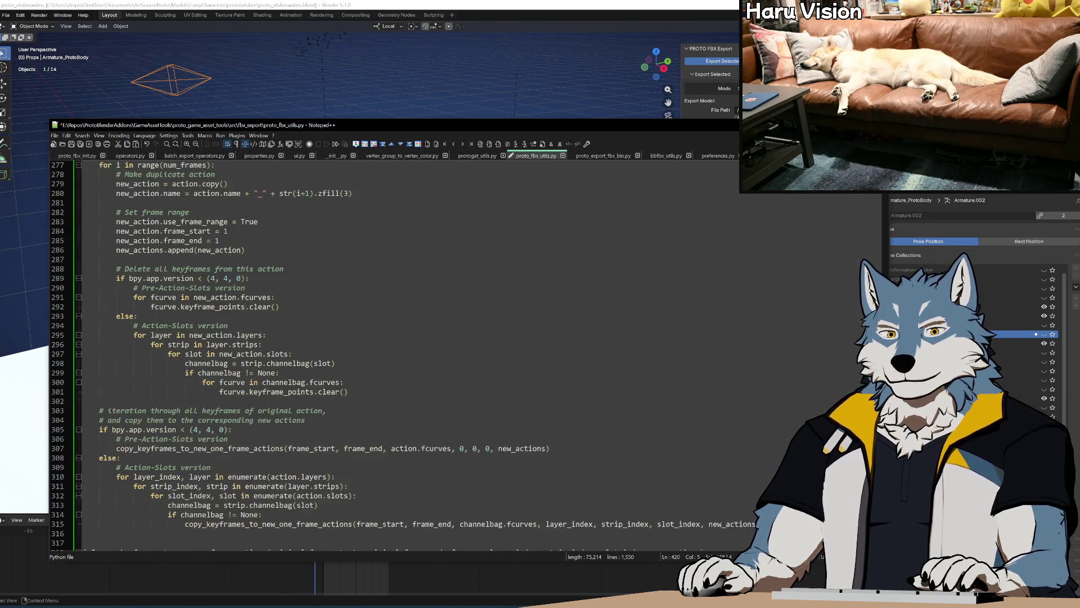
{"action": "scroll", "coordinate": [394, 354], "scroll_direction": "down", "scroll_amount": 4}
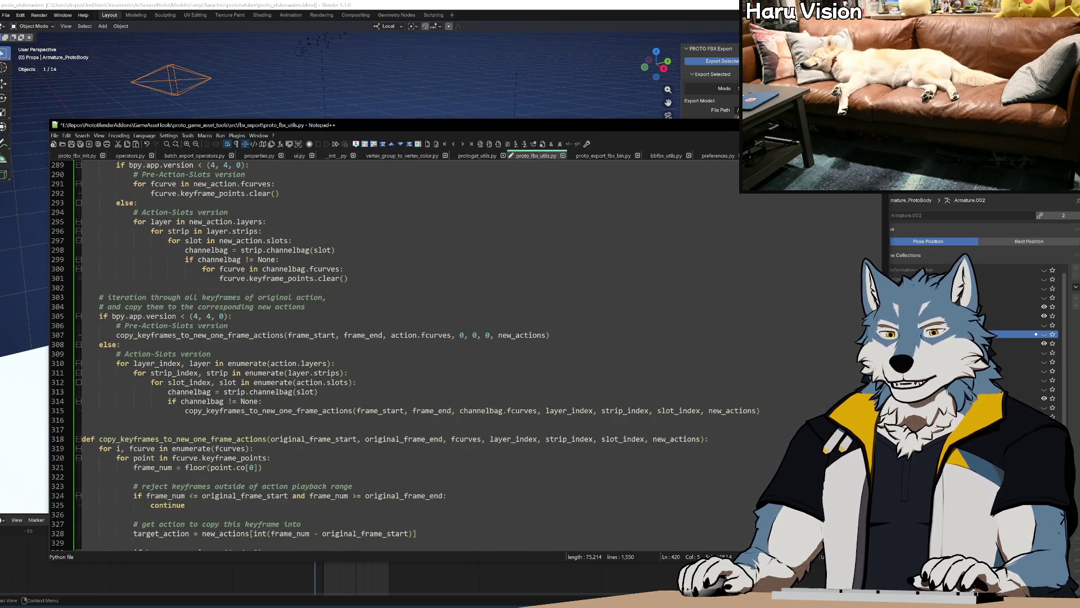
{"action": "scroll", "coordinate": [394, 355], "scroll_direction": "up", "scroll_amount": 2}
{"action": "scroll", "coordinate": [394, 355], "scroll_direction": "up", "scroll_amount": 13}
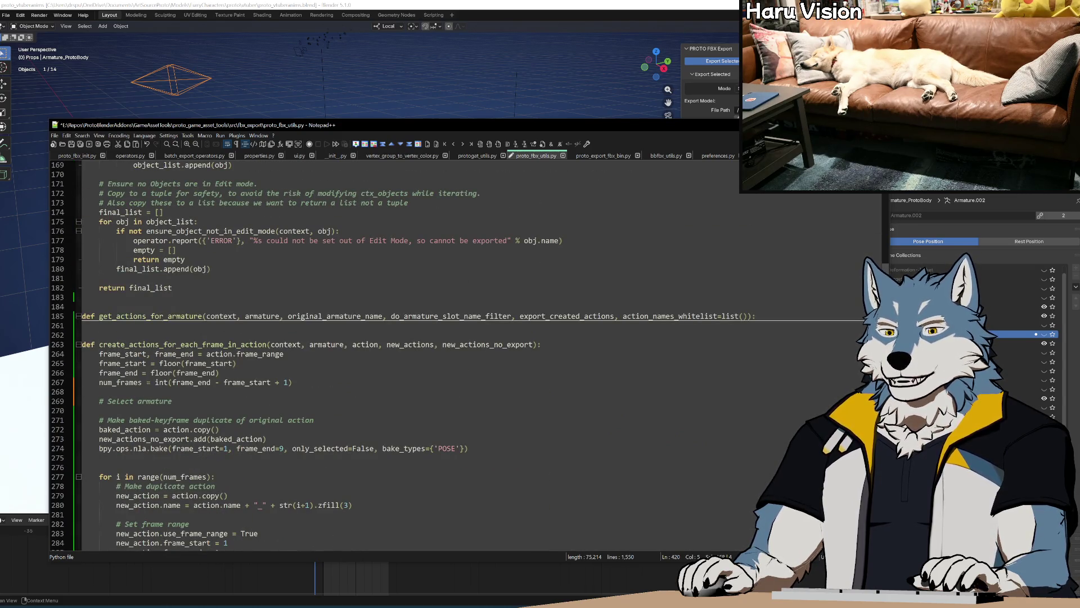
Step: Paste the selection code under the comment, delete the 'for ob in final_export_objects' line and fix indentation
{"action": "left_click", "coordinate": [99, 353]}
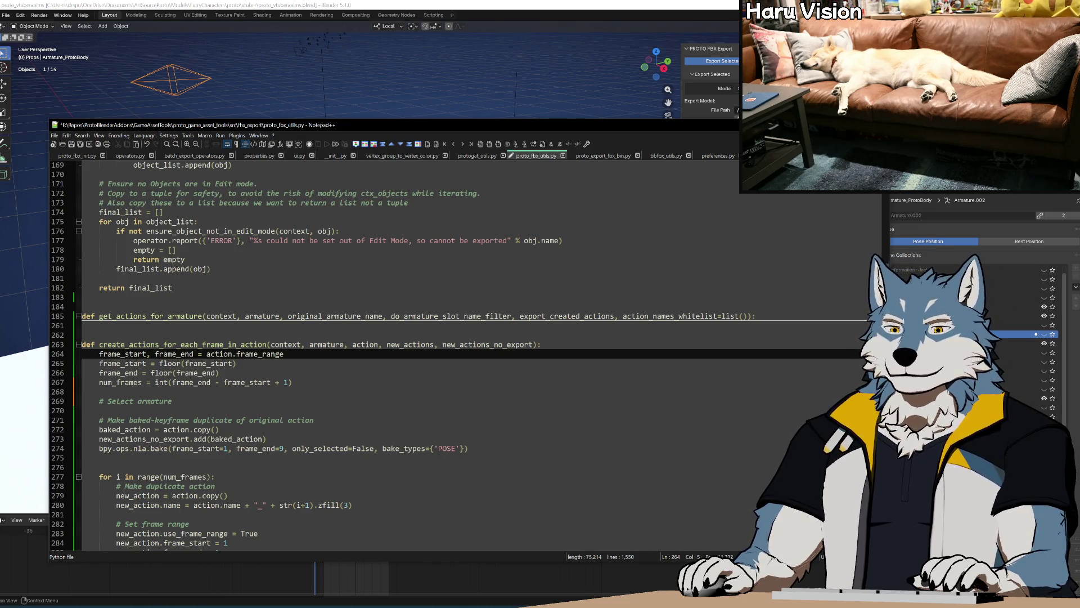
{"action": "left_click", "coordinate": [99, 410]}
{"action": "key", "text": "ctrl+v"}
{"action": "key", "text": "Return"}
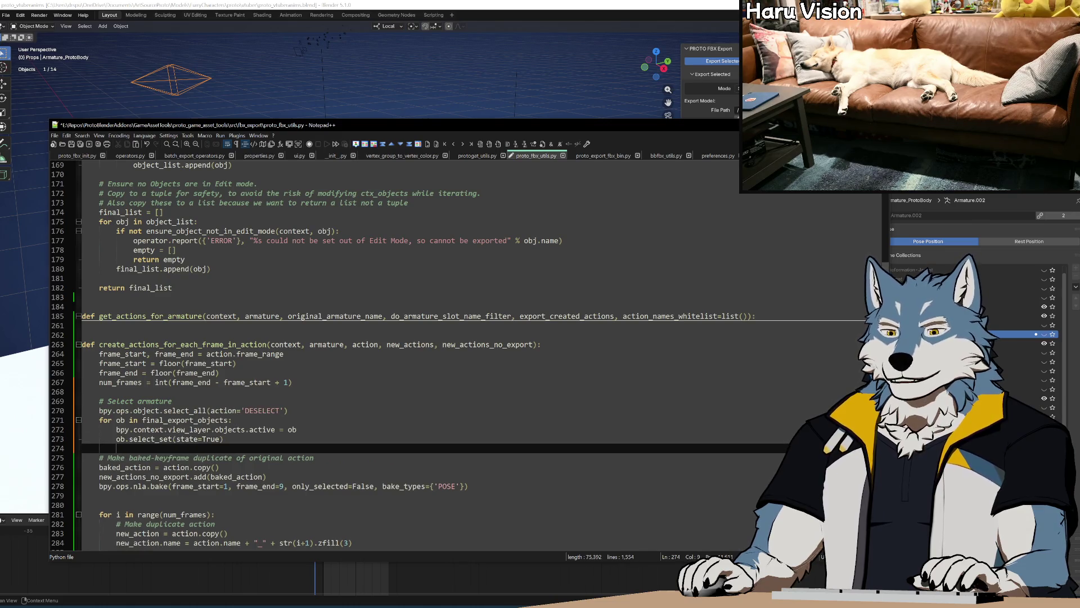
{"action": "key", "text": "shift+Tab"}
{"action": "left_click_drag", "start_coordinate": [312, 421], "coordinate": [312, 413]}
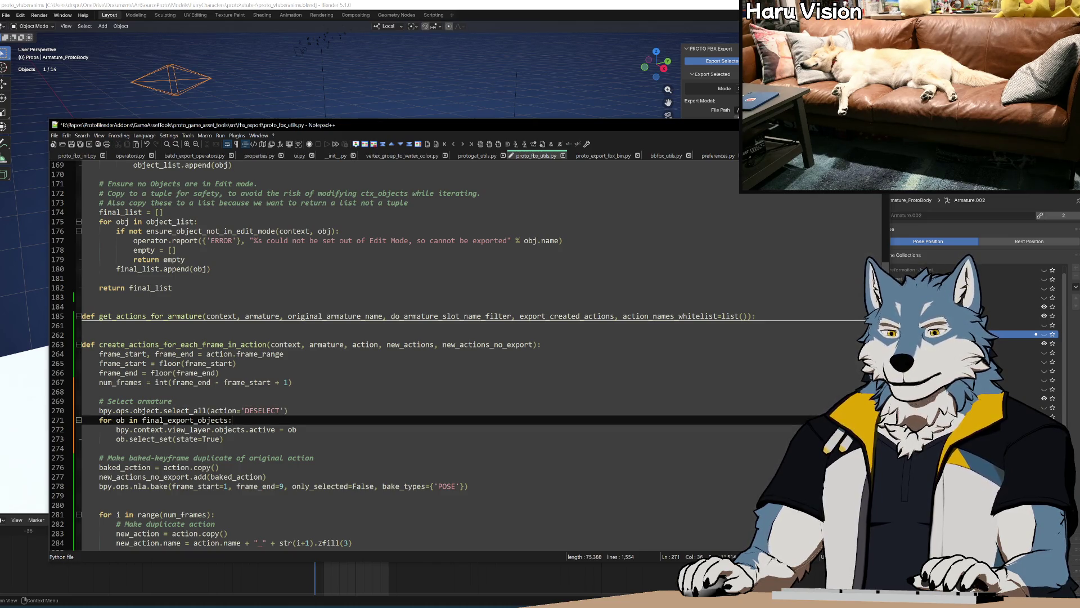
{"action": "key", "text": "Delete"}
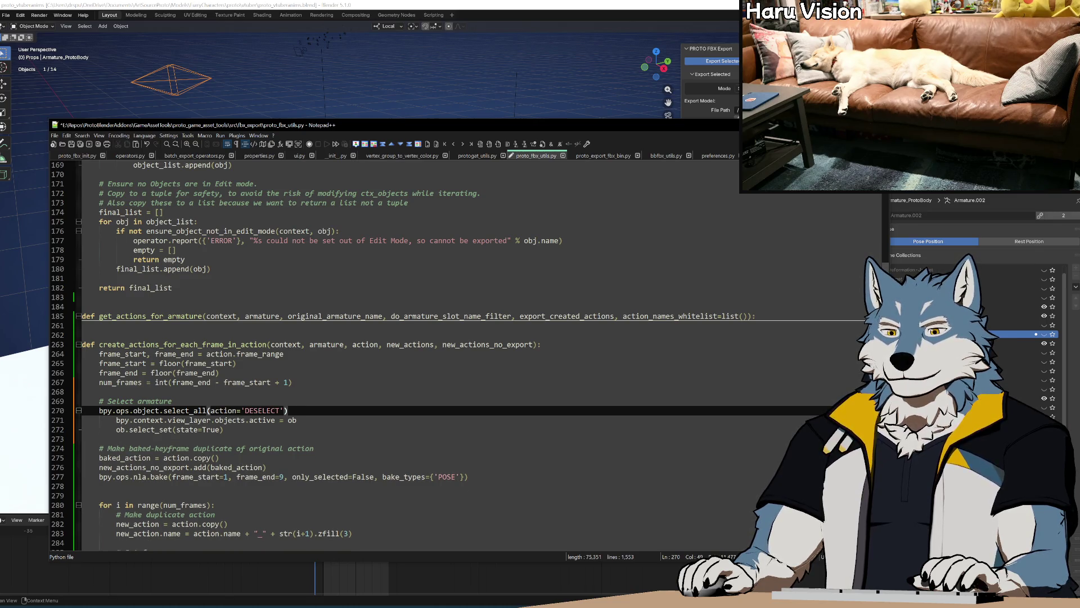
{"action": "key", "text": "Down"}
{"action": "key", "text": "Home"}
{"action": "key", "text": "shift+Tab"}
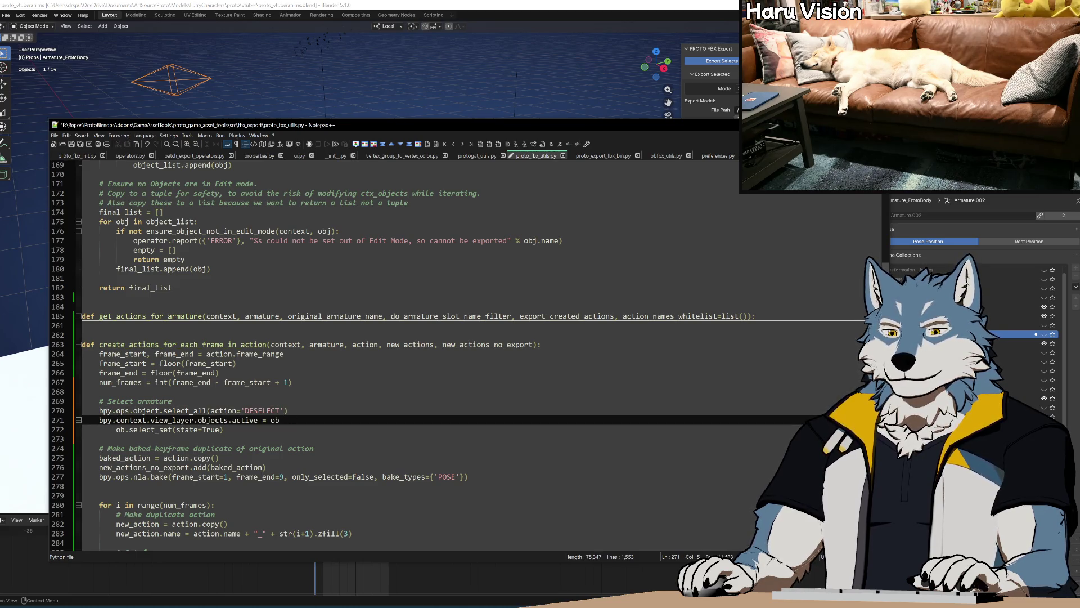
{"action": "key", "text": "Down"}
{"action": "key", "text": "Home"}
{"action": "key", "text": "shift+Left"}
{"action": "key", "text": "shift+Left"}
{"action": "key", "text": "Delete"}
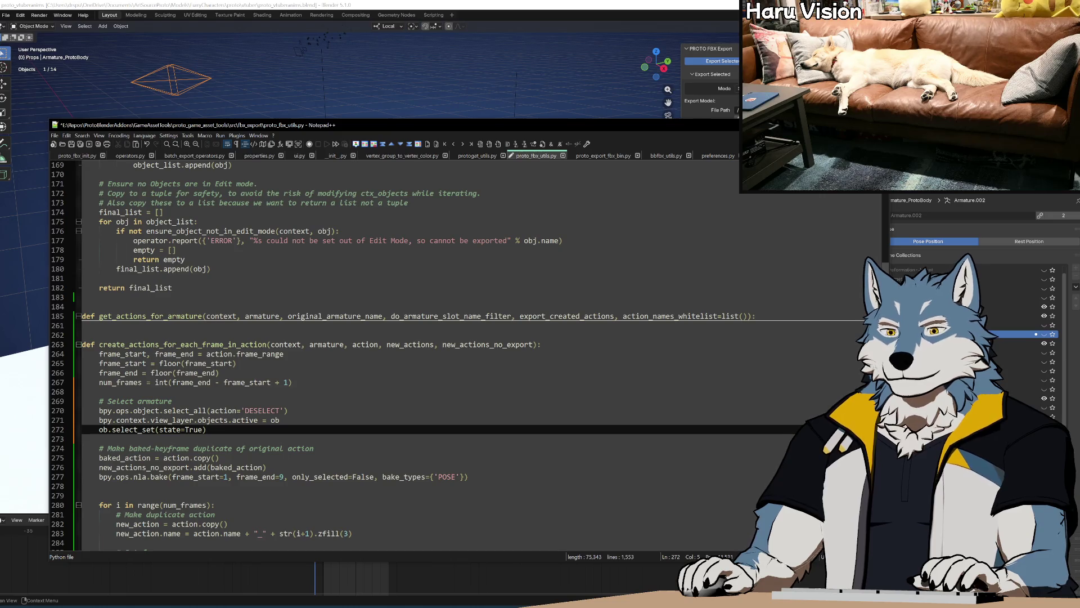
Step: Replace 'ob' with 'armature' in the active-object and select_set lines, then save
{"action": "double_click", "coordinate": [326, 344]}
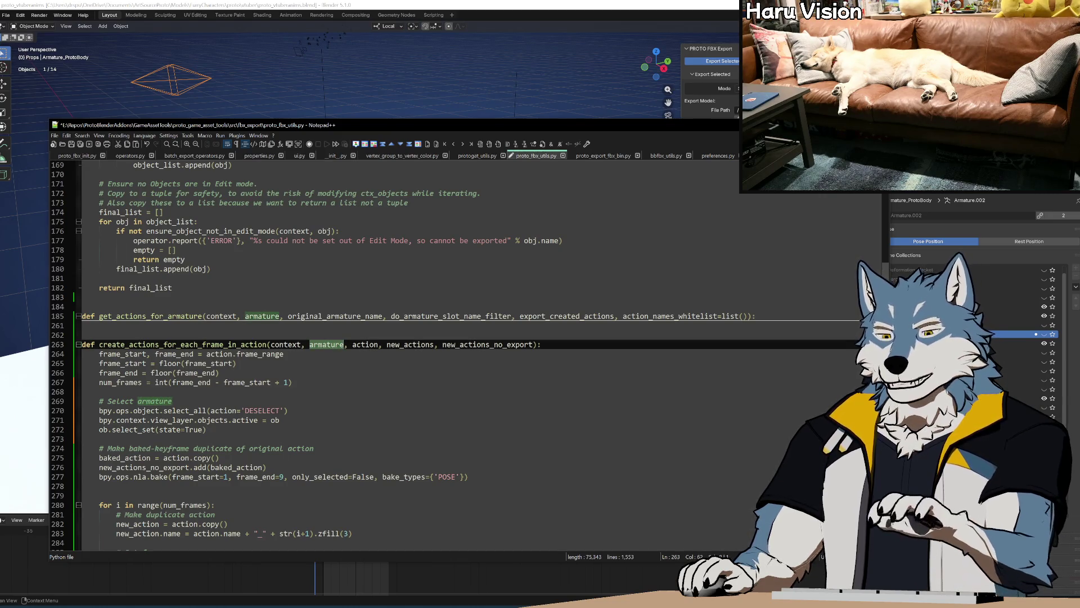
{"action": "double_click", "coordinate": [275, 420]}
{"action": "type", "text": "armature"}
{"action": "left_click", "coordinate": [105, 429]}
{"action": "double_click", "coordinate": [103, 429]}
{"action": "type", "text": "armature"}
{"action": "left_click_drag", "start_coordinate": [83, 439], "coordinate": [175, 401]}
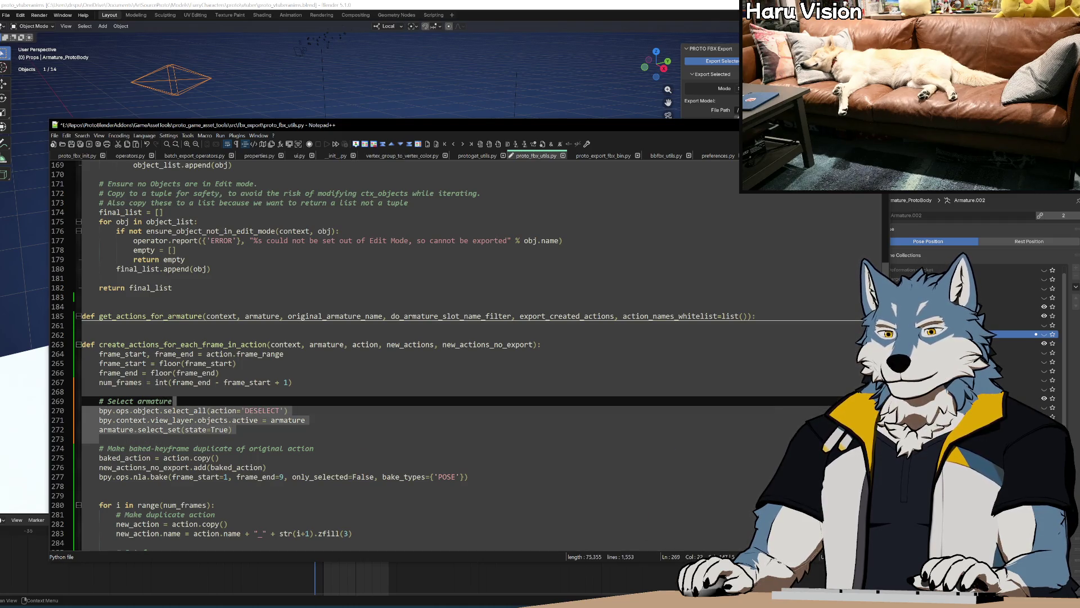
{"action": "left_click", "coordinate": [351, 427]}
{"action": "key", "text": "ctrl+s"}
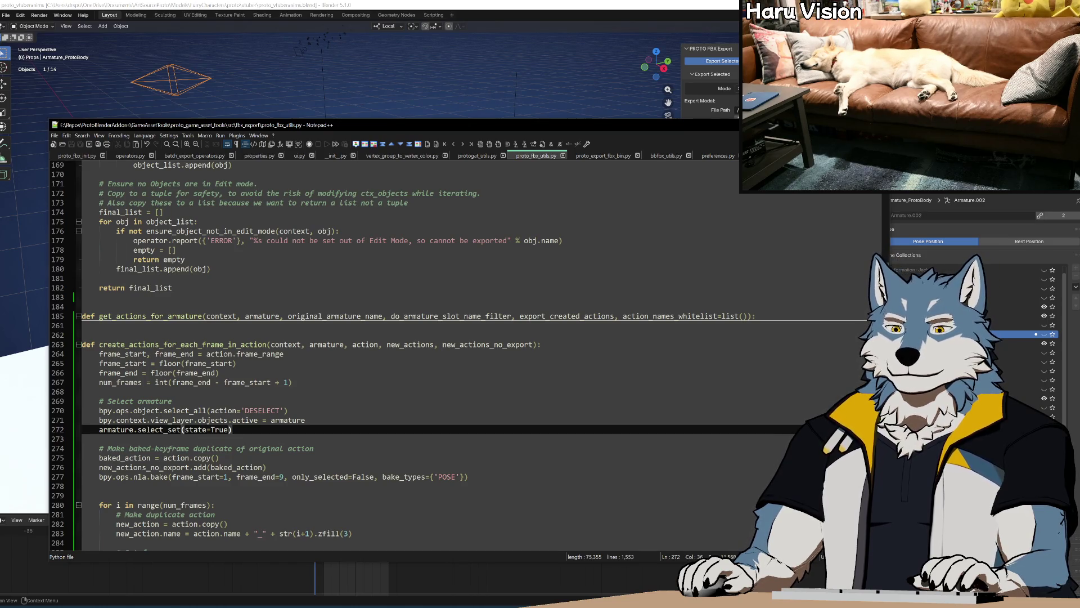
{"action": "key", "text": "Return"}
{"action": "key", "text": "Return"}
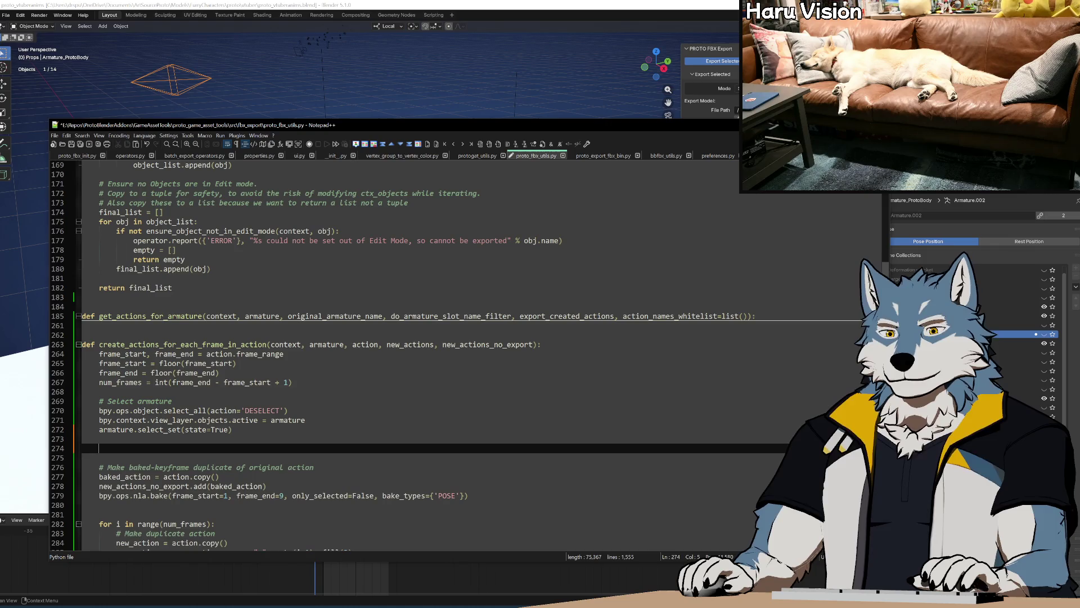
Step: Write 'Set active action' and 'previous_active_action = armature.animation_data.action', then paste 'armature.animation_data.action' onto a new line
{"action": "type", "text": "#Set active action"}
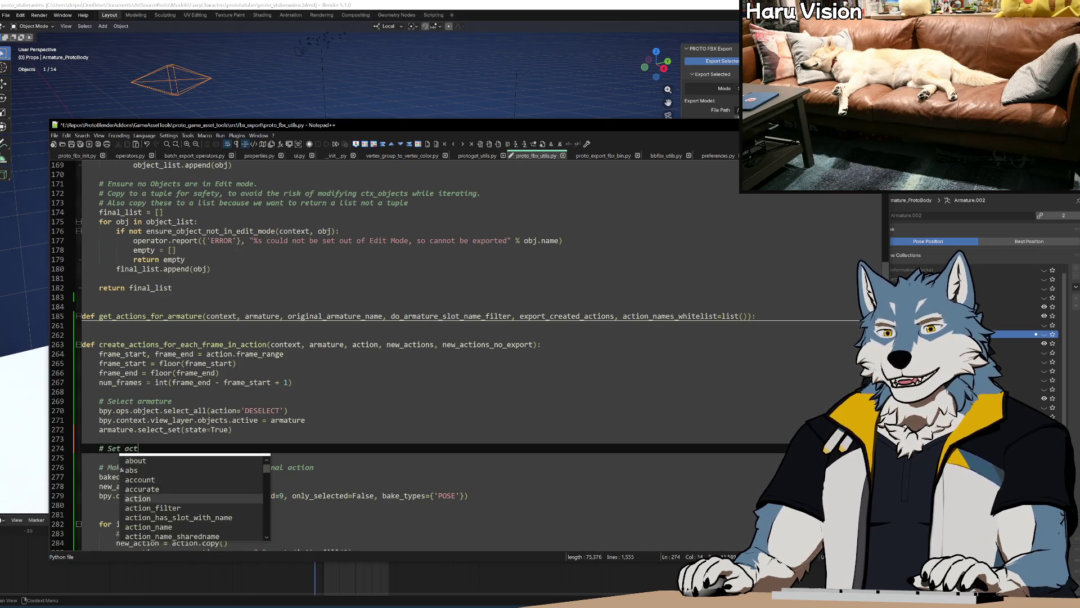
{"action": "key", "text": "Return"}
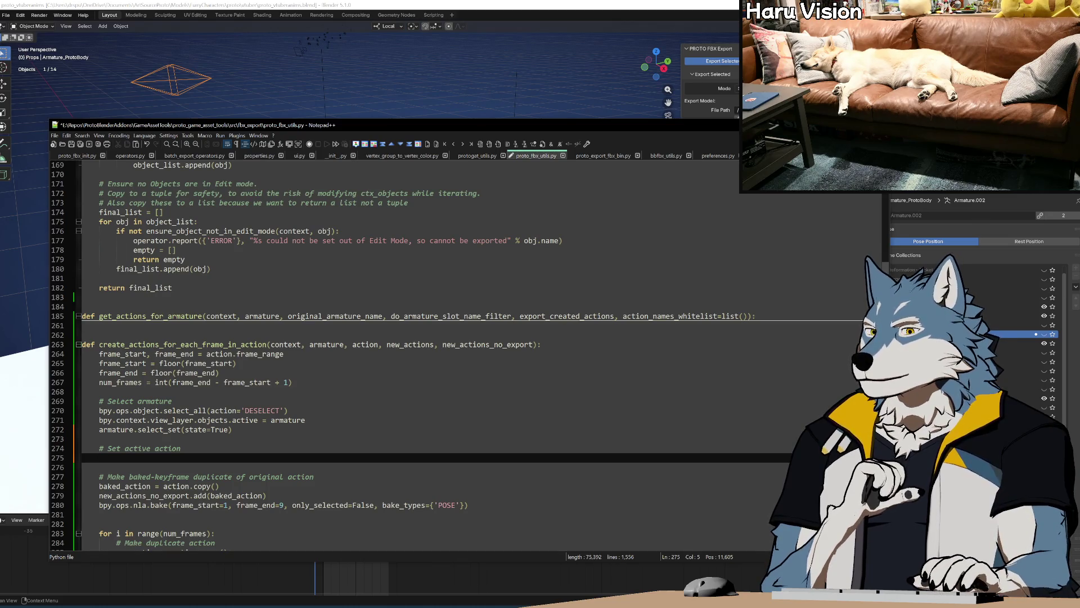
{"action": "type", "text": "previous_active_action = "}
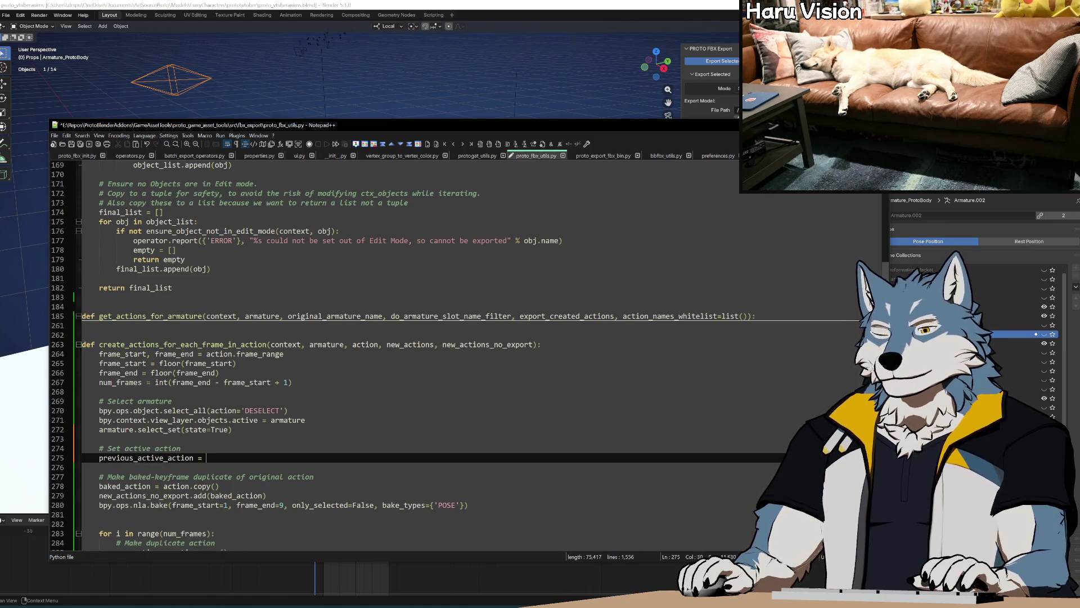
{"action": "type", "text": "armatur"}
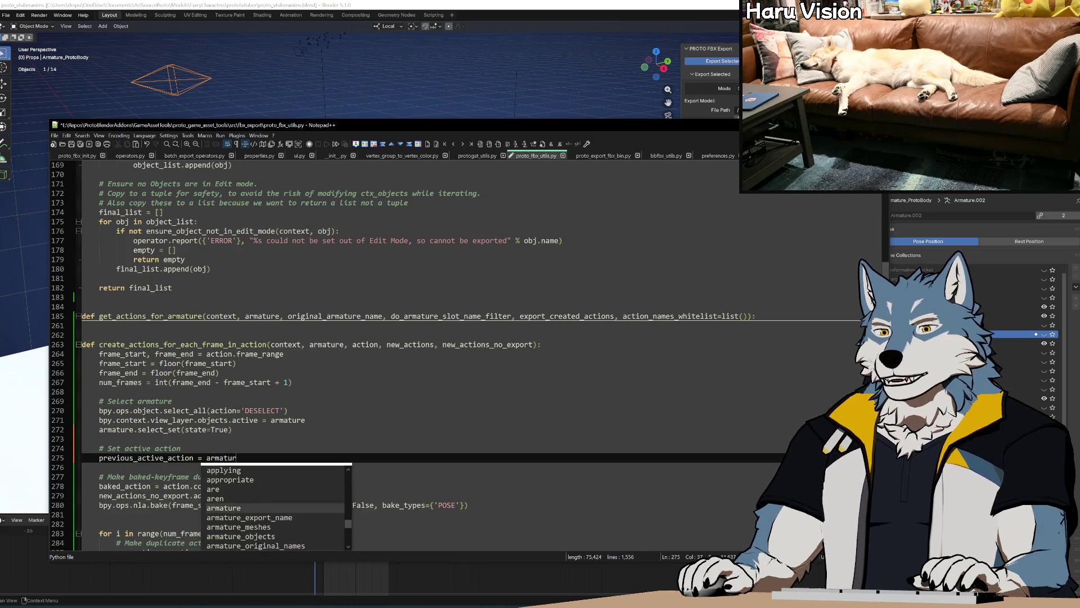
{"action": "type", "text": "e.animation_data.action"}
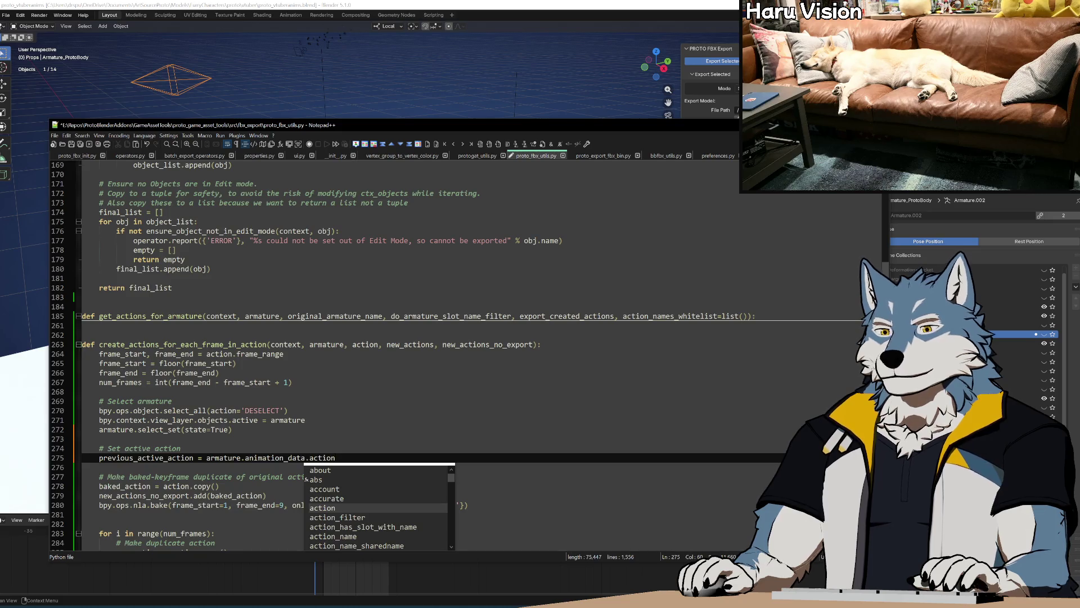
{"action": "key", "text": "Escape"}
{"action": "key", "text": "ctrl+shift+Left"}
{"action": "key", "text": "ctrl+shift+Left"}
{"action": "key", "text": "ctrl+shift+Left"}
{"action": "key", "text": "ctrl+c"}
{"action": "key", "text": "Down"}
{"action": "key", "text": "ctrl+v"}
{"action": "key", "text": "Return"}
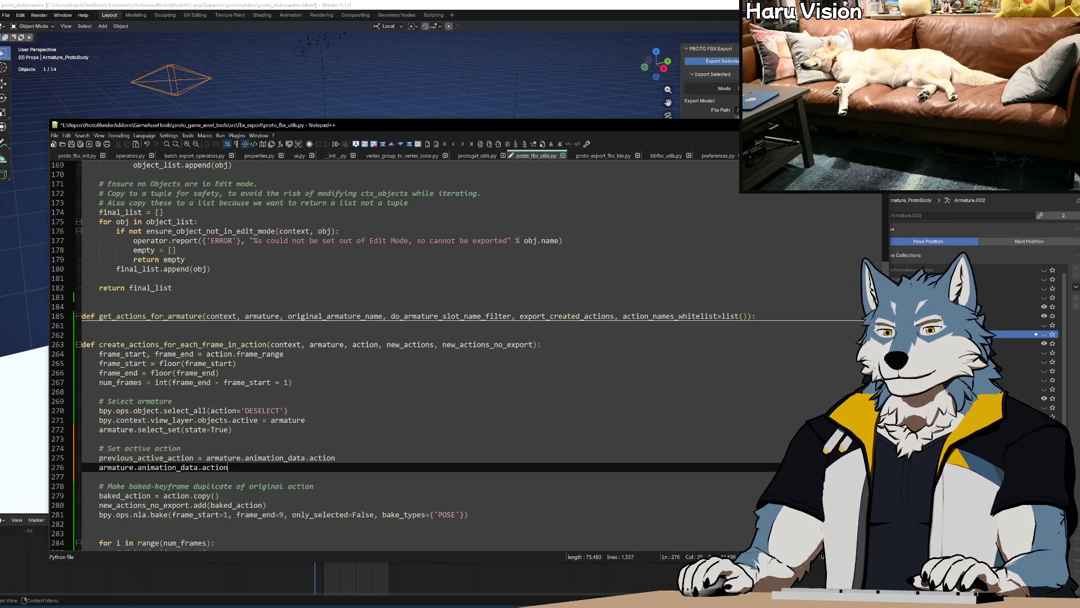
{"action": "scroll", "coordinate": [394, 355], "scroll_direction": "down", "scroll_amount": 3}
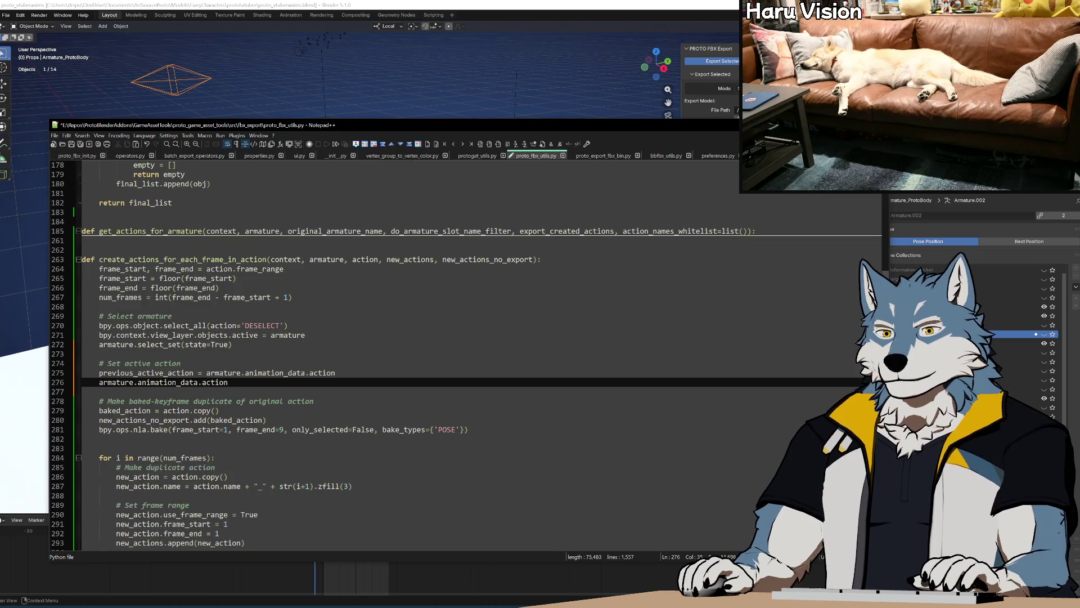
Step: Move the Set active action block below the baked_action copy lines and delete its comment
{"action": "key", "text": "Down"}
{"action": "key", "text": "shift+Up"}
{"action": "key", "text": "shift+Up"}
{"action": "key", "text": "shift+Up"}
{"action": "key", "text": "Delete"}
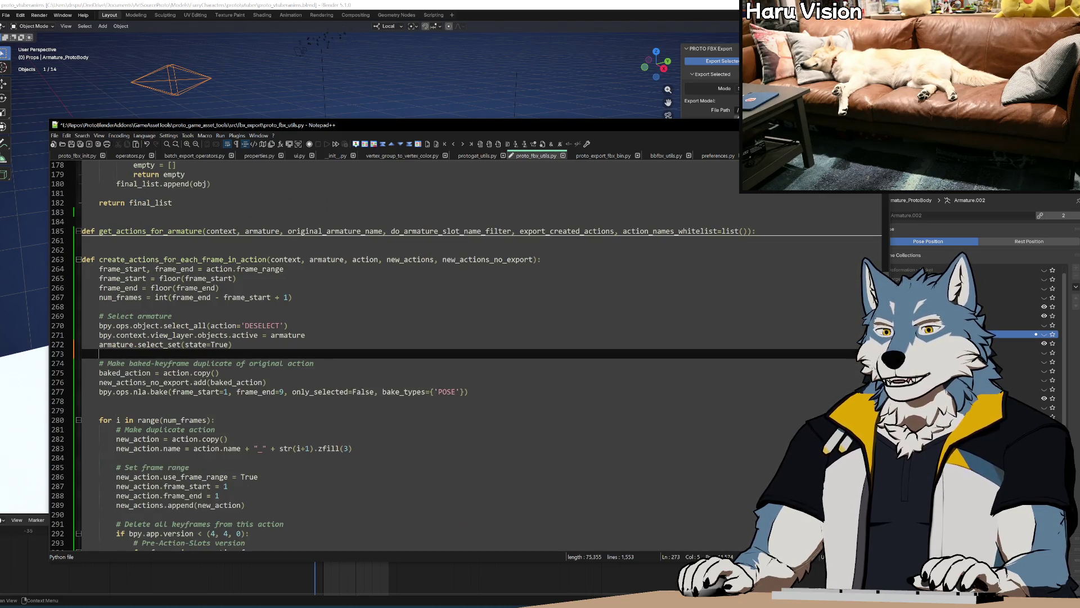
{"action": "key", "text": "Down"}
{"action": "key", "text": "Down"}
{"action": "key", "text": "Down"}
{"action": "key", "text": "ctrl+v"}
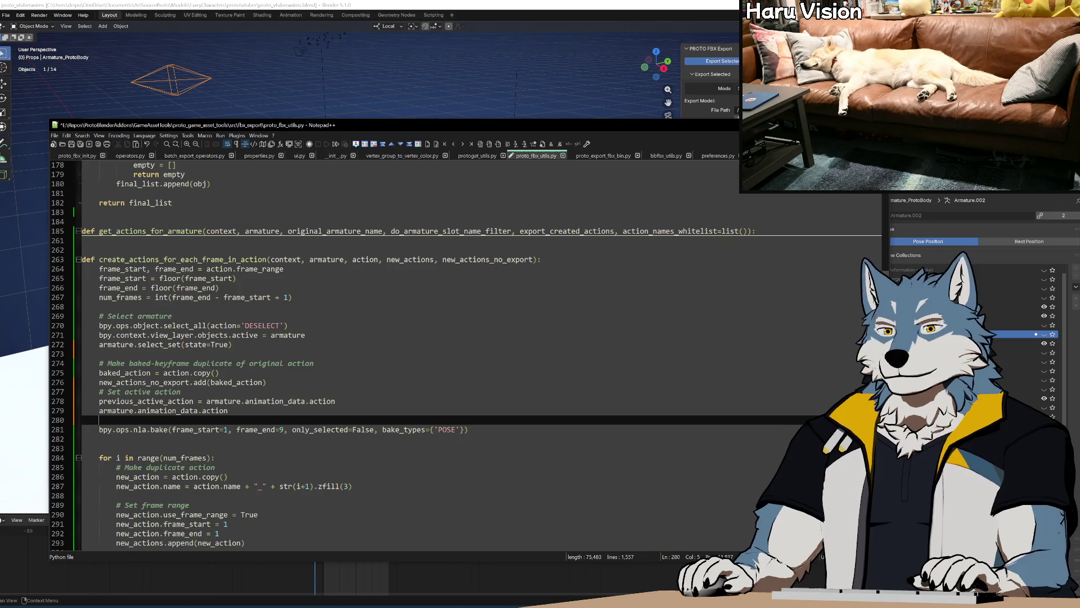
{"action": "key", "text": "Up"}
{"action": "key", "text": "Up"}
{"action": "key", "text": "Up"}
{"action": "key", "text": "Return"}
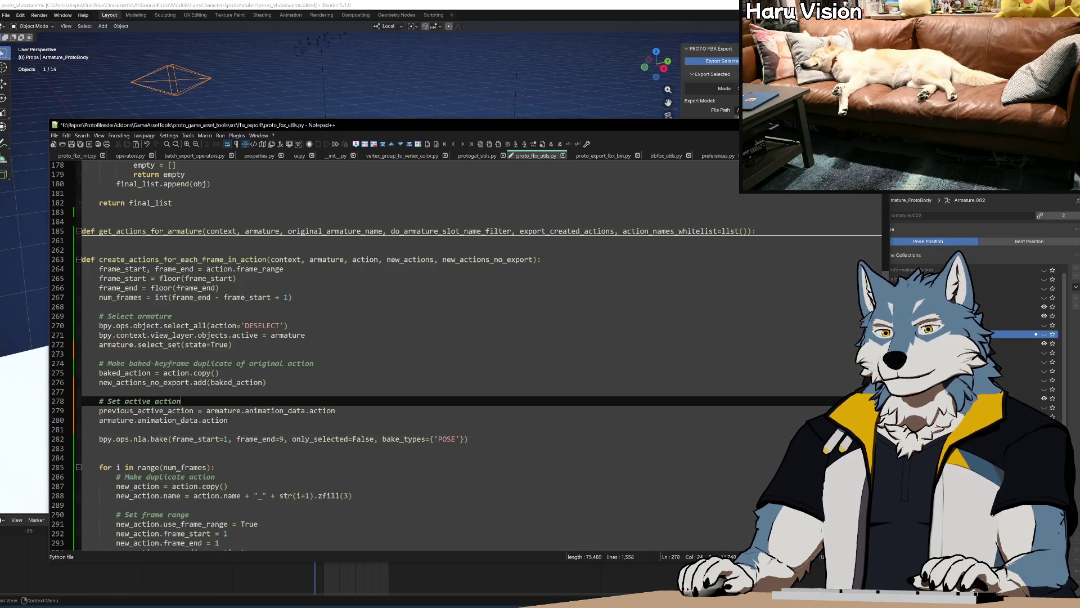
{"action": "key", "text": "shift+Up"}
{"action": "key", "text": "shift+Up"}
{"action": "key", "text": "shift+End"}
{"action": "key", "text": "Delete"}
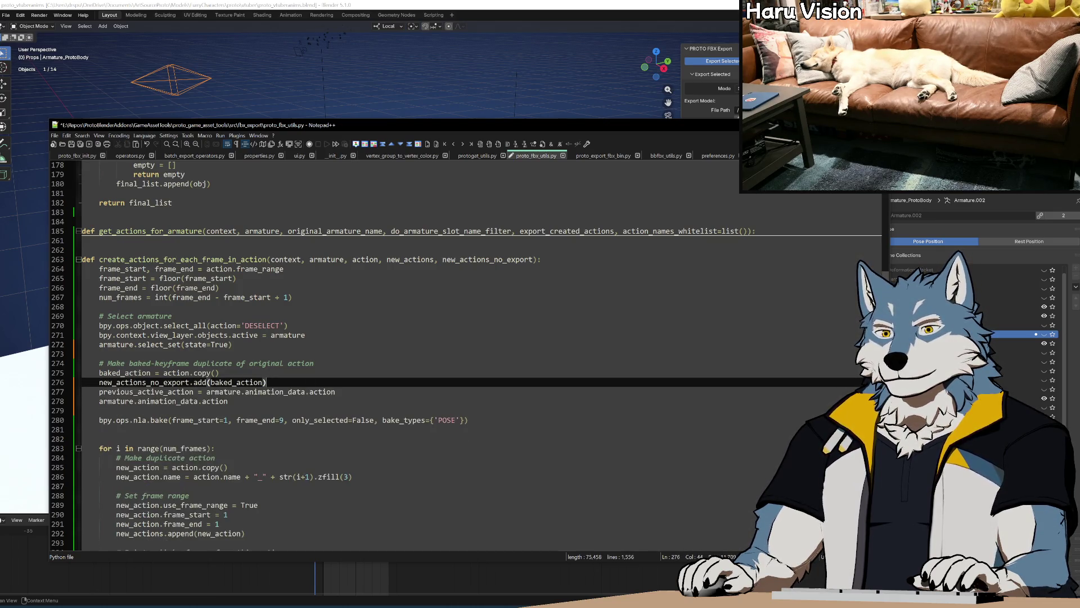
Step: Relocate the previous_active_action assignment to directly after the num_frames line
{"action": "key", "text": "Down"}
{"action": "key", "text": "Home"}
{"action": "key", "text": "shift+End"}
{"action": "key", "text": "Delete"}
{"action": "key", "text": "Up"}
{"action": "key", "text": "Up"}
{"action": "key", "text": "Up"}
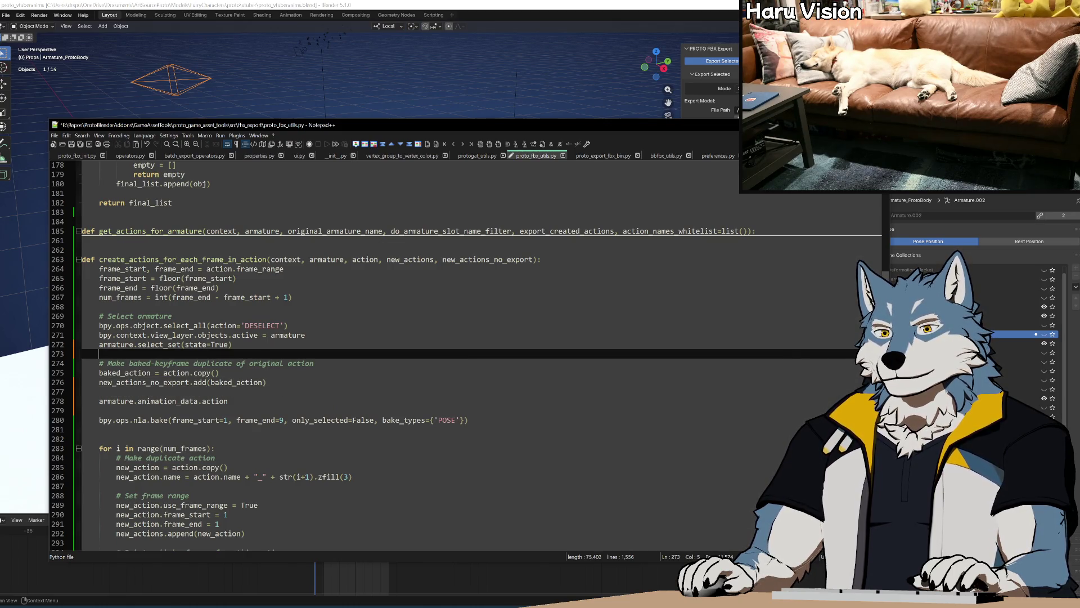
{"action": "key", "text": "Return"}
{"action": "key", "text": "Return"}
{"action": "key", "text": "Up"}
{"action": "key", "text": "ctrl+v"}
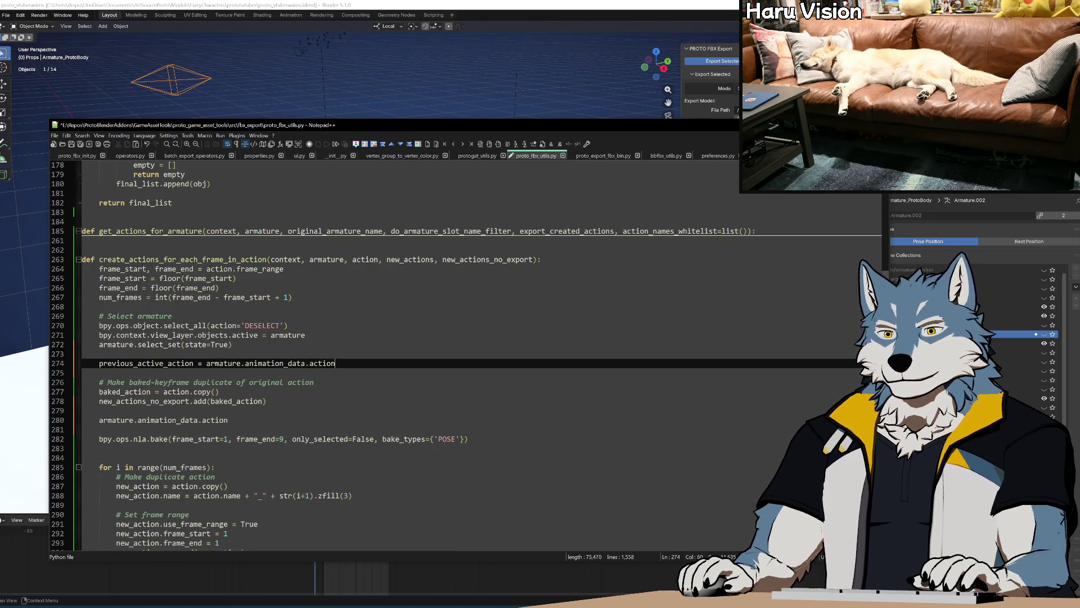
{"action": "key", "text": "shift+Up"}
{"action": "key", "text": "Delete"}
{"action": "key", "text": "Up"}
{"action": "key", "text": "Up"}
{"action": "key", "text": "Up"}
{"action": "key", "text": "End"}
{"action": "key", "text": "Return"}
{"action": "key", "text": "ctrl+v"}
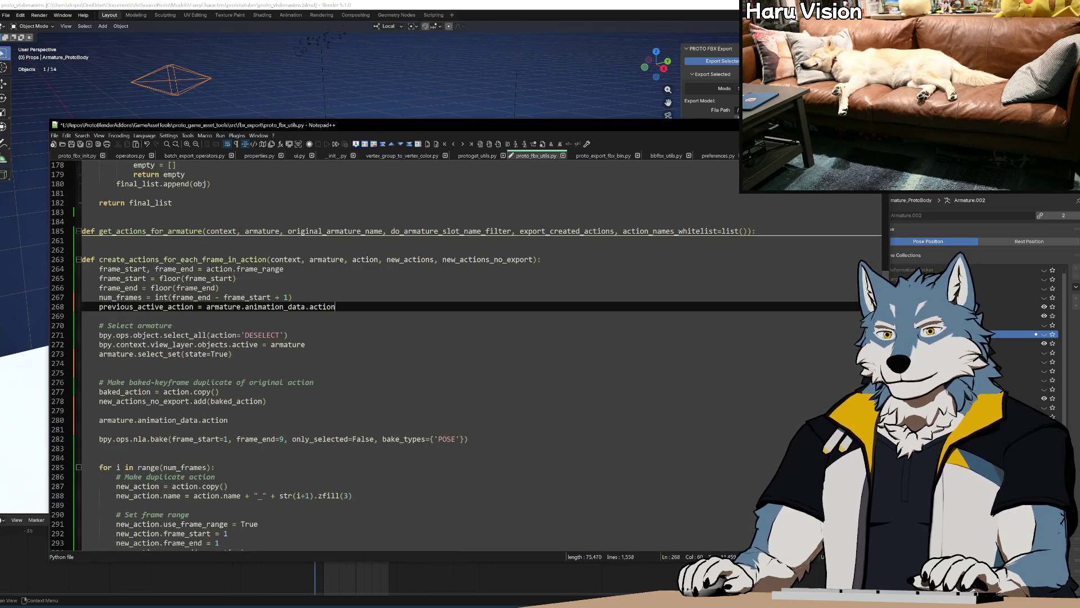
{"action": "key", "text": "Down"}
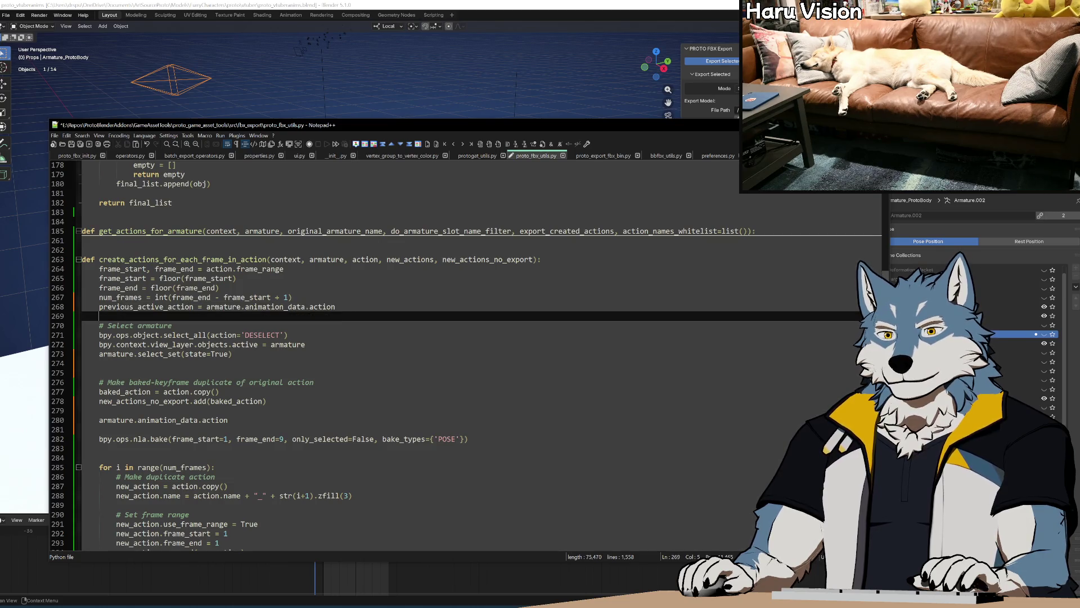
Step: Complete line 278 as 'armature.animation_data.action = baked_action # set active action' and remove stray blank lines
{"action": "key", "text": "Down"}
{"action": "key", "text": "Down"}
{"action": "key", "text": "Down"}
{"action": "key", "text": "BackSpace"}
{"action": "key", "text": "Down"}
{"action": "key", "text": "Down"}
{"action": "key", "text": "Down"}
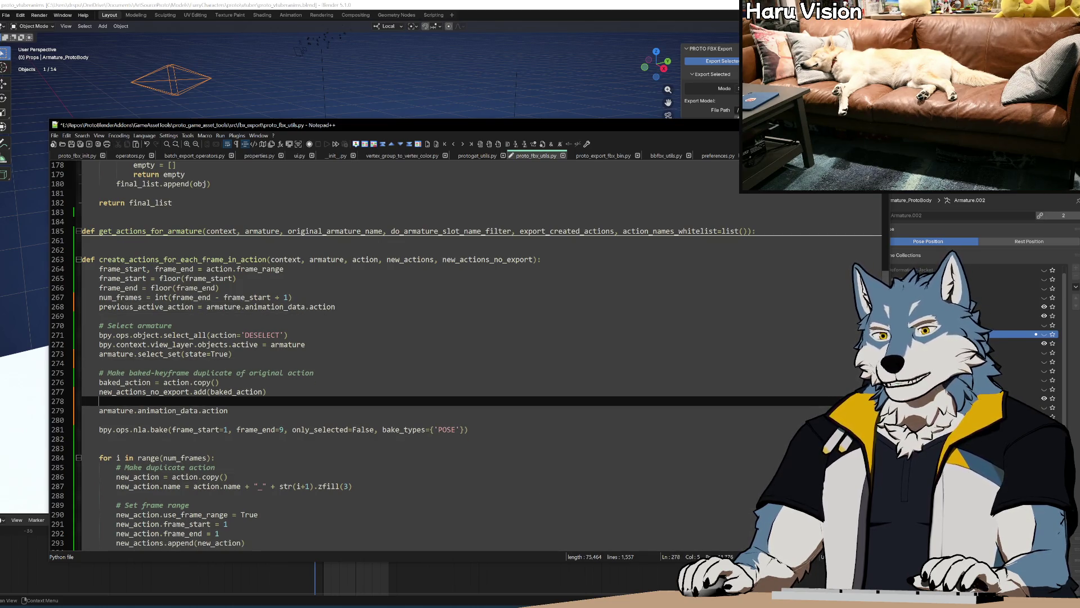
{"action": "key", "text": "Down"}
{"action": "key", "text": "BackSpace"}
{"action": "key", "text": "BackSpace"}
{"action": "key", "text": "End"}
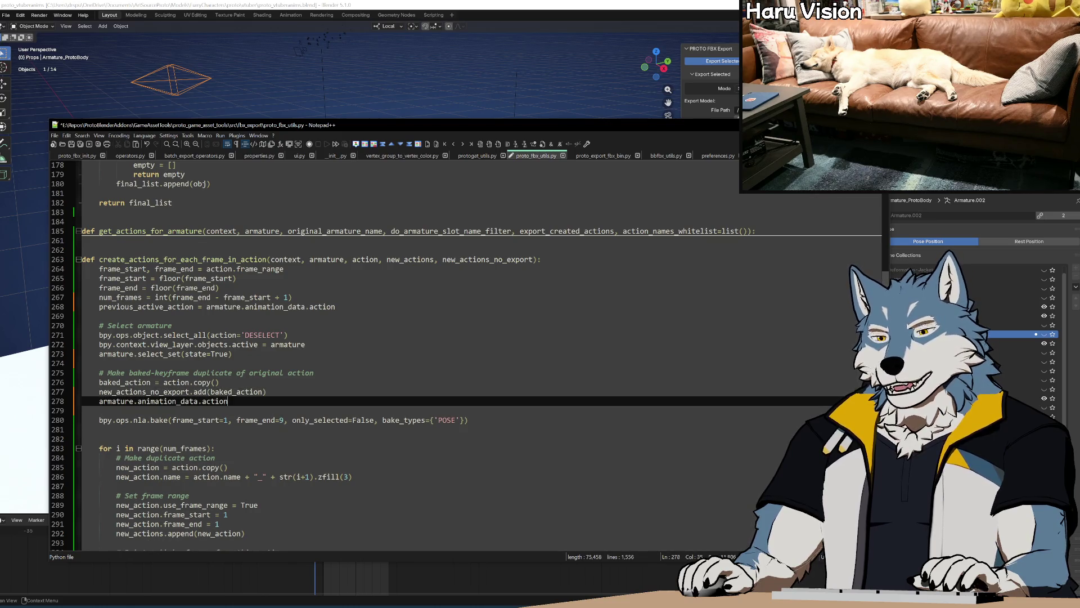
{"action": "type", "text": " = baked_action"}
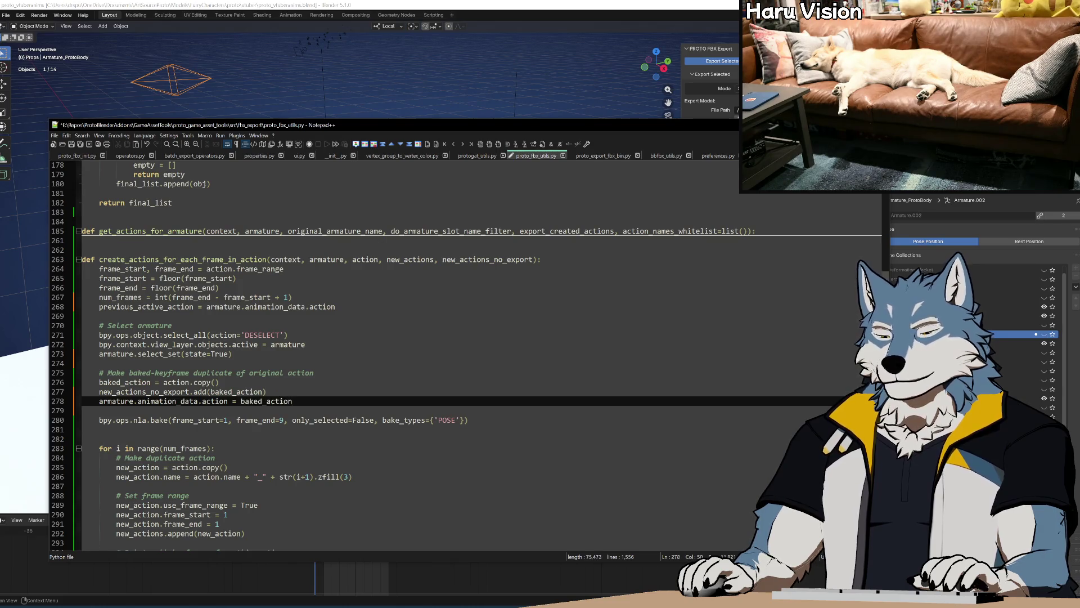
{"action": "type", "text": " # set"}
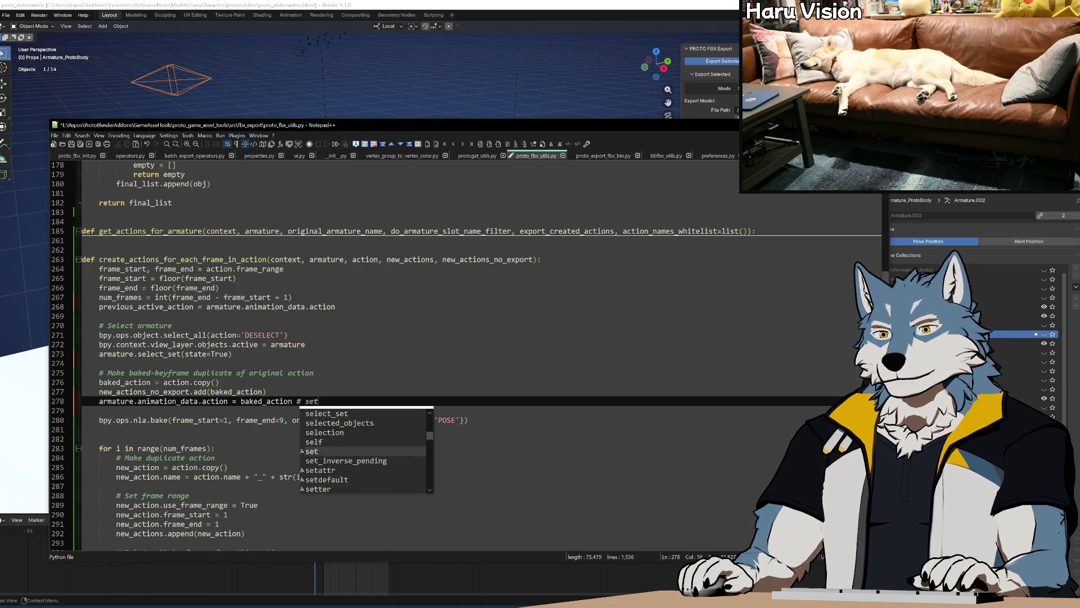
{"action": "type", "text": " active action"}
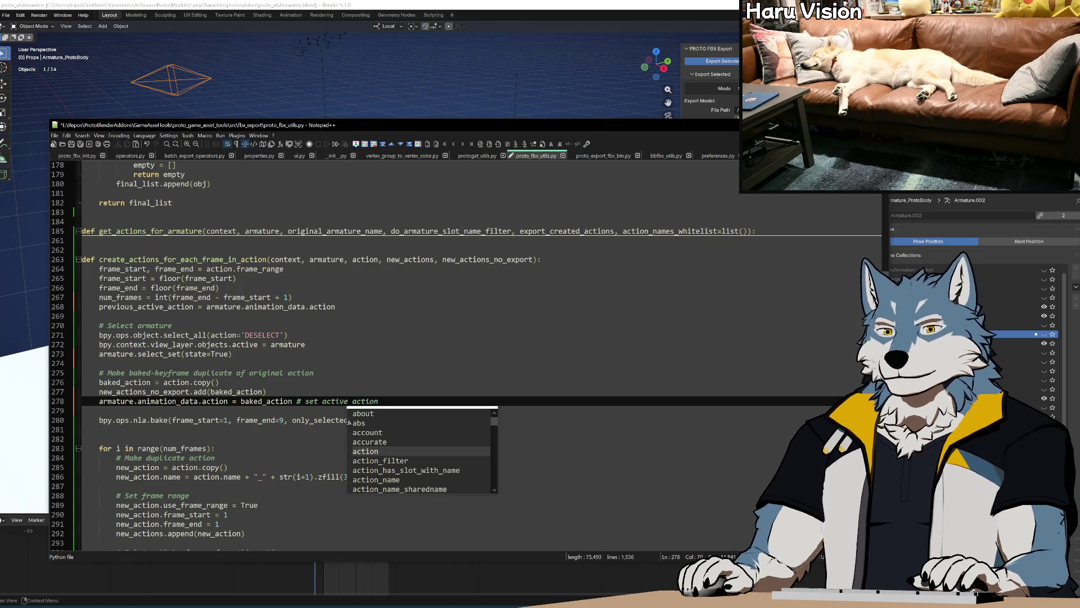
{"action": "key", "text": "Escape"}
{"action": "key", "text": "Delete"}
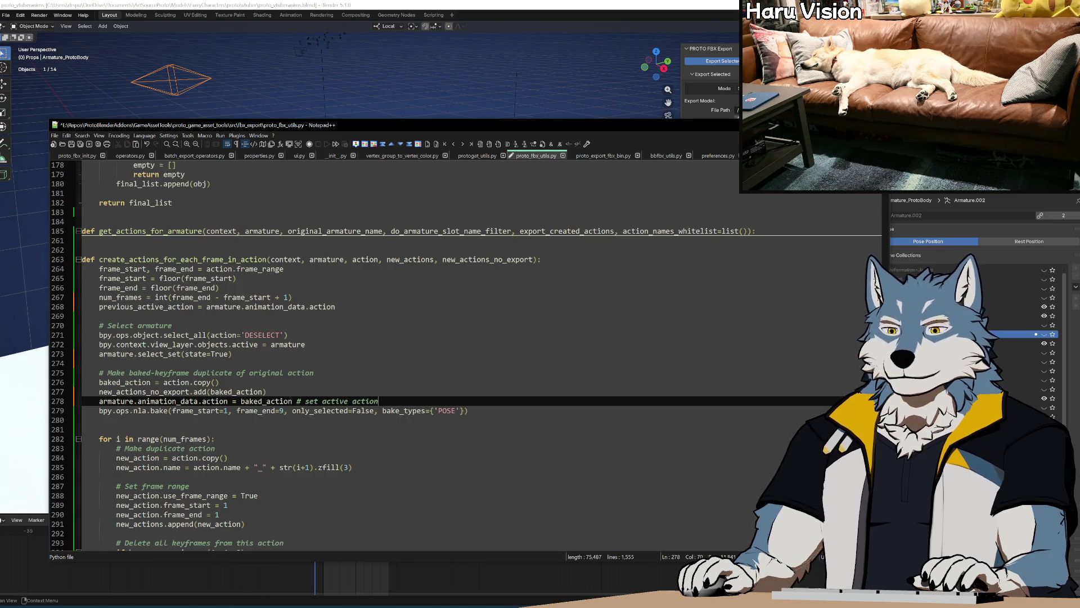
Step: Replace the hard-coded start frame 1 in the nla.bake call with frame_start
{"action": "double_click", "coordinate": [196, 411]}
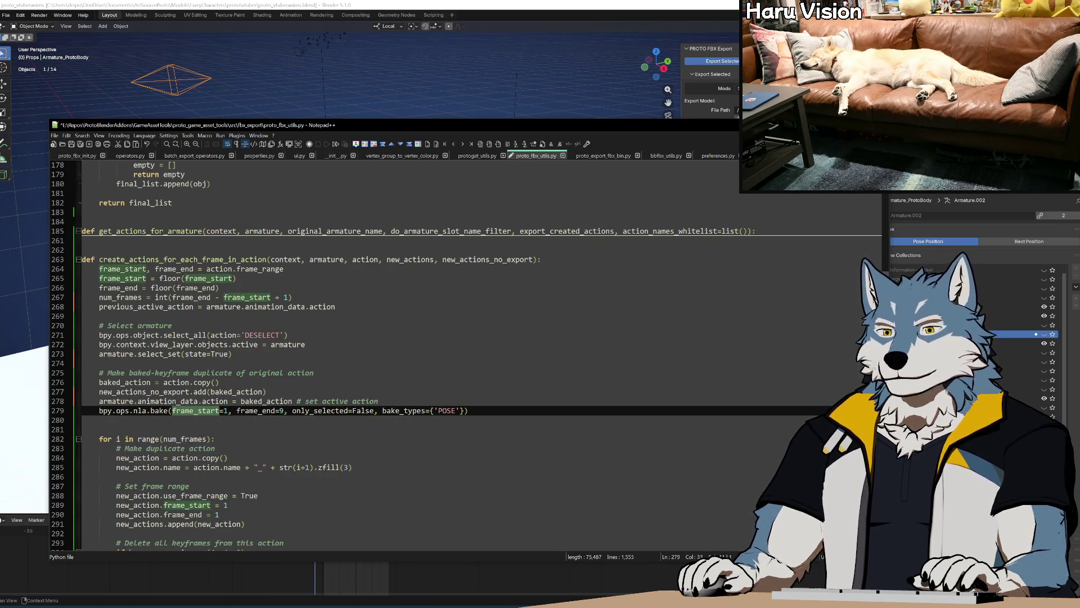
{"action": "double_click", "coordinate": [225, 410]}
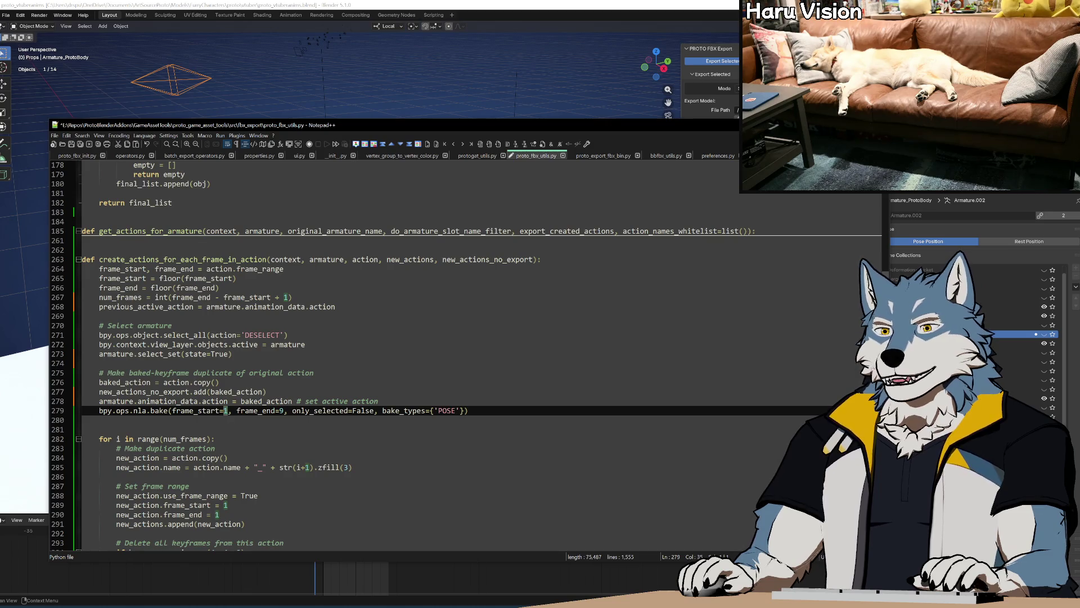
{"action": "double_click", "coordinate": [122, 269]}
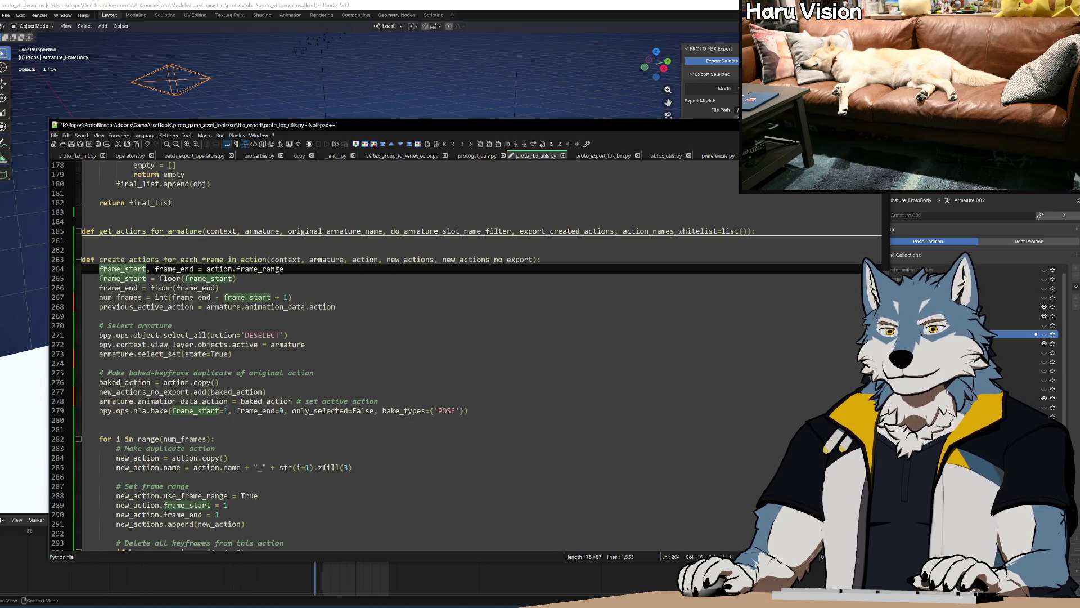
{"action": "double_click", "coordinate": [135, 280]}
{"action": "left_click", "coordinate": [237, 278]}
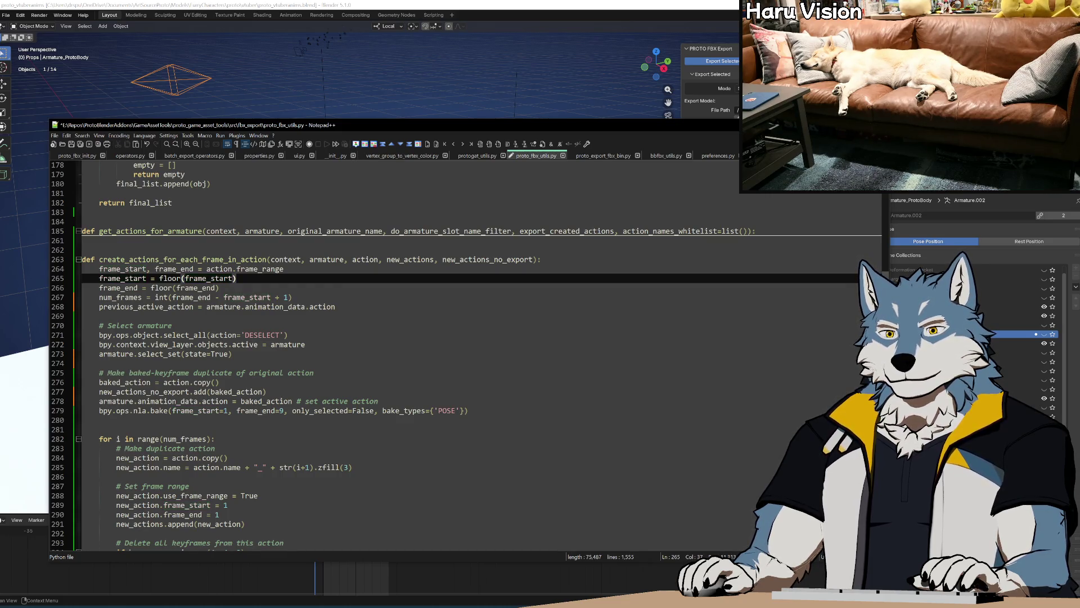
{"action": "double_click", "coordinate": [122, 269]}
{"action": "key", "text": "ctrl+c"}
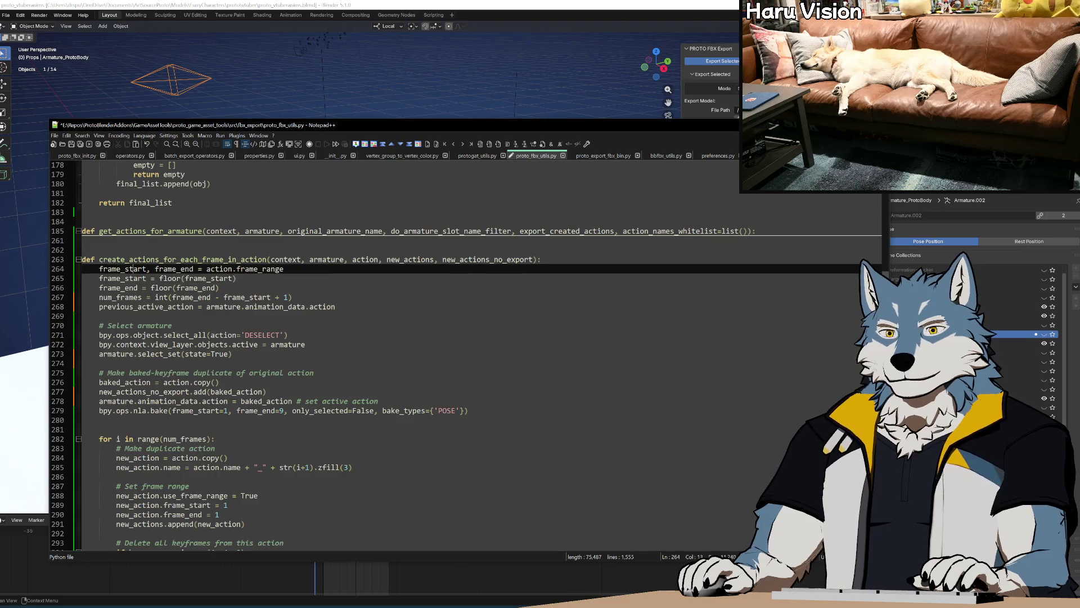
{"action": "double_click", "coordinate": [225, 410]}
{"action": "key", "text": "ctrl+v"}
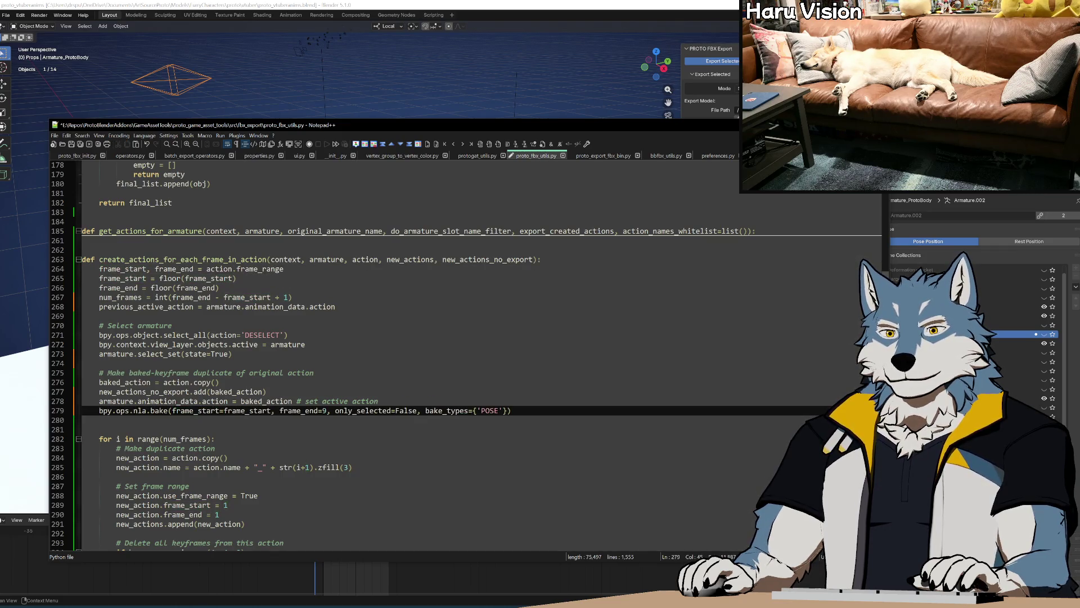
Step: Replace the end frame 9 with frame_end, delete the blank line below the bake call, and save
{"action": "double_click", "coordinate": [118, 288]}
{"action": "left_click", "coordinate": [326, 410]}
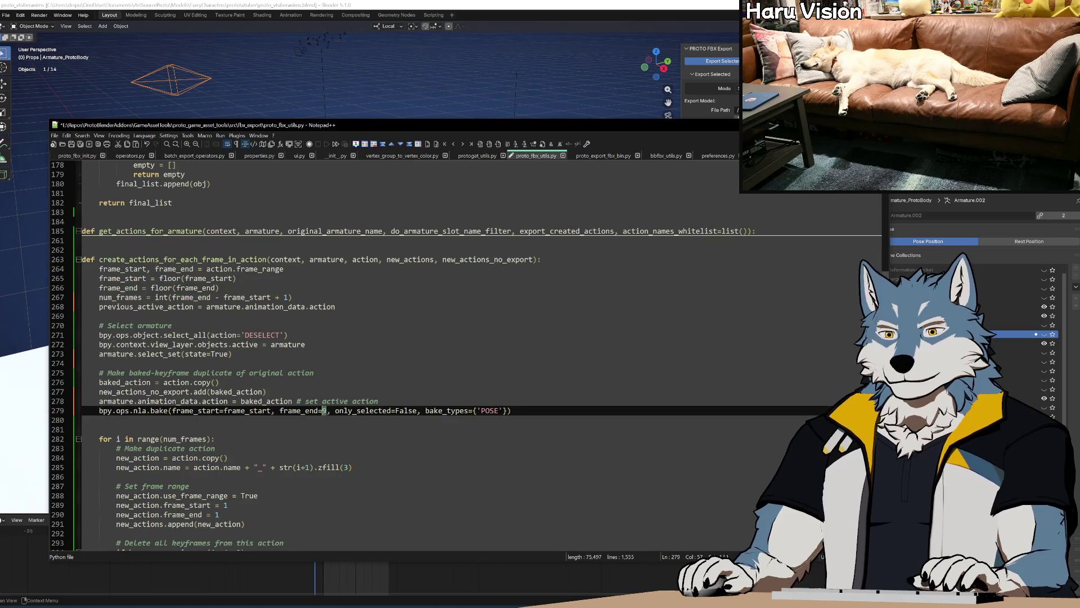
{"action": "type", "text": "frame_end"}
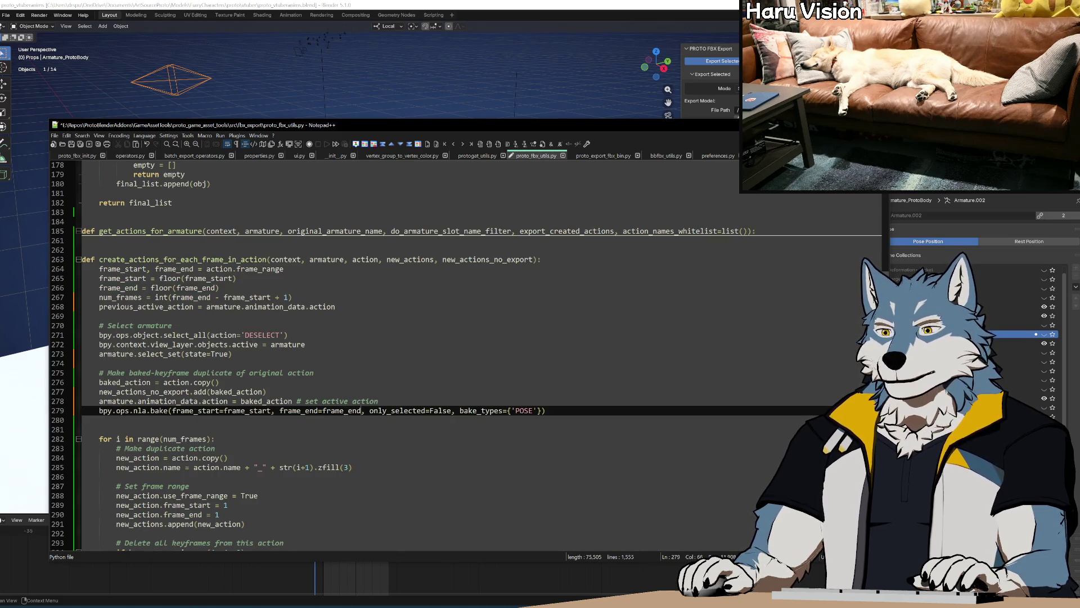
{"action": "key", "text": "ctrl+s"}
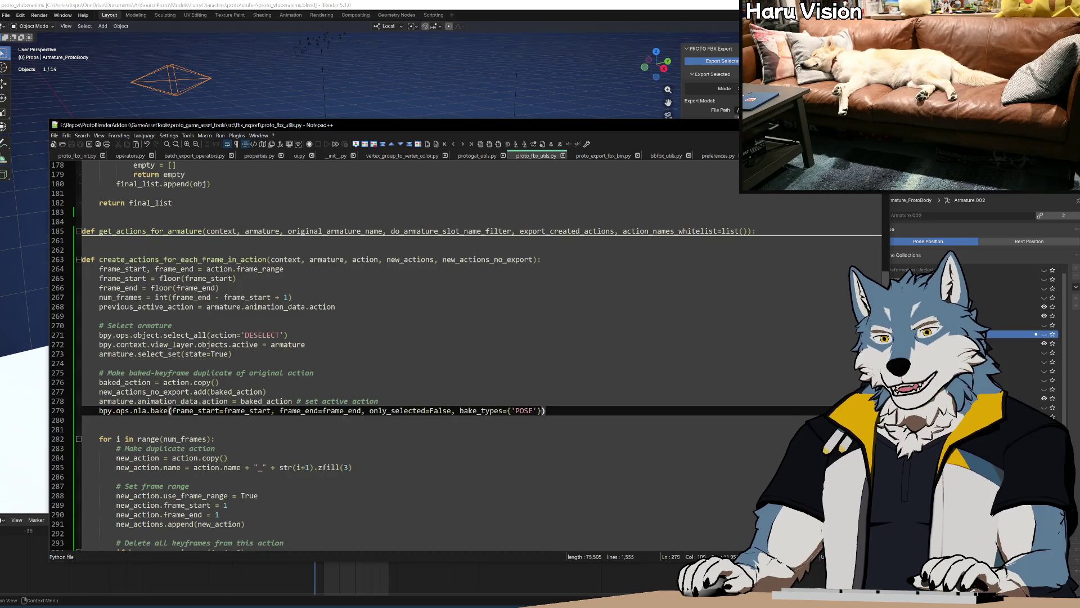
{"action": "key", "text": "Down"}
{"action": "key", "text": "ctrl+shift+l"}
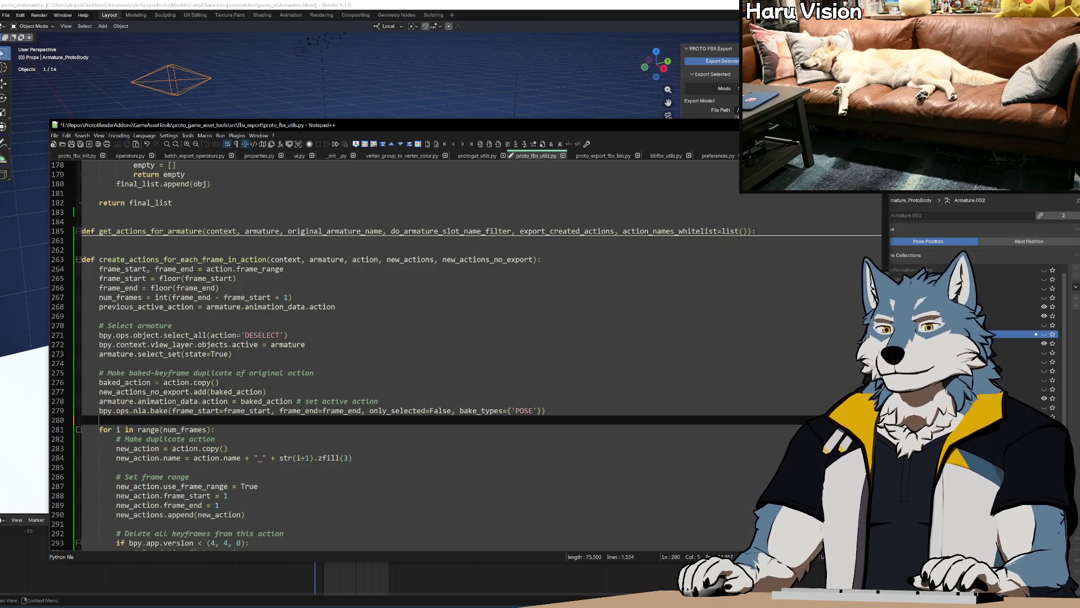
{"action": "key", "text": "ctrl+s"}
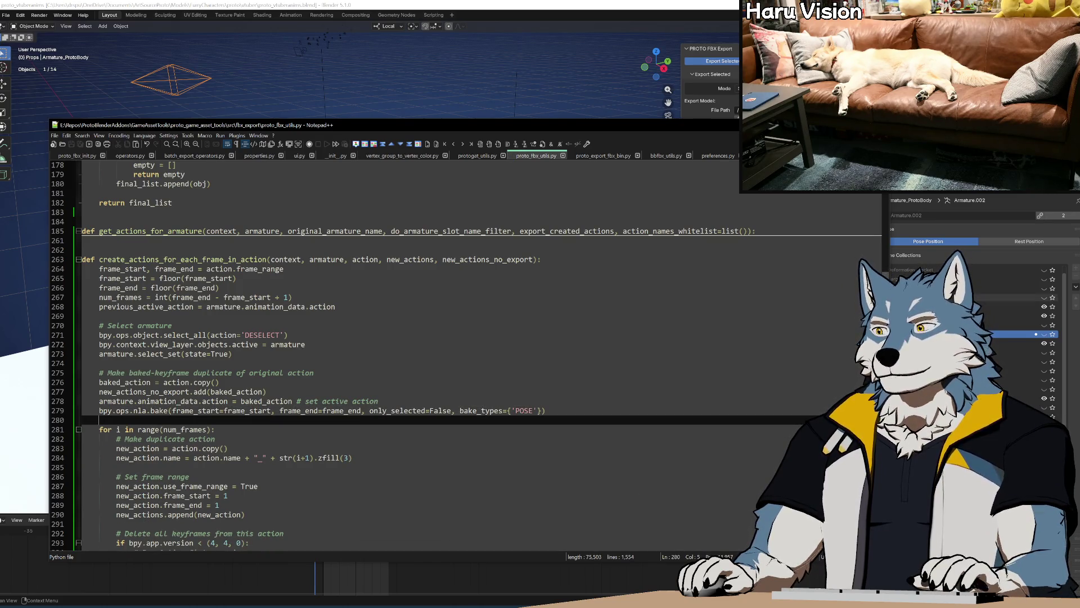
{"action": "scroll", "coordinate": [394, 355], "scroll_direction": "up", "scroll_amount": 20}
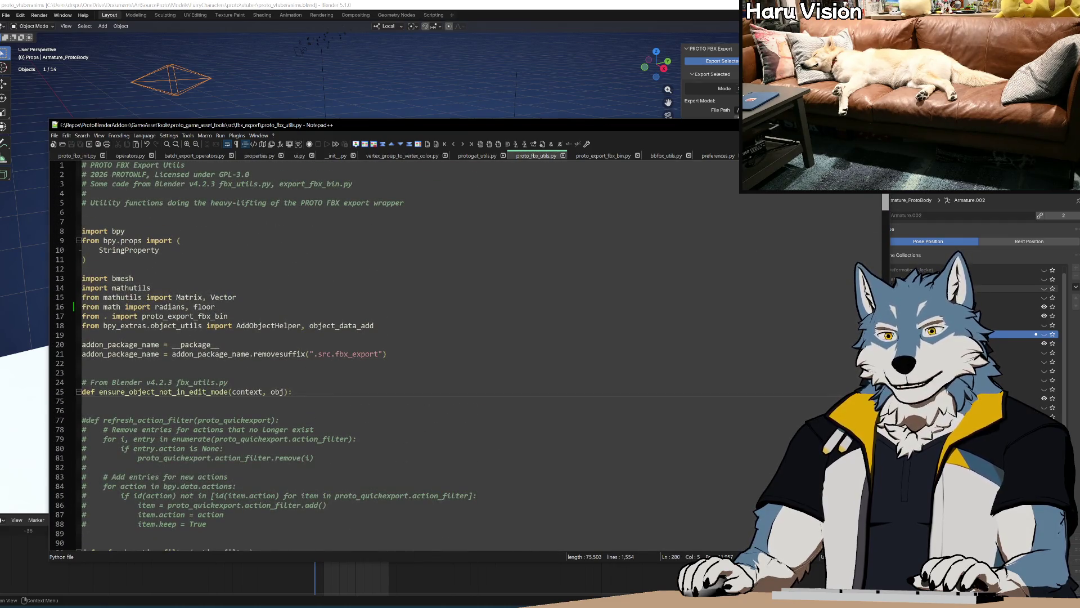
{"action": "scroll", "coordinate": [394, 355], "scroll_direction": "down", "scroll_amount": 20}
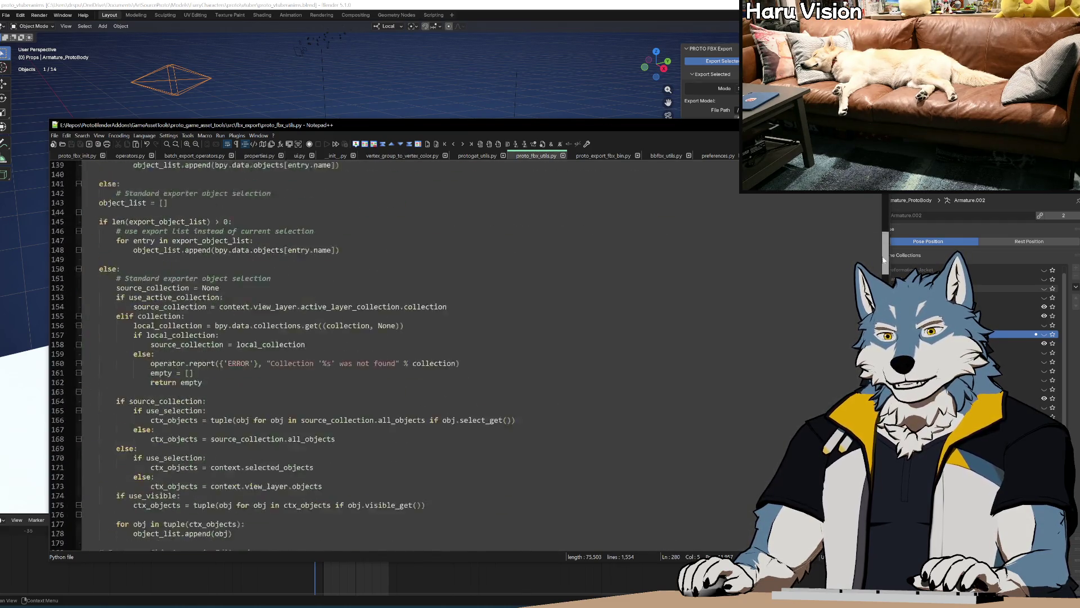
{"action": "scroll", "coordinate": [393, 355], "scroll_direction": "up", "scroll_amount": 11}
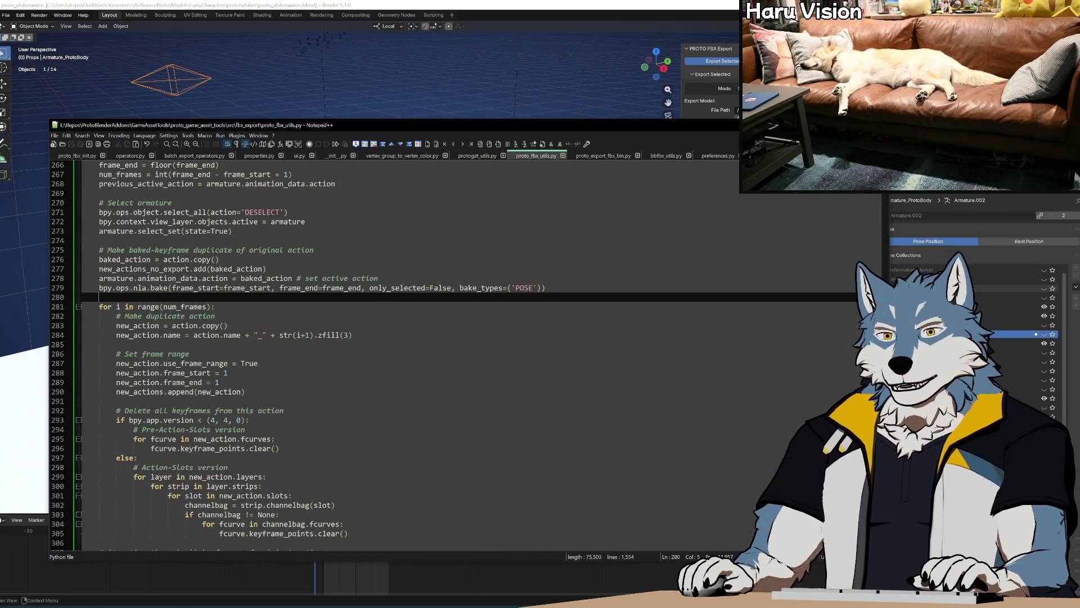
{"action": "scroll", "coordinate": [394, 354], "scroll_direction": "up", "scroll_amount": 5}
{"action": "scroll", "coordinate": [394, 354], "scroll_direction": "down", "scroll_amount": 3}
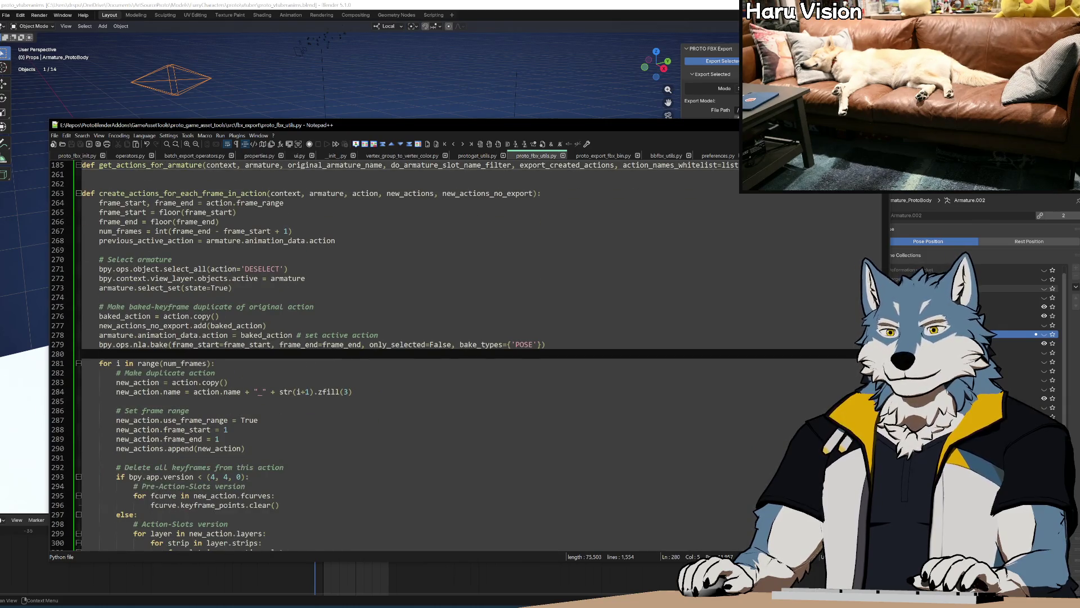
{"action": "double_click", "coordinate": [237, 326]}
{"action": "key", "text": "ctrl+c"}
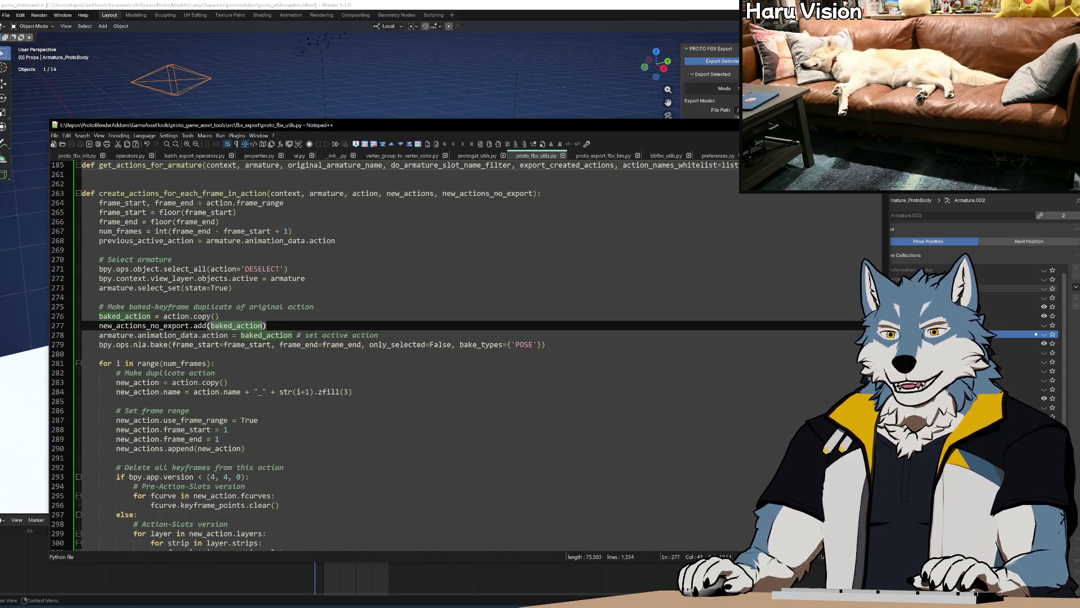
{"action": "scroll", "coordinate": [237, 325], "scroll_direction": "down", "scroll_amount": 5}
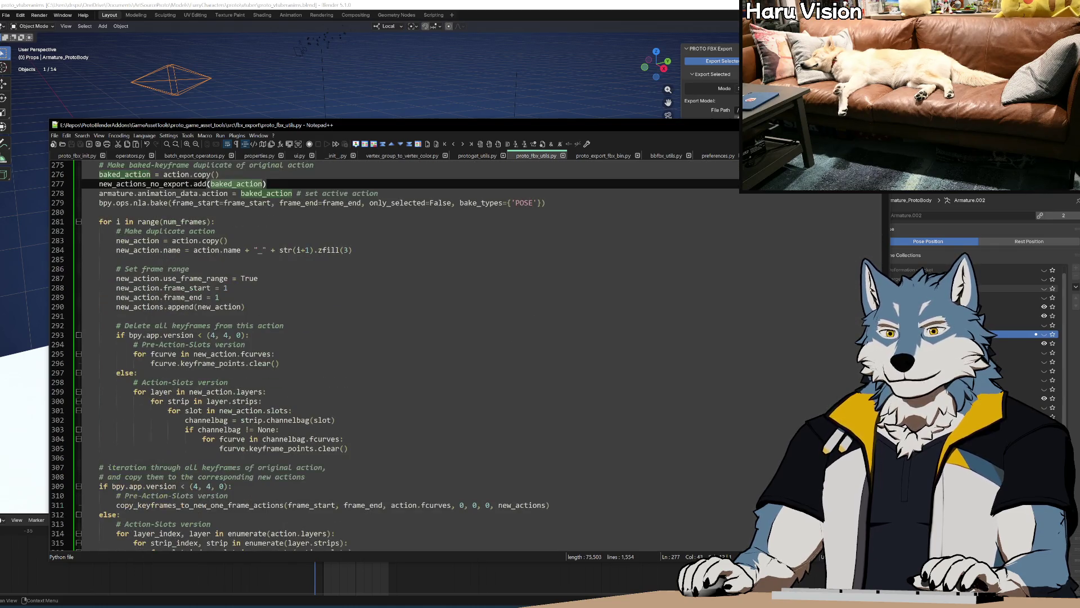
{"action": "scroll", "coordinate": [236, 325], "scroll_direction": "up", "scroll_amount": 2}
{"action": "double_click", "coordinate": [185, 297]}
{"action": "scroll", "coordinate": [236, 325], "scroll_direction": "down", "scroll_amount": 7}
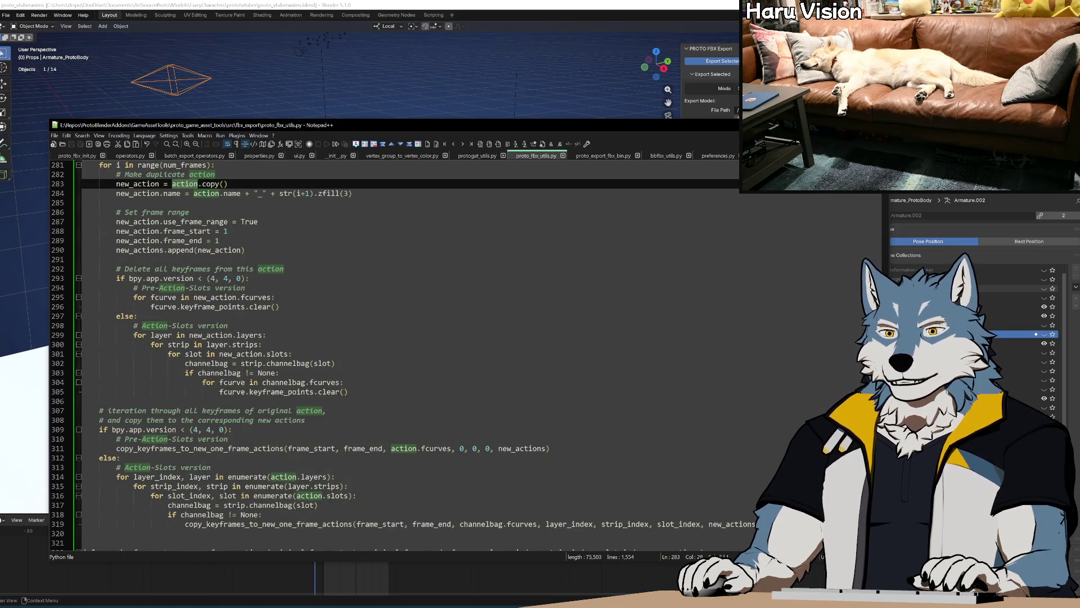
{"action": "scroll", "coordinate": [236, 325], "scroll_direction": "up", "scroll_amount": 7}
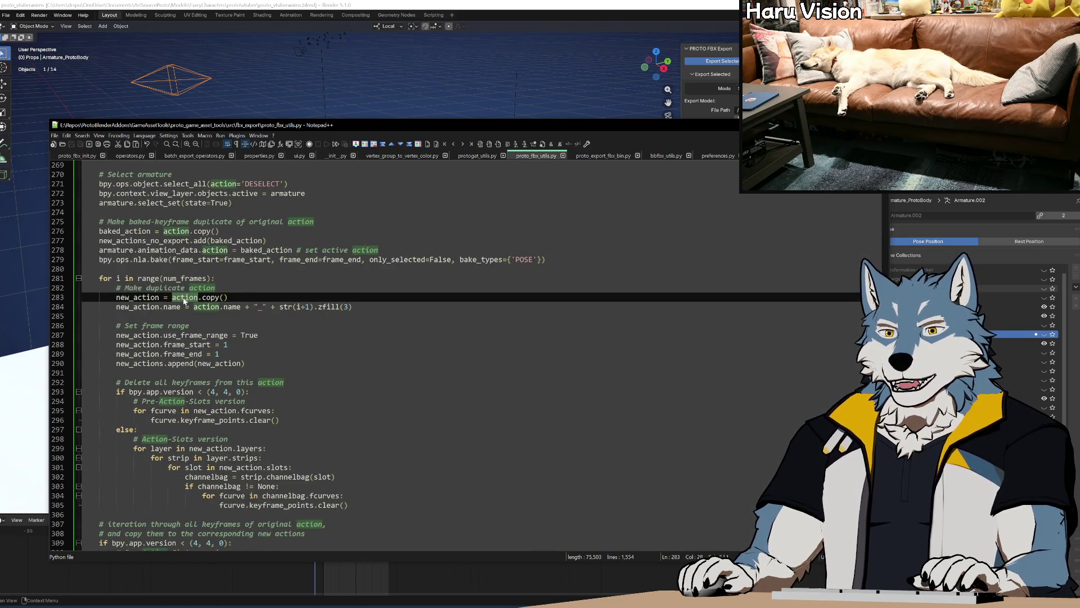
Step: Search for 'action' and change the reference on line 284 to baked_action
{"action": "key", "text": "ctrl+f"}
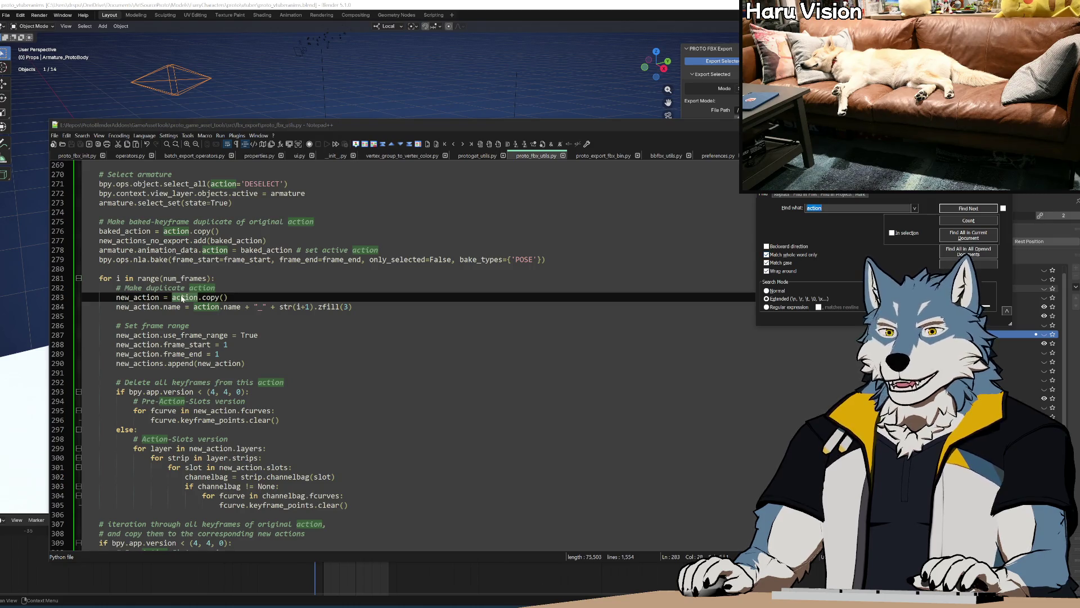
{"action": "left_click", "coordinate": [180, 300]}
{"action": "type", "text": "baked_action"}
{"action": "double_click", "coordinate": [206, 307]}
{"action": "type", "text": "baked_action"}
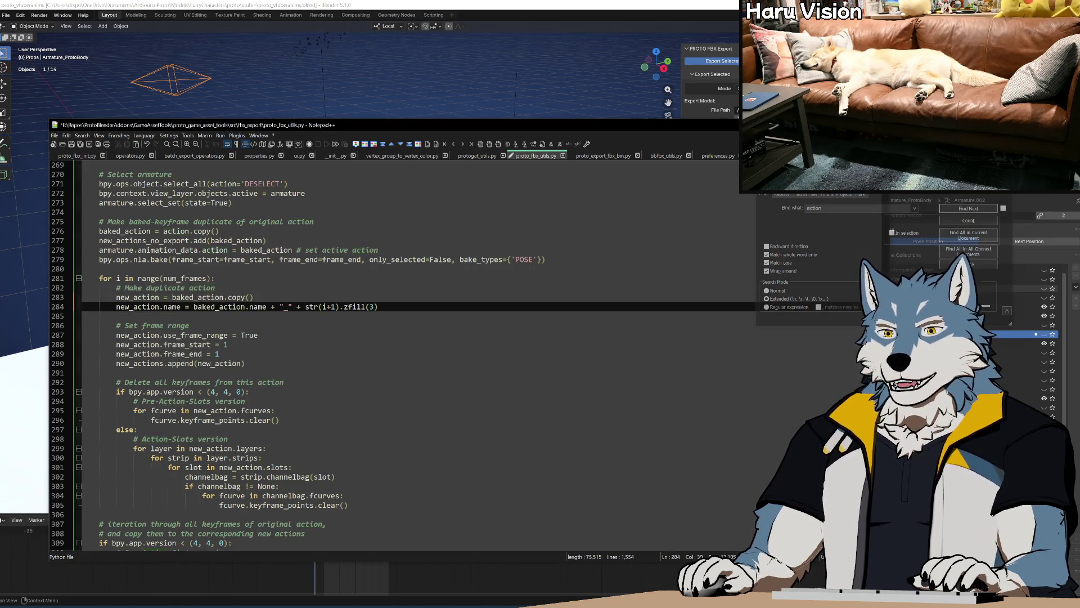
Step: Prefix the action references on lines 311, 314 and 316 with baked_
{"action": "left_click", "coordinate": [960, 209]}
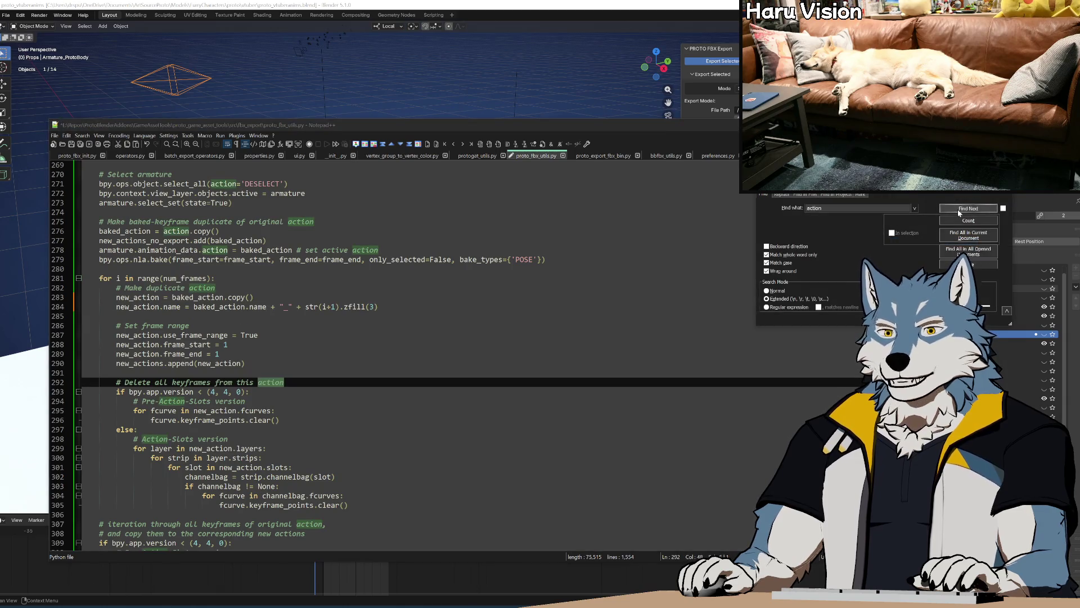
{"action": "left_click", "coordinate": [960, 209]}
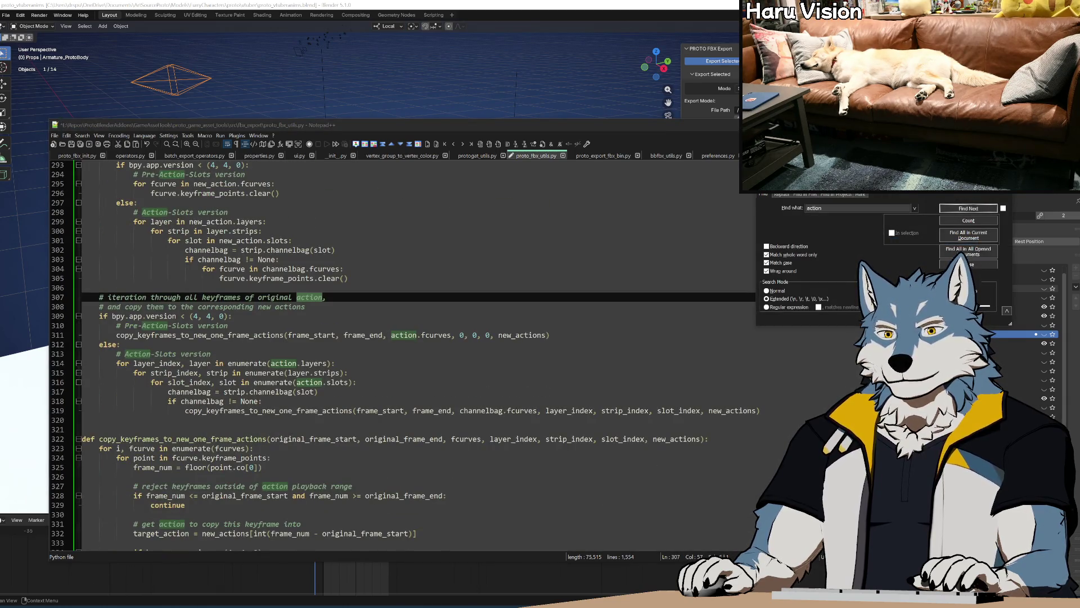
{"action": "left_click", "coordinate": [982, 207]}
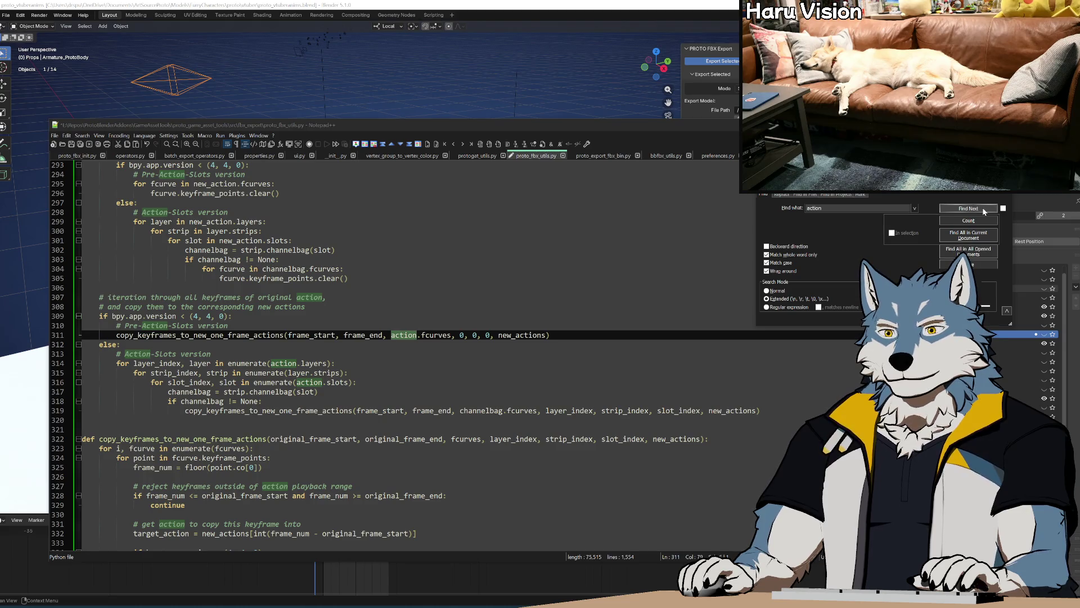
{"action": "left_click", "coordinate": [401, 337]}
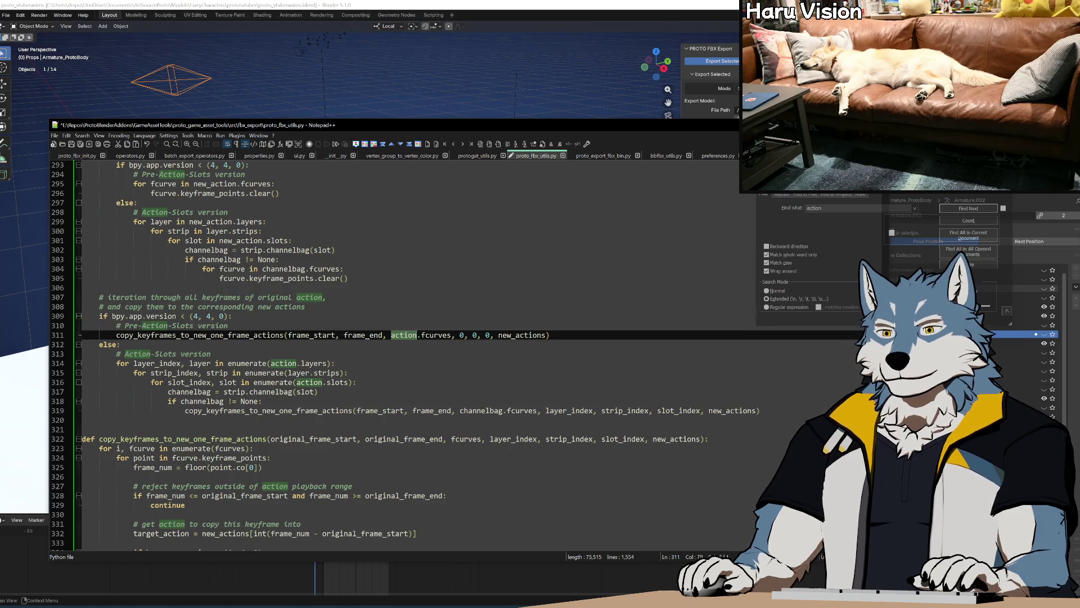
{"action": "type", "text": "baked_"}
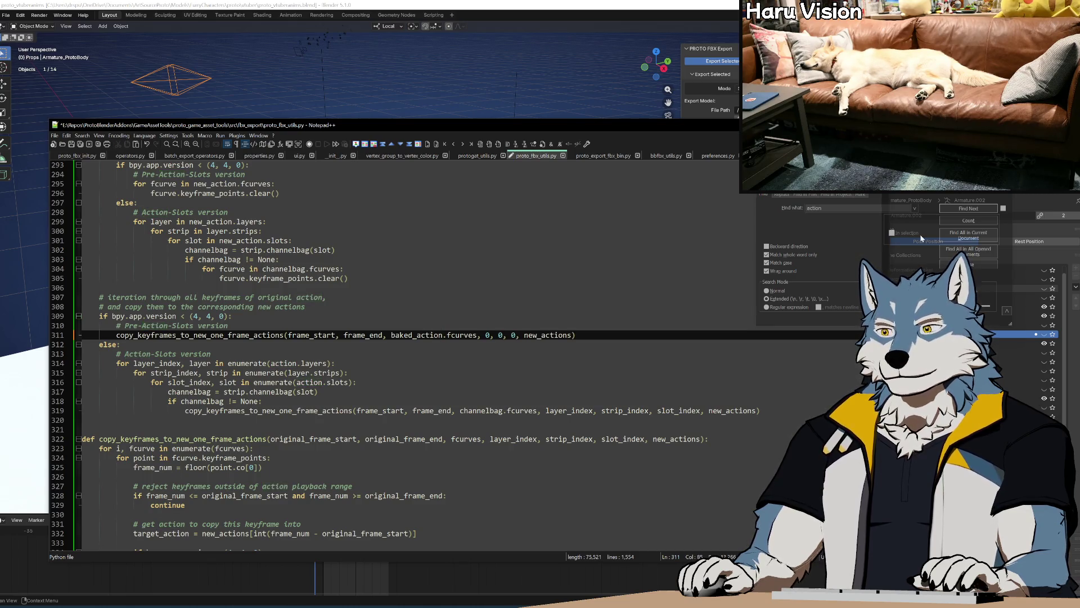
{"action": "left_click", "coordinate": [968, 208]}
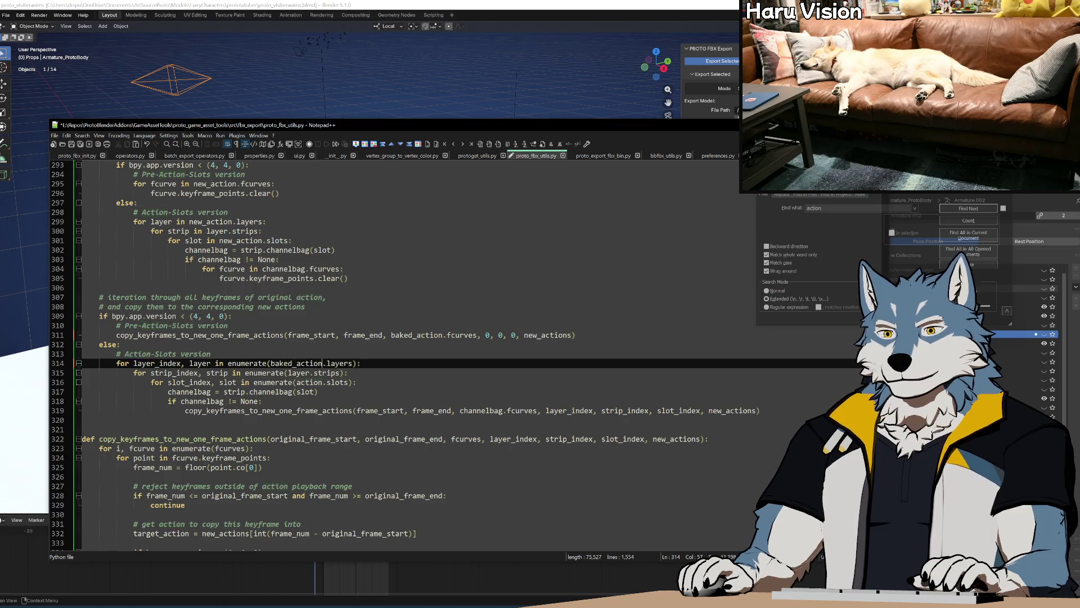
{"action": "key", "text": "ctrl+v"}
{"action": "key", "text": "F3"}
{"action": "key", "text": "ctrl+v"}
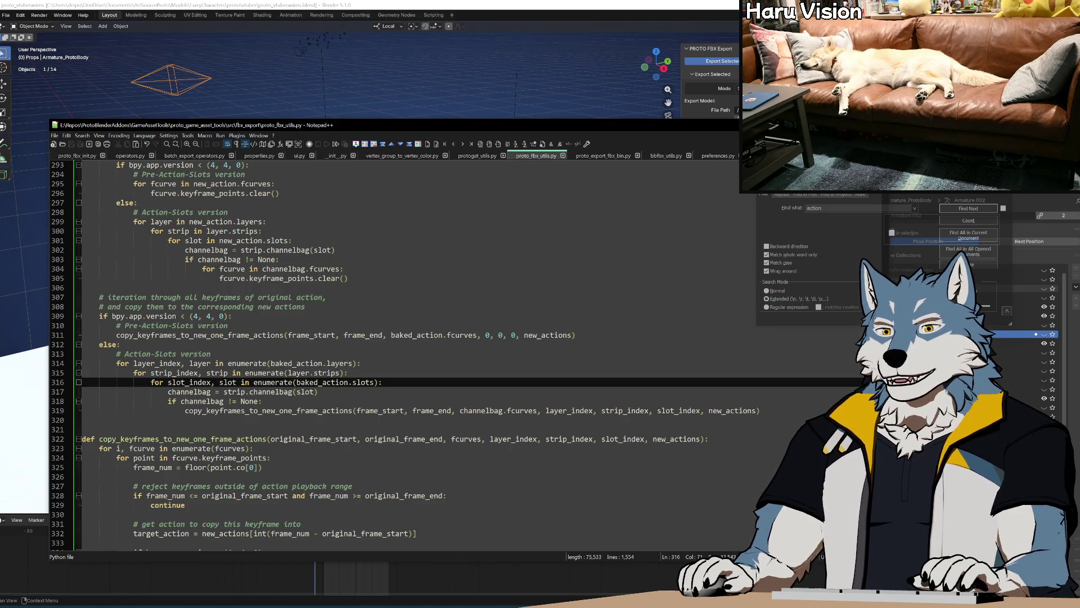
{"action": "key", "text": "End"}
{"action": "scroll", "coordinate": [393, 354], "scroll_direction": "up", "scroll_amount": 6}
{"action": "scroll", "coordinate": [394, 355], "scroll_direction": "up", "scroll_amount": 7}
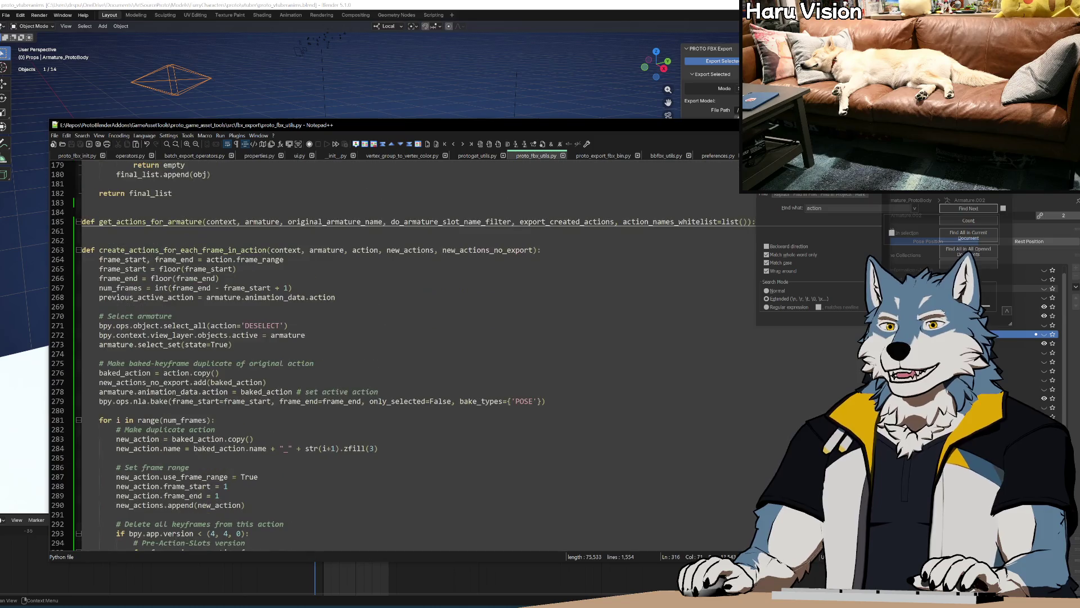
Step: Copy the new_action.name naming line from line 284 and paste it as a new line after line 276
{"action": "left_click", "coordinate": [99, 353]}
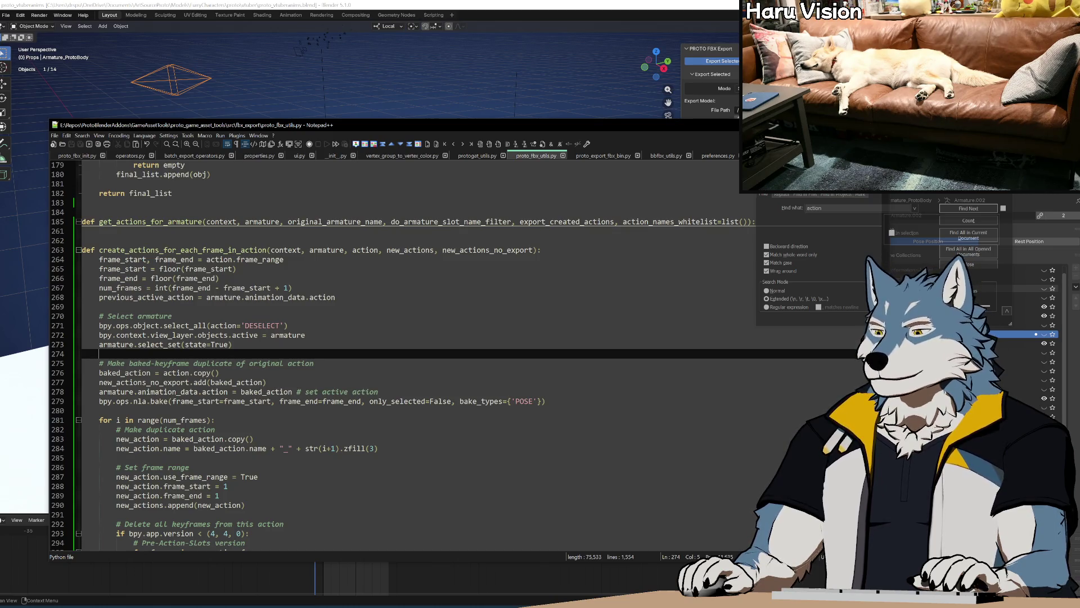
{"action": "left_click", "coordinate": [314, 363]}
{"action": "left_click", "coordinate": [305, 335]}
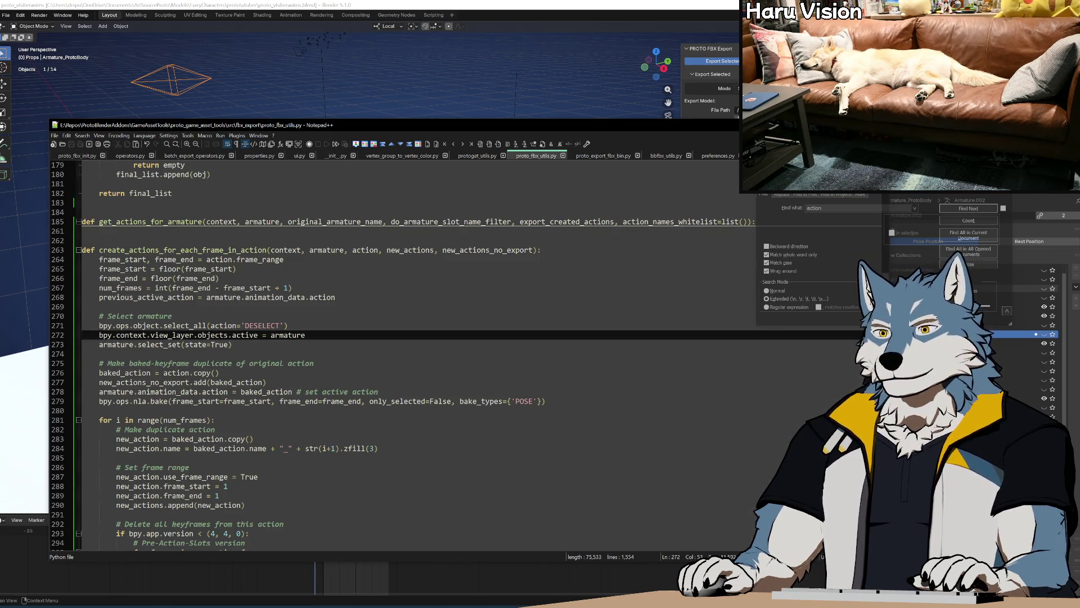
{"action": "left_click", "coordinate": [99, 354]}
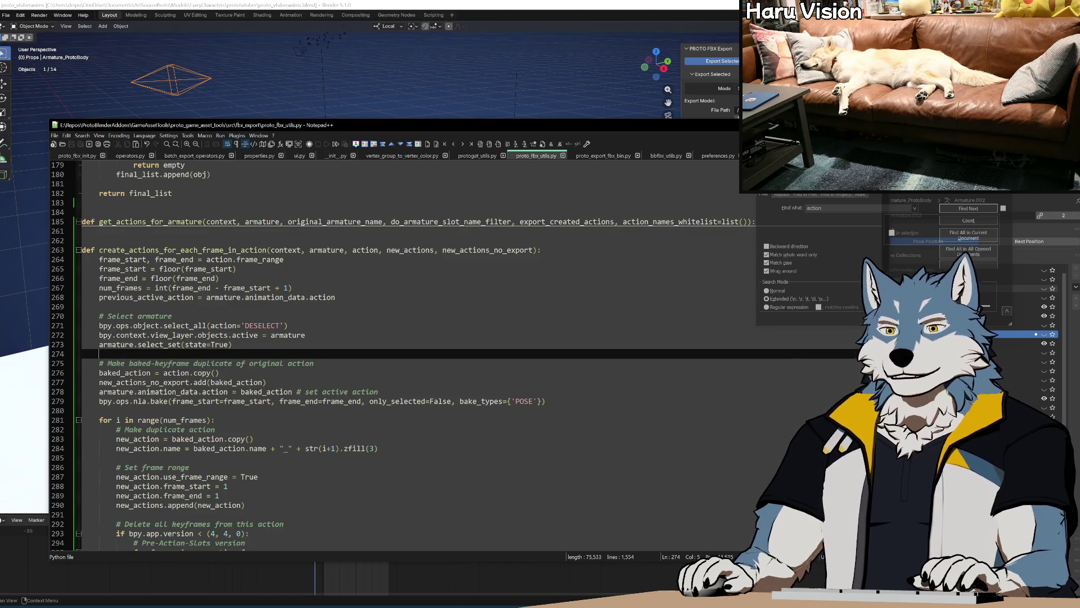
{"action": "left_click", "coordinate": [232, 344]}
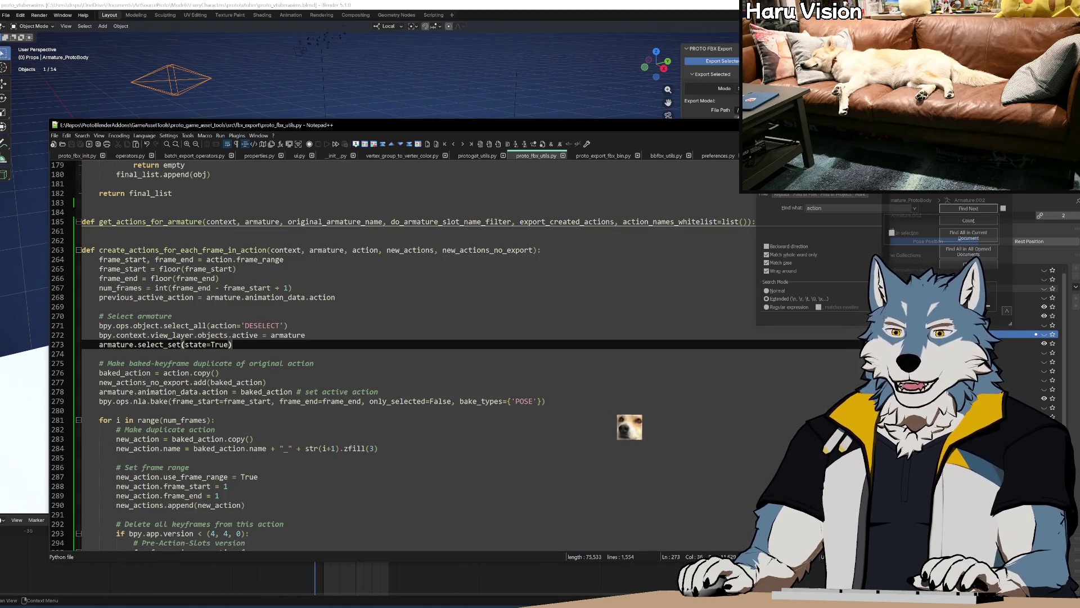
{"action": "scroll", "coordinate": [605, 305], "scroll_direction": "down", "scroll_amount": 1}
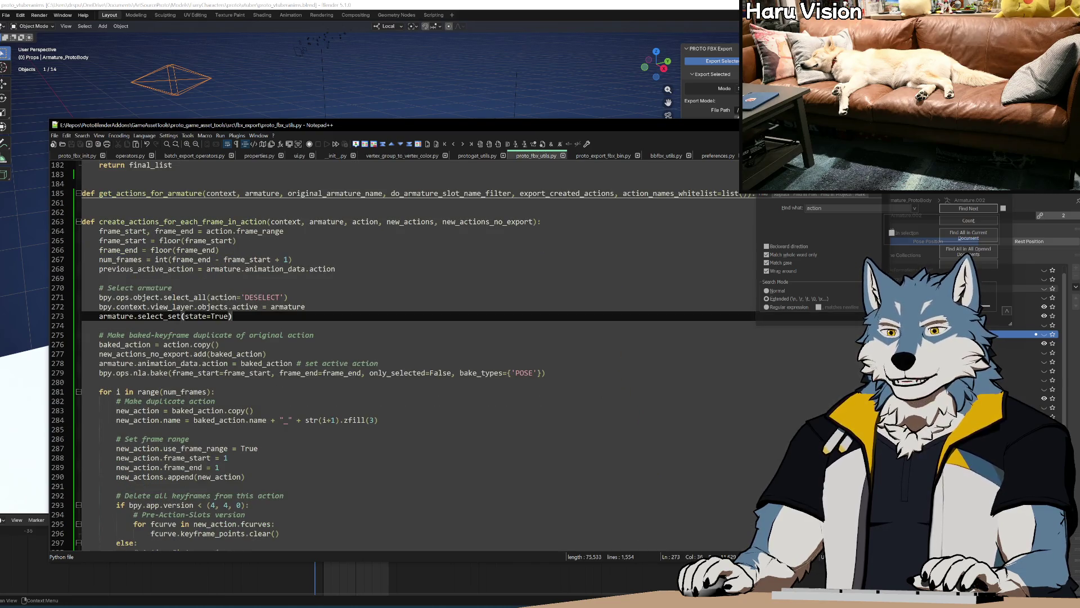
{"action": "left_click", "coordinate": [268, 354]}
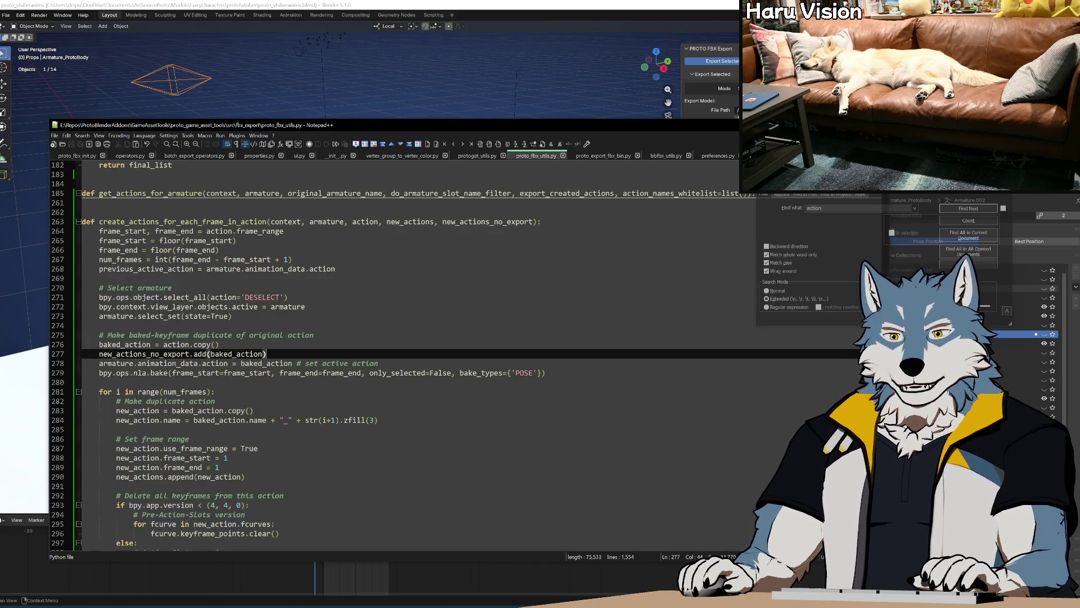
{"action": "left_click_drag", "start_coordinate": [116, 419], "coordinate": [378, 419]}
{"action": "key", "text": "ctrl+c"}
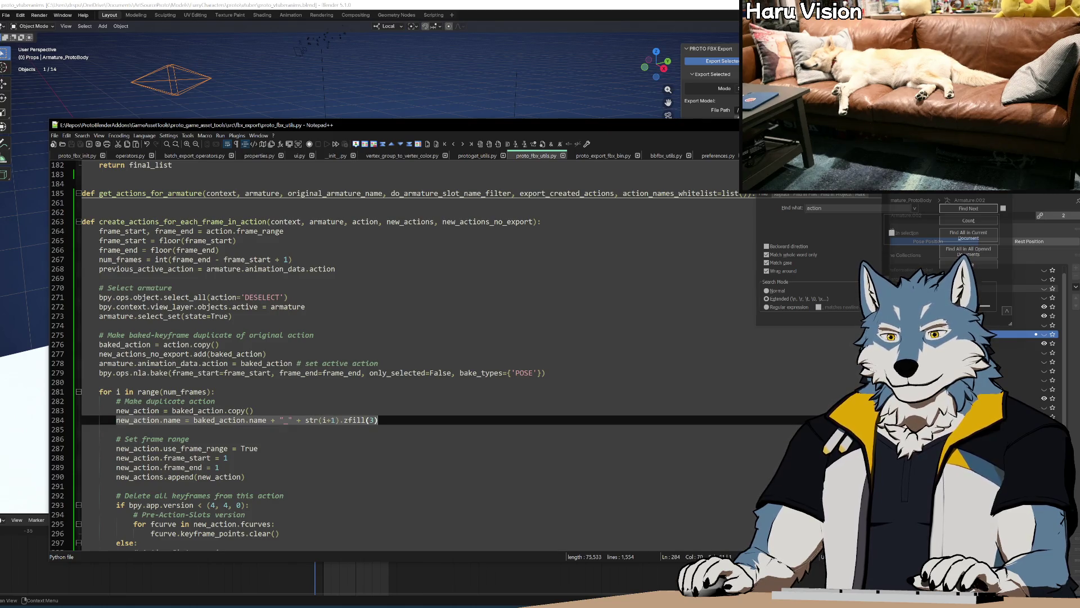
{"action": "left_click", "coordinate": [267, 354]}
{"action": "left_click", "coordinate": [220, 344]}
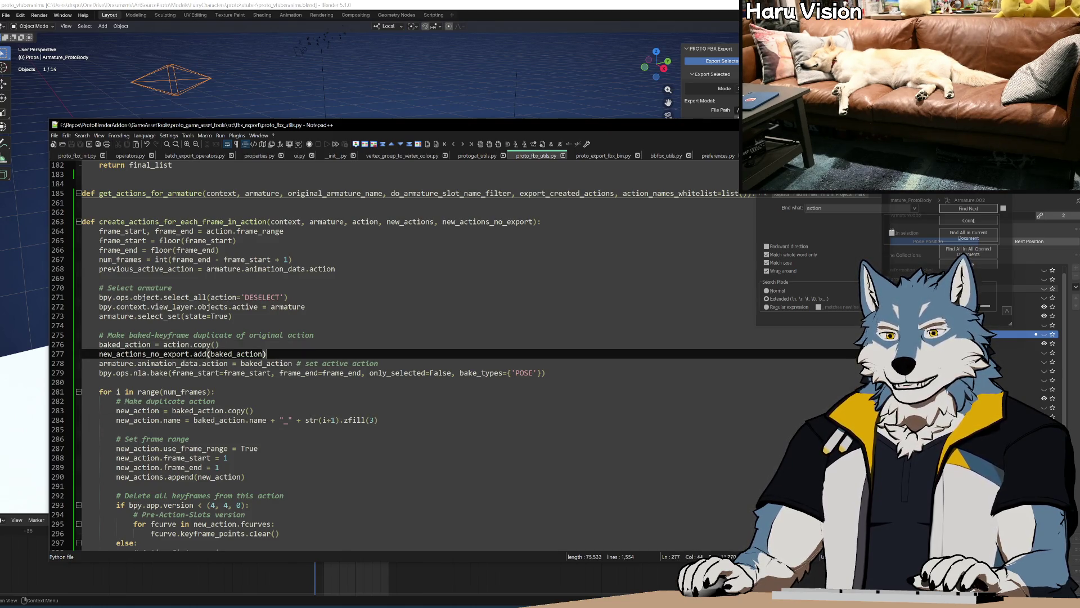
{"action": "key", "text": "Return"}
{"action": "key", "text": "ctrl+v"}
Step: Change the copied line 277 so baked_action.name is built from action.name
{"action": "double_click", "coordinate": [203, 353]}
{"action": "key", "text": "ctrl+c"}
{"action": "double_click", "coordinate": [120, 354]}
{"action": "key", "text": "ctrl+v"}
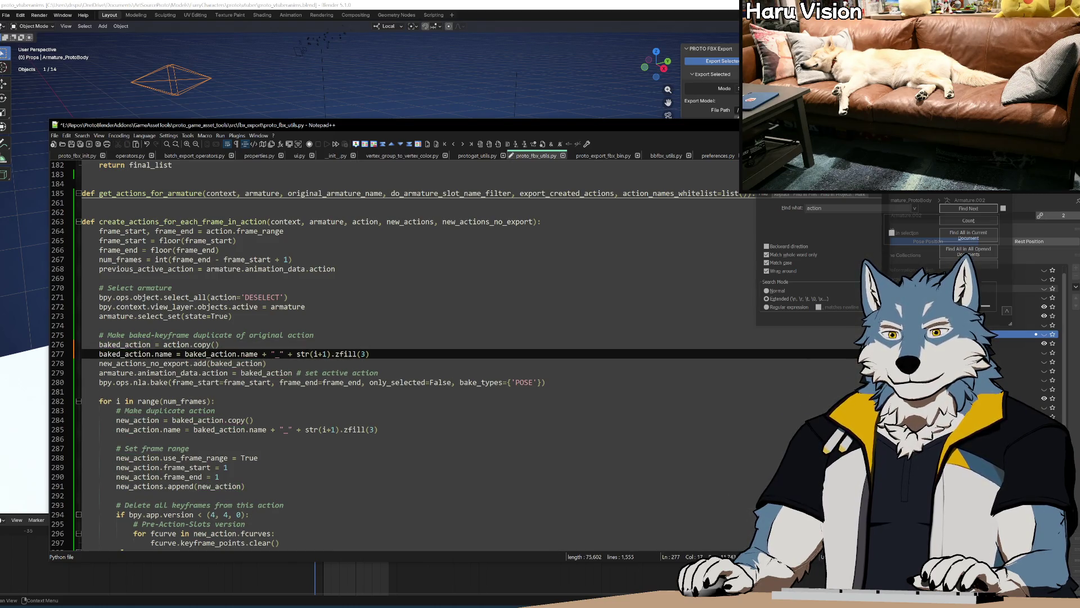
{"action": "double_click", "coordinate": [211, 353]}
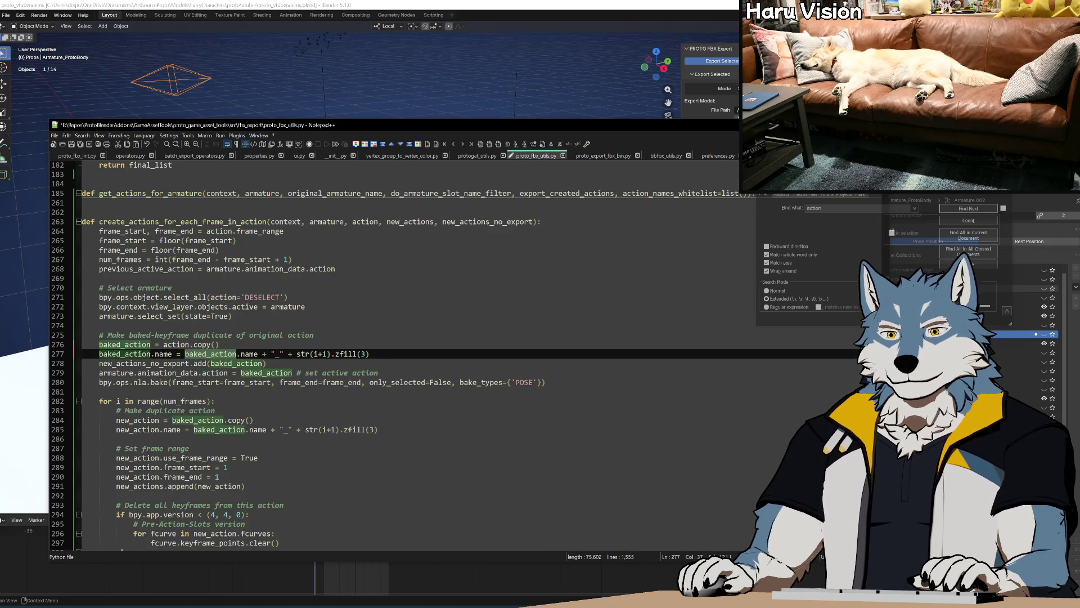
{"action": "type", "text": "action"}
Step: Replace the zfill frame-number suffix with "_baked" and save proto_fbx_utils.py
{"action": "left_click", "coordinate": [262, 353]}
{"action": "key", "text": "shift+End"}
{"action": "key", "text": "Delete"}
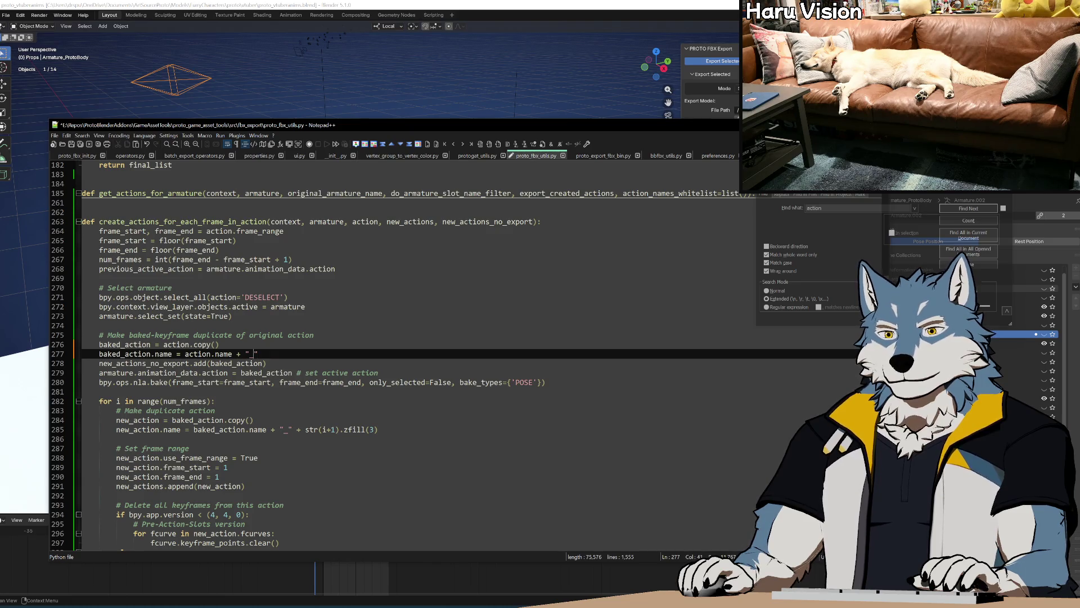
{"action": "type", "text": "baked"}
{"action": "key", "text": "Right"}
{"action": "key", "text": "ctrl+s"}
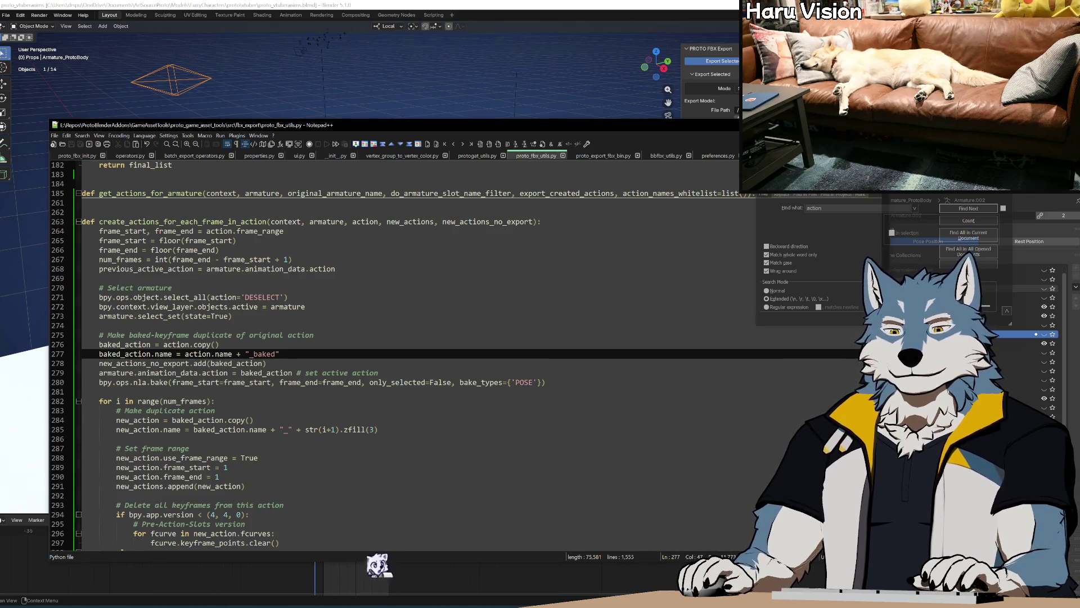
{"action": "key", "text": "Down"}
{"action": "key", "text": "Down"}
{"action": "key", "text": "Down"}
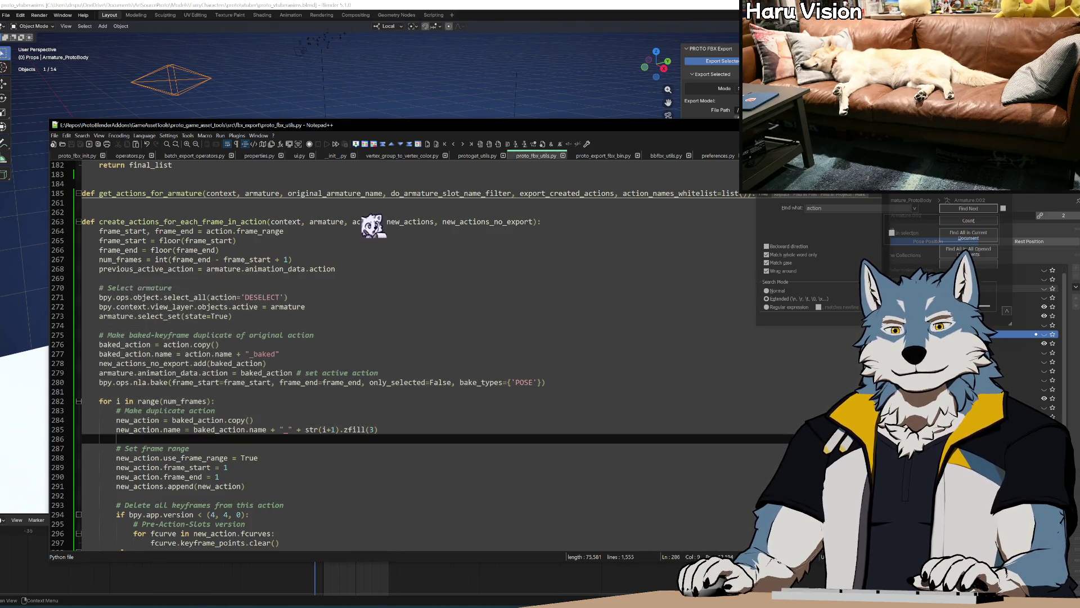
Step: Select and review the edited bake code on lines 273–291
{"action": "left_click", "coordinate": [474, 462]}
{"action": "key", "text": "shift+Up"}
{"action": "key", "text": "shift+Up"}
{"action": "key", "text": "shift+Up"}
{"action": "left_click", "coordinate": [474, 462]}
{"action": "key", "text": "shift+Up"}
{"action": "key", "text": "shift+Up"}
{"action": "key", "text": "shift+Up"}
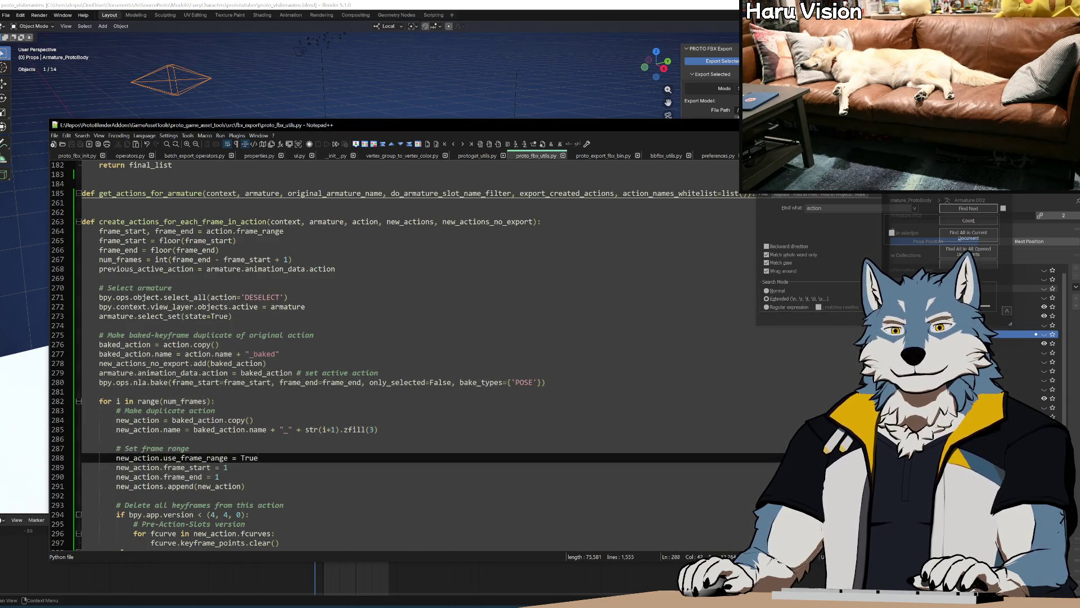
{"action": "left_click", "coordinate": [403, 448]}
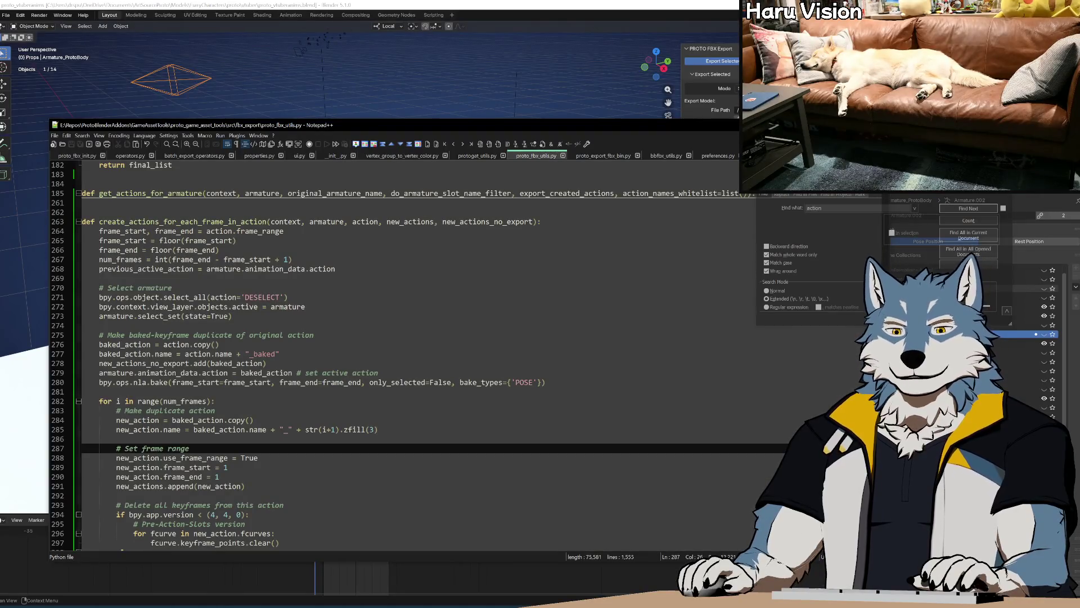
{"action": "left_click_drag", "start_coordinate": [245, 486], "coordinate": [315, 335]}
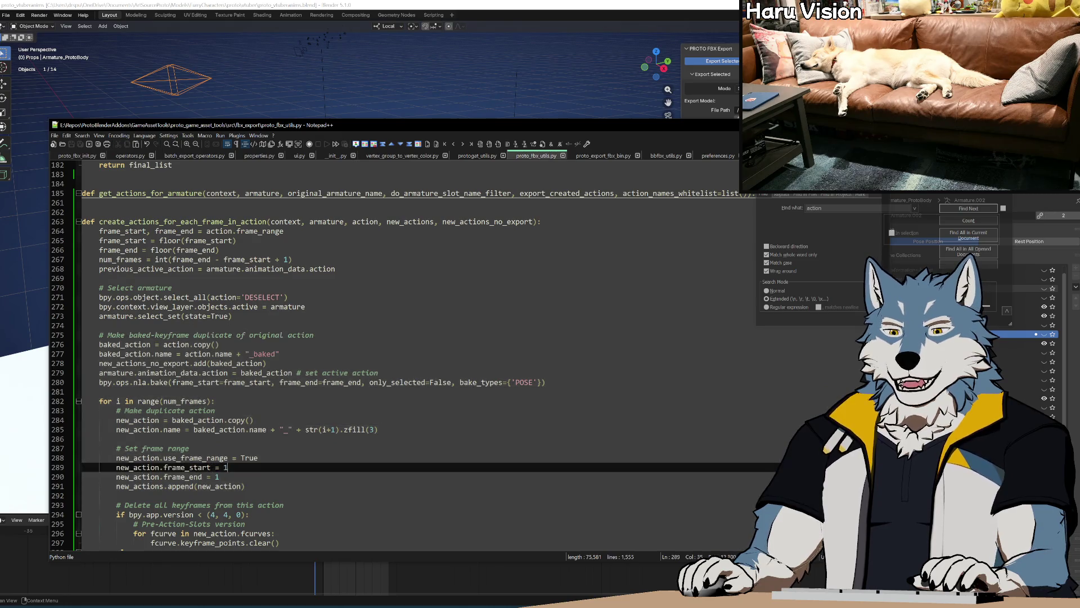
{"action": "left_click", "coordinate": [509, 474]}
{"action": "mouse_move", "coordinate": [508, 474]}
{"action": "left_mouse_down"}
{"action": "mouse_move", "coordinate": [508, 236]}
{"action": "mouse_move", "coordinate": [509, 371]}
{"action": "left_mouse_up"}
{"action": "left_click", "coordinate": [509, 410]}
{"action": "key", "text": "Right"}
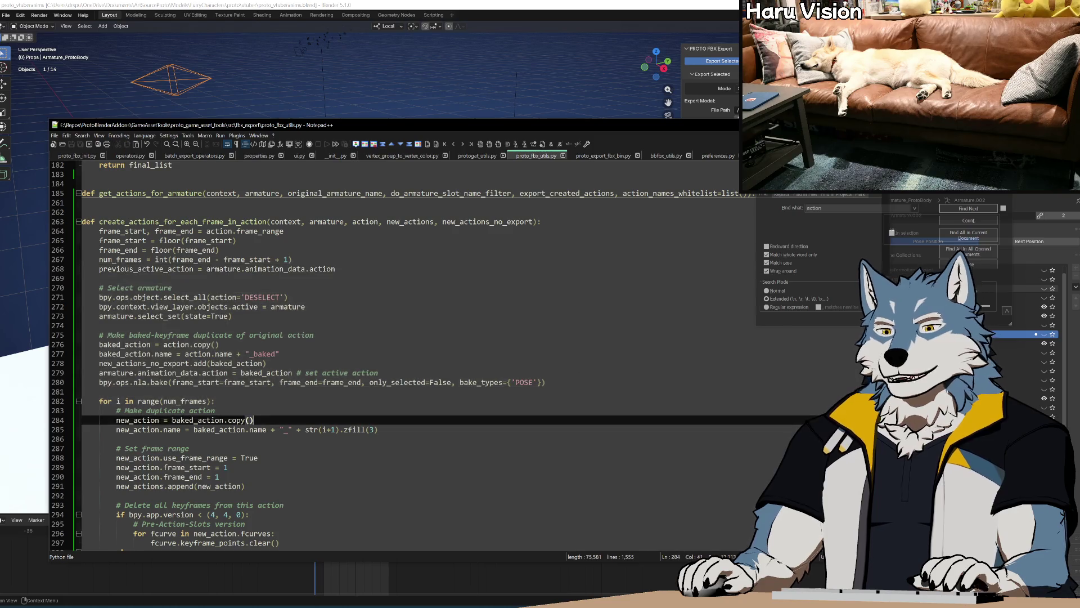
Step: Bring the GameAssetTools folder forward in File Explorer
{"action": "left_click", "coordinate": [279, 354]}
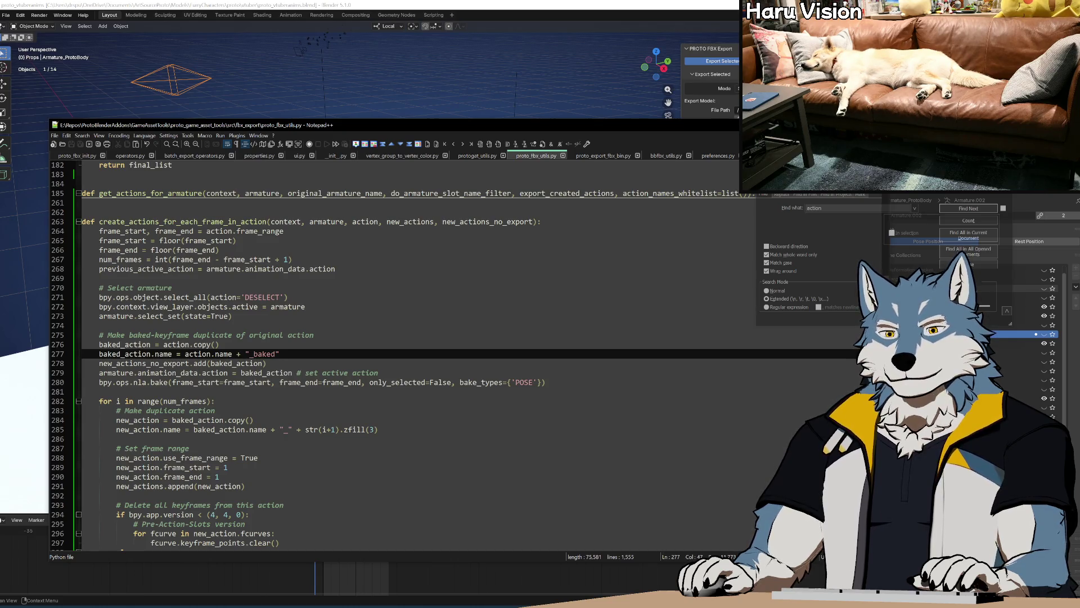
{"action": "scroll", "coordinate": [394, 355], "scroll_direction": "down", "scroll_amount": 3}
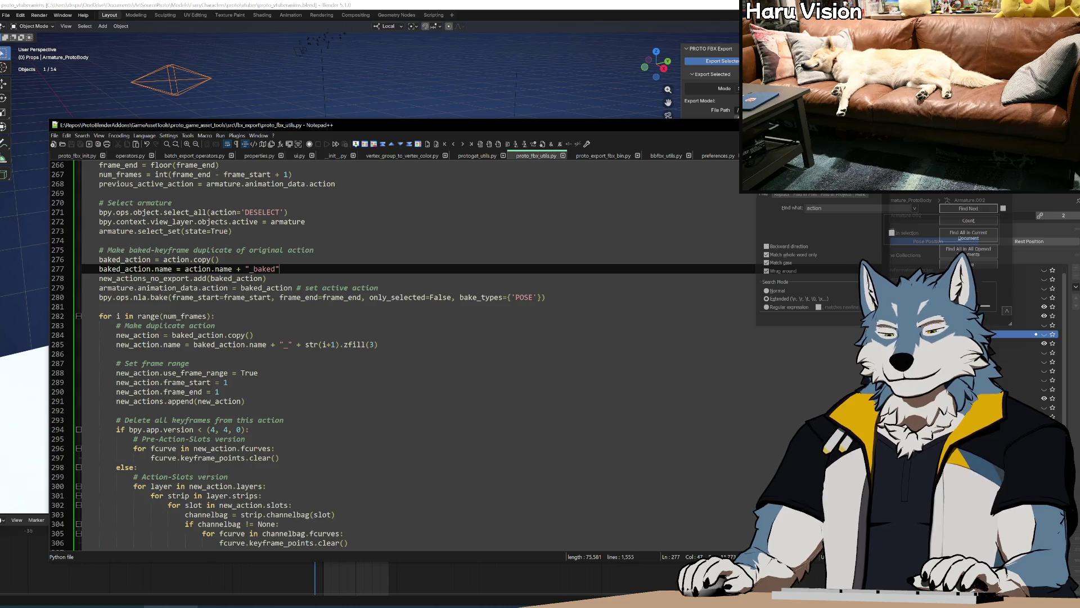
{"action": "left_click", "coordinate": [43, 576]}
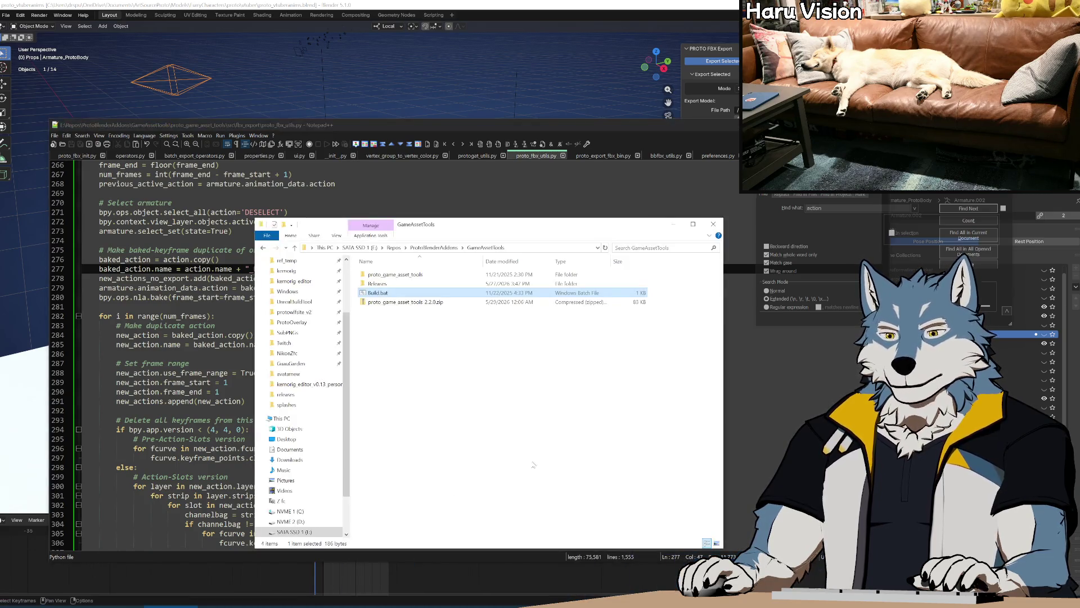
Step: Run build.bat to rebuild the proto_game_asset_tools 2.2.0 zip and close its console
{"action": "double_click", "coordinate": [381, 293]}
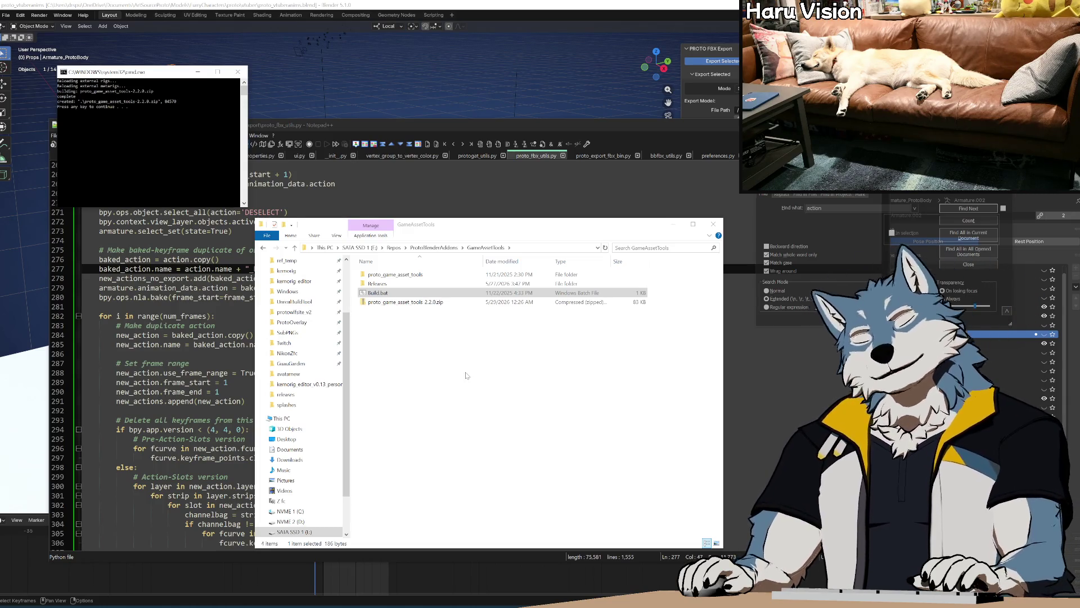
{"action": "key", "text": "Return"}
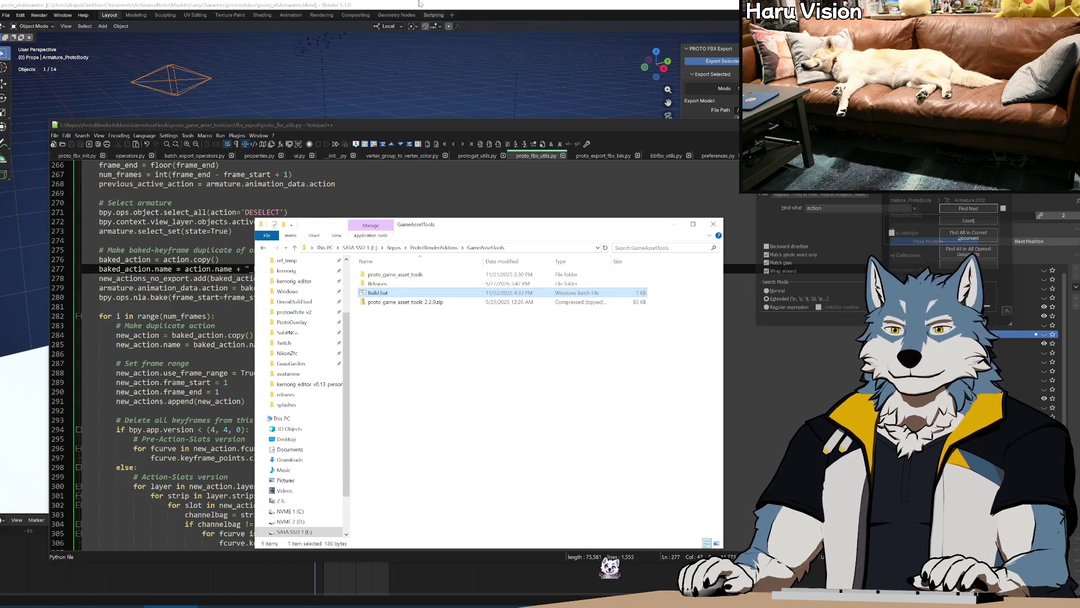
{"action": "key", "text": "alt+Tab"}
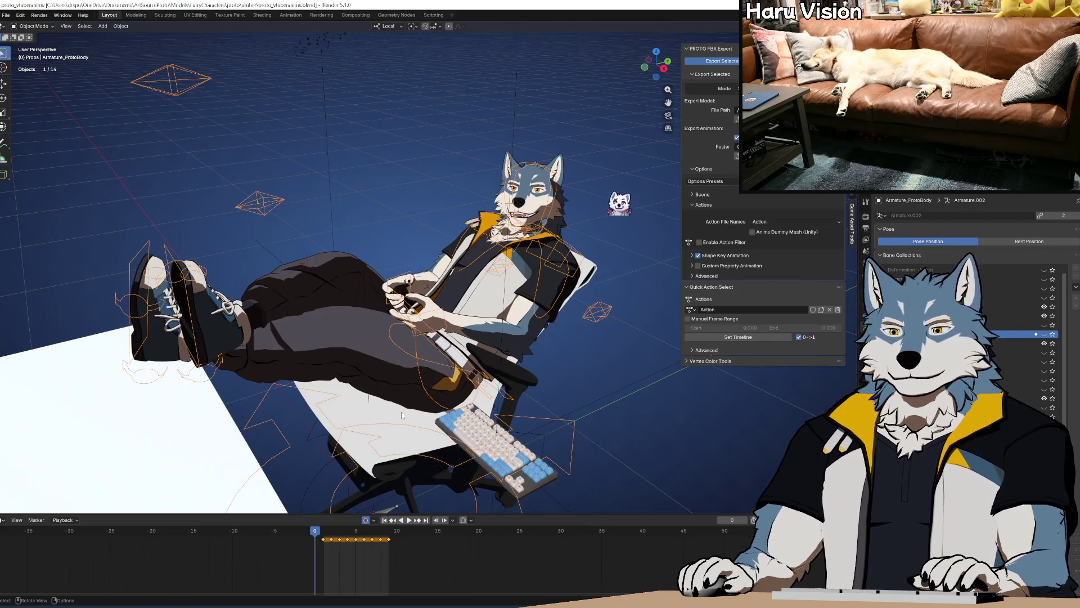
Step: Reinstall proto_game_asset_tools via Install from Disk using the zip in the GameAssetTools folder
{"action": "key", "text": "ctrl+comma"}
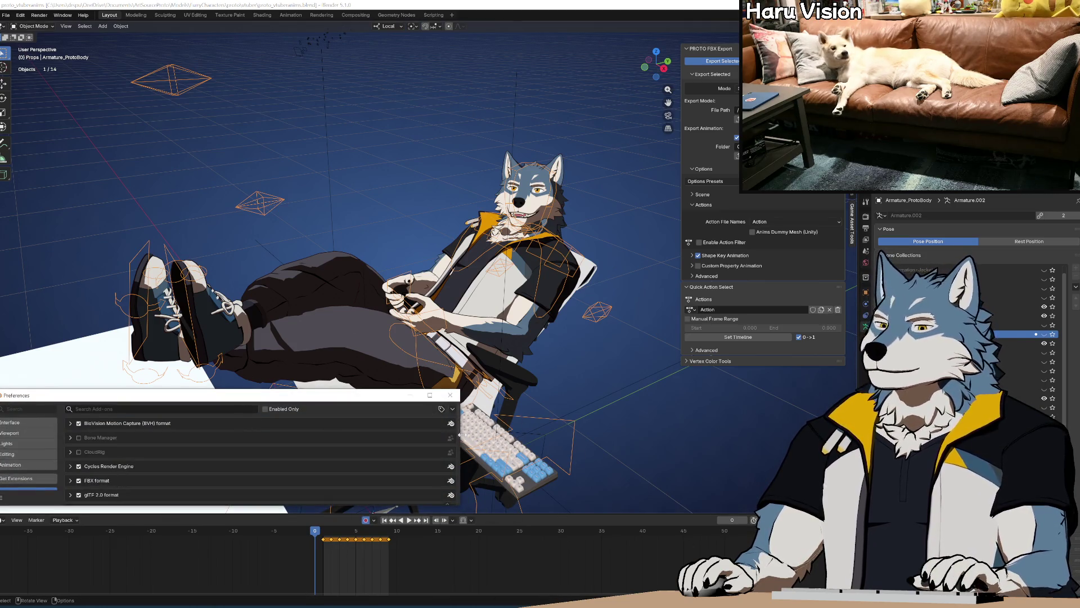
{"action": "left_click", "coordinate": [453, 409]}
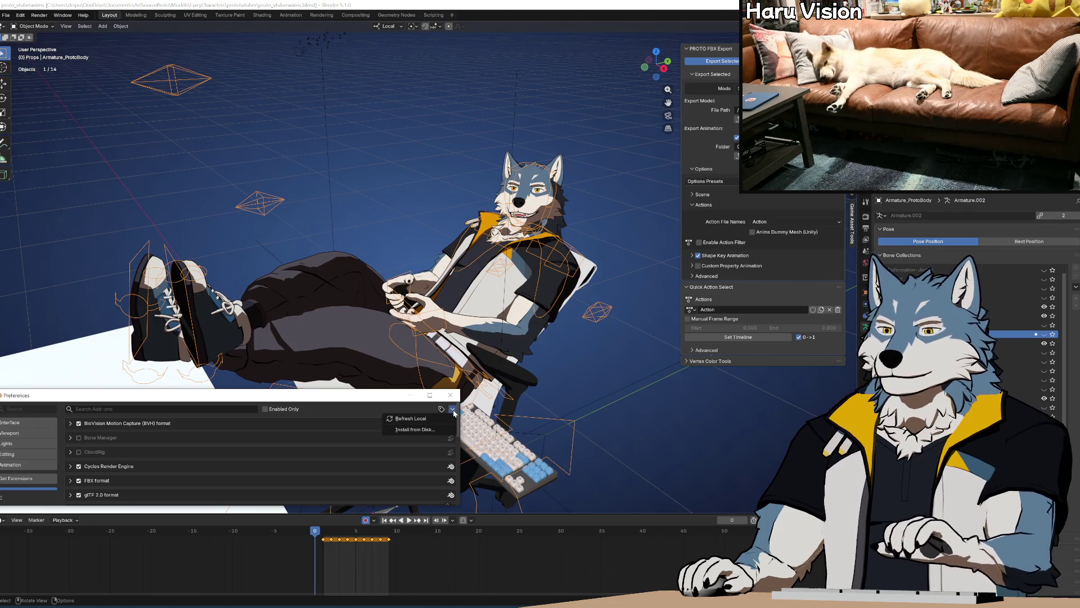
{"action": "left_click", "coordinate": [420, 430]}
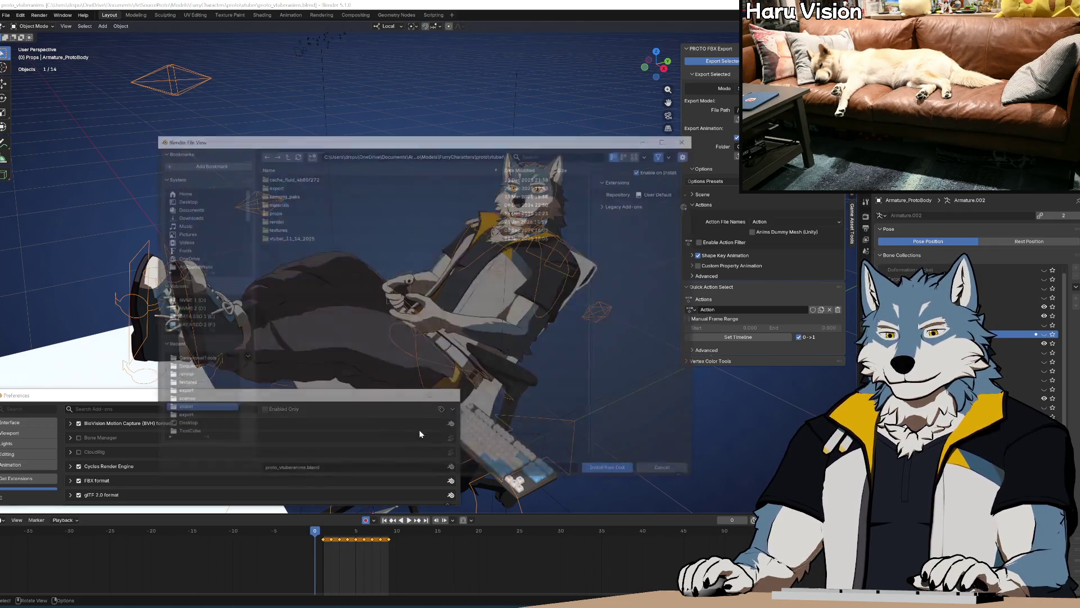
{"action": "left_click", "coordinate": [204, 359]}
{"action": "double_click", "coordinate": [305, 194]}
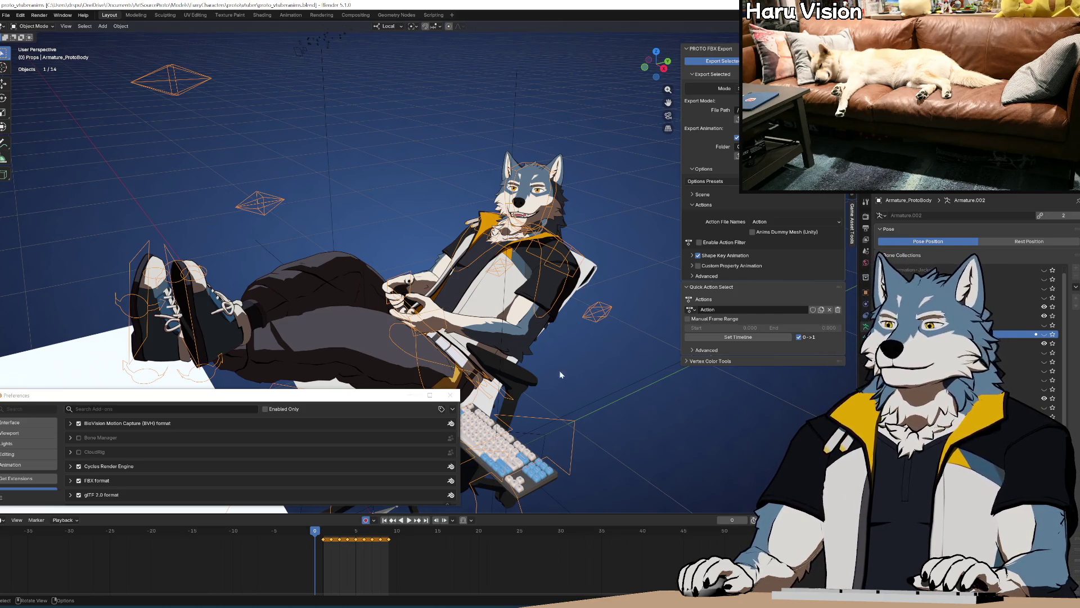
{"action": "left_click", "coordinate": [6, 15]}
Step: Revert Blender to the saved scene, stop playback and check the action list
{"action": "left_click", "coordinate": [25, 54]}
{"action": "left_click", "coordinate": [528, 318]}
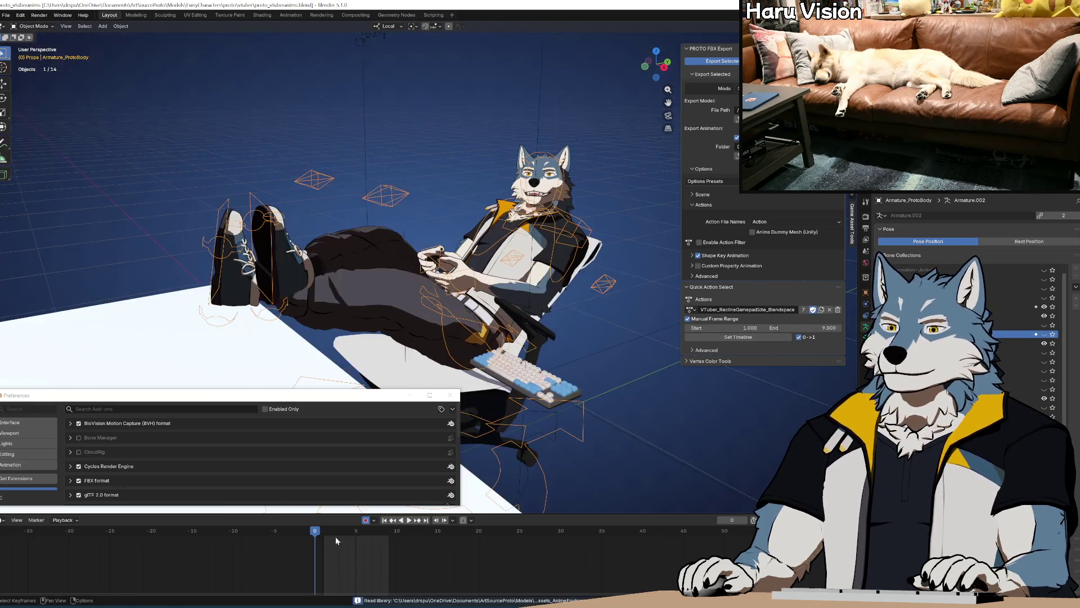
{"action": "key", "text": "Escape"}
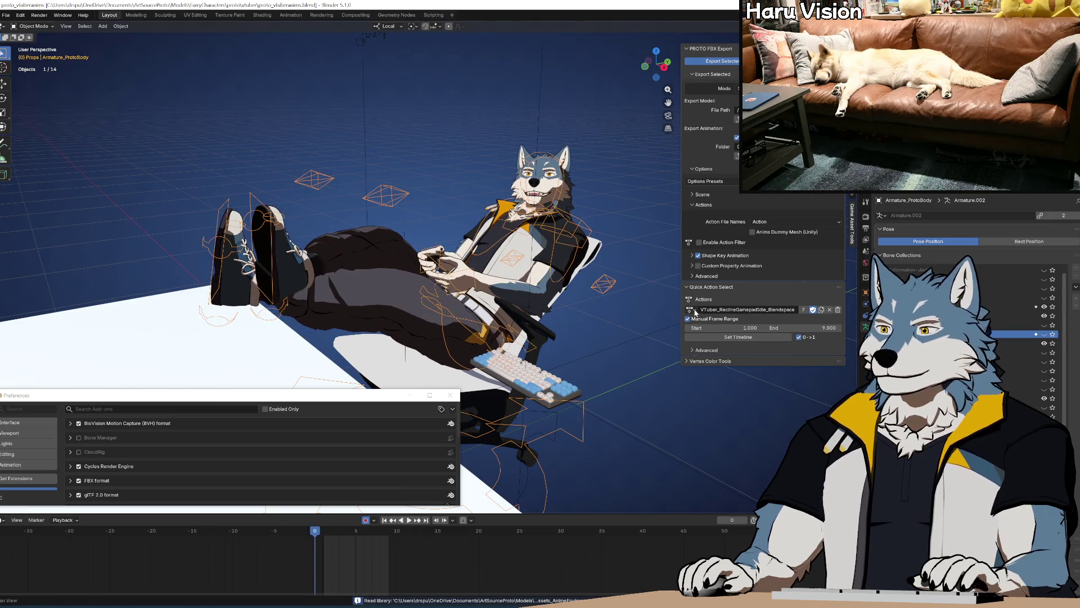
{"action": "left_click", "coordinate": [690, 309]}
{"action": "key", "text": "Escape"}
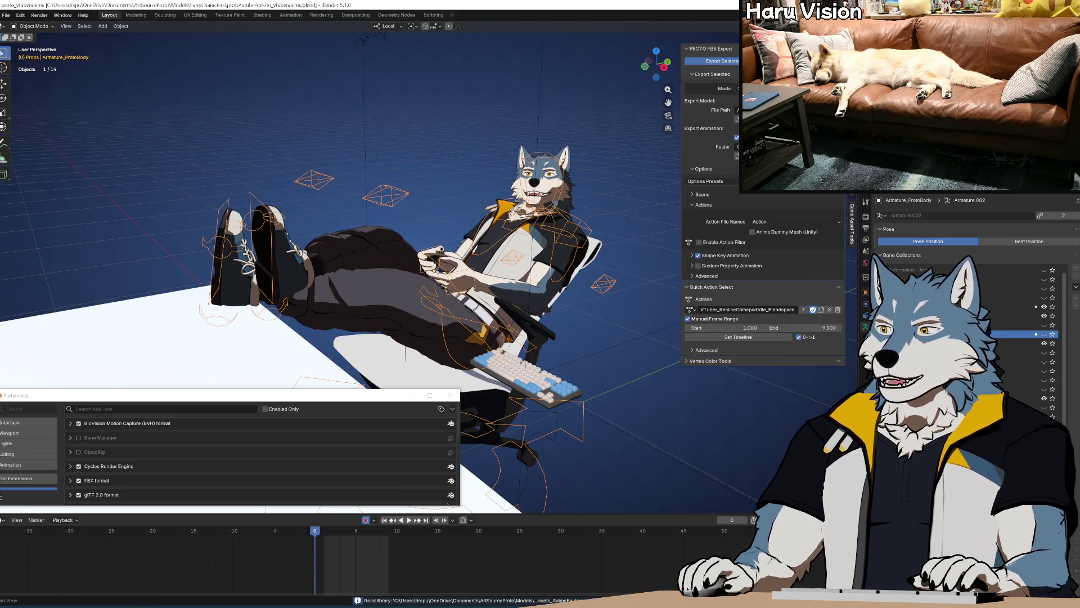
Step: Run Export Selected, which fails with a missing-arguments TypeError, then return to proto_fbx_utils.py
{"action": "left_click", "coordinate": [723, 61]}
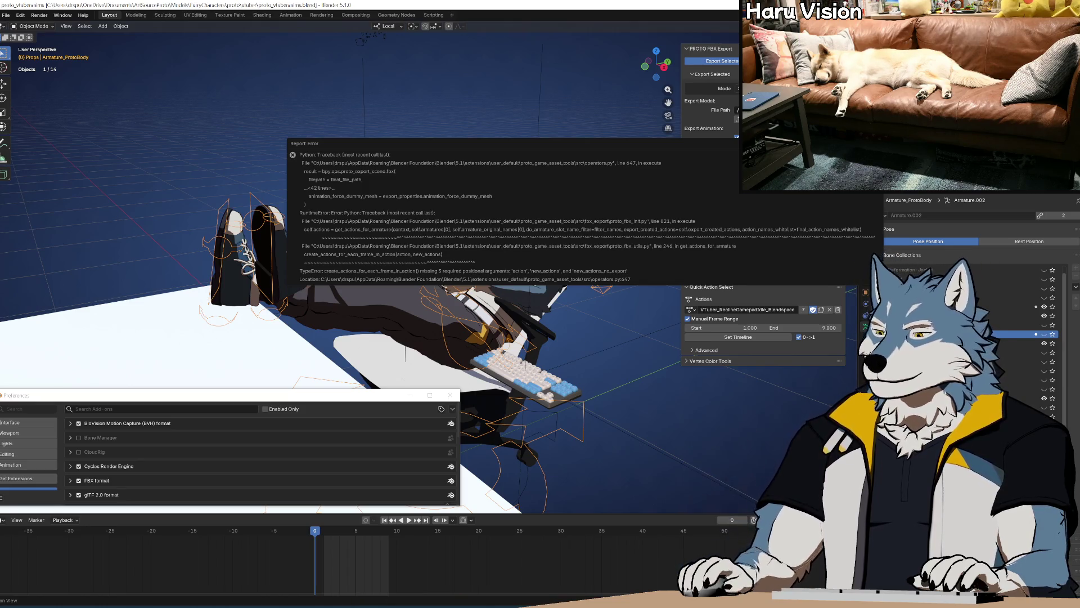
{"action": "key", "text": "alt+Tab"}
{"action": "scroll", "coordinate": [394, 355], "scroll_direction": "down", "scroll_amount": 5}
{"action": "scroll", "coordinate": [394, 355], "scroll_direction": "up", "scroll_amount": 5}
{"action": "scroll", "coordinate": [394, 355], "scroll_direction": "down", "scroll_amount": 16}
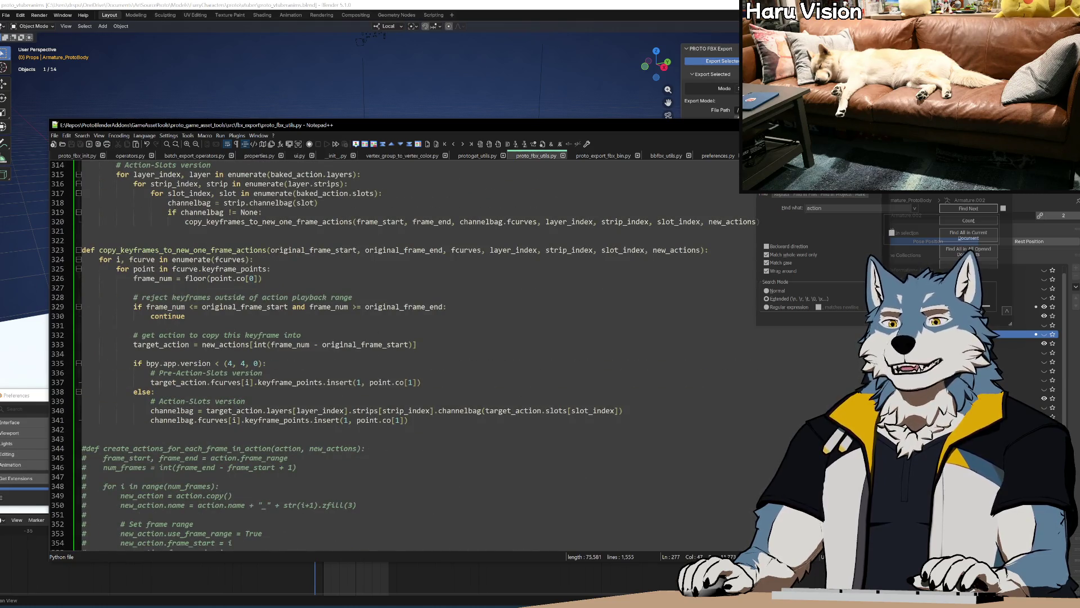
Step: Add a new_actions_no_export = [] line below new_actions = []
{"action": "scroll", "coordinate": [73, 369], "scroll_direction": "up", "scroll_amount": 20}
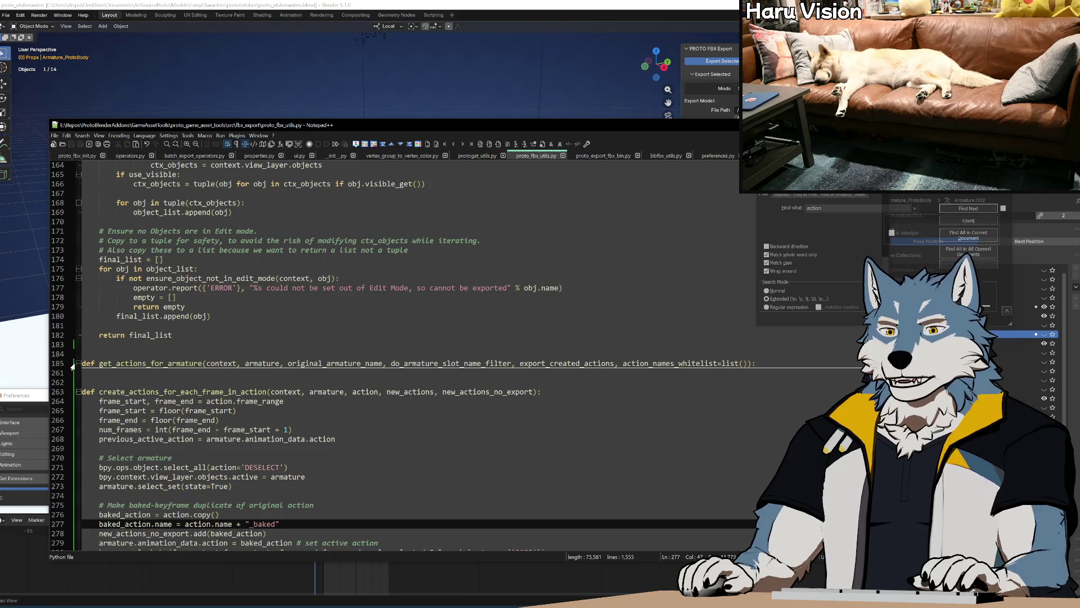
{"action": "left_click", "coordinate": [78, 363]}
{"action": "scroll", "coordinate": [79, 364], "scroll_direction": "down", "scroll_amount": 13}
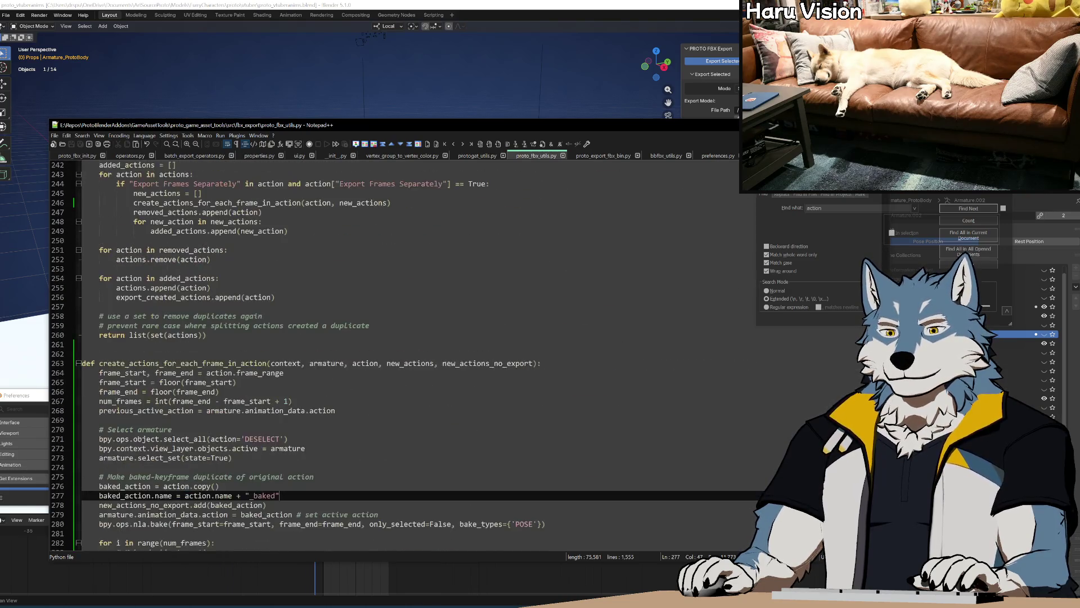
{"action": "double_click", "coordinate": [183, 363]}
{"action": "scroll", "coordinate": [183, 363], "scroll_direction": "up", "scroll_amount": 5}
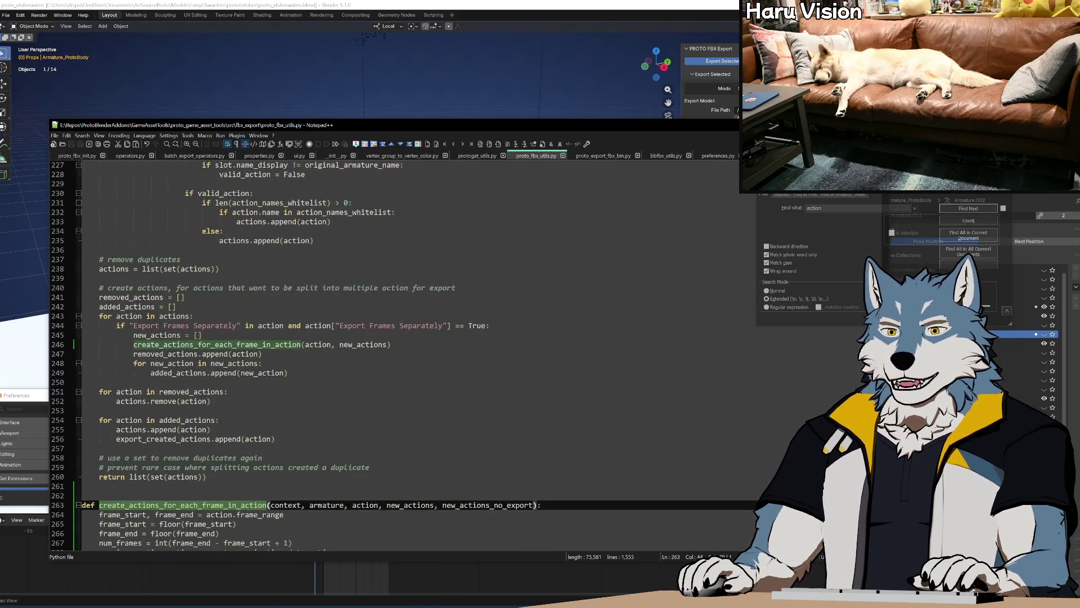
{"action": "double_click", "coordinate": [487, 505]}
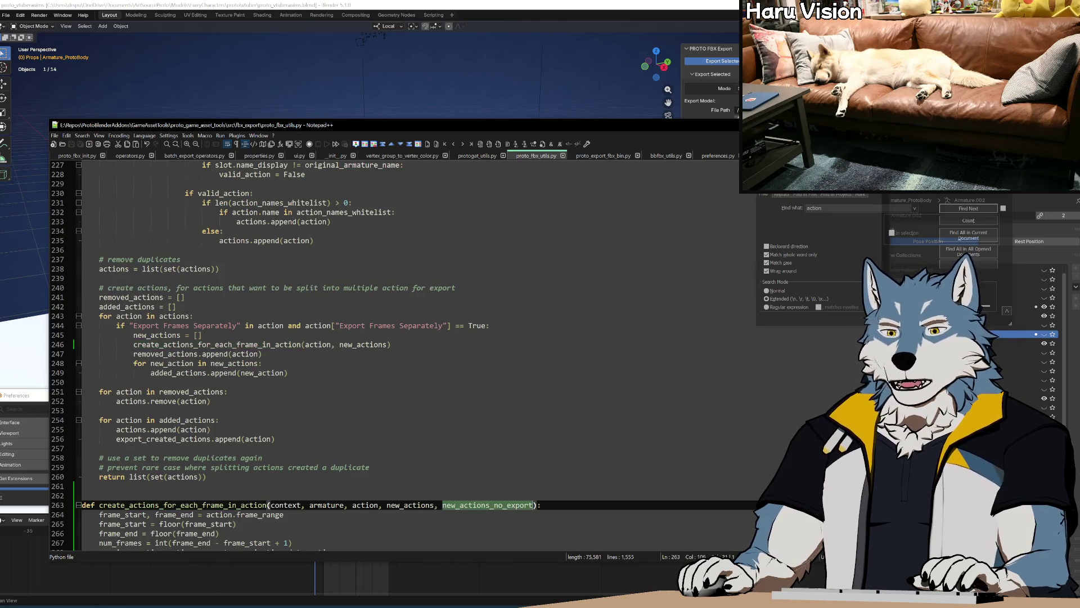
{"action": "key", "text": "ctrl+c"}
{"action": "left_click", "coordinate": [204, 335]}
{"action": "key", "text": "Return"}
{"action": "key", "text": "ctrl+v"}
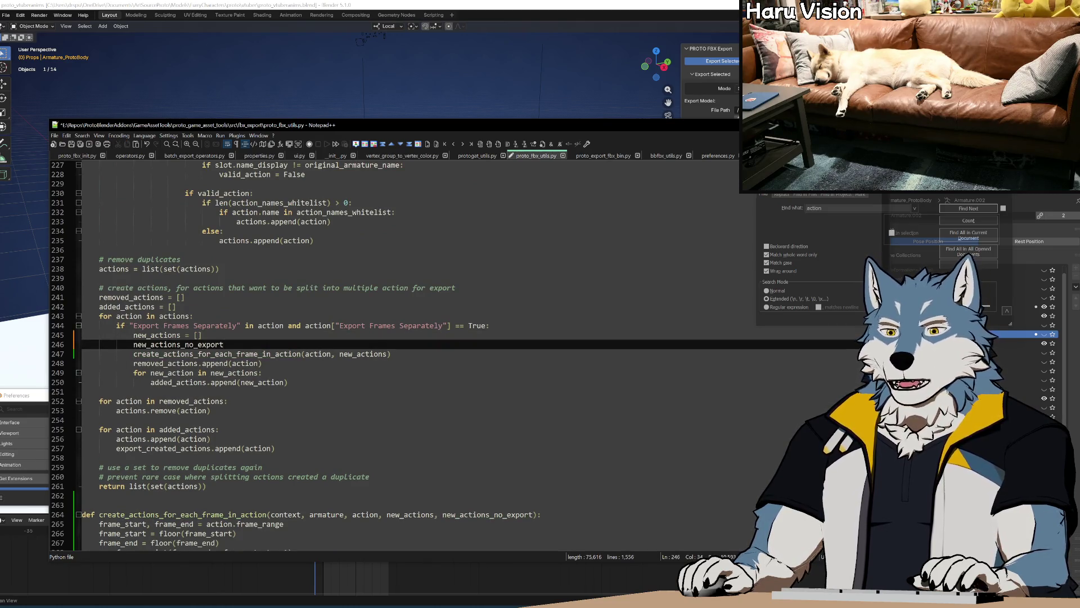
{"action": "type", "text": "[]"}
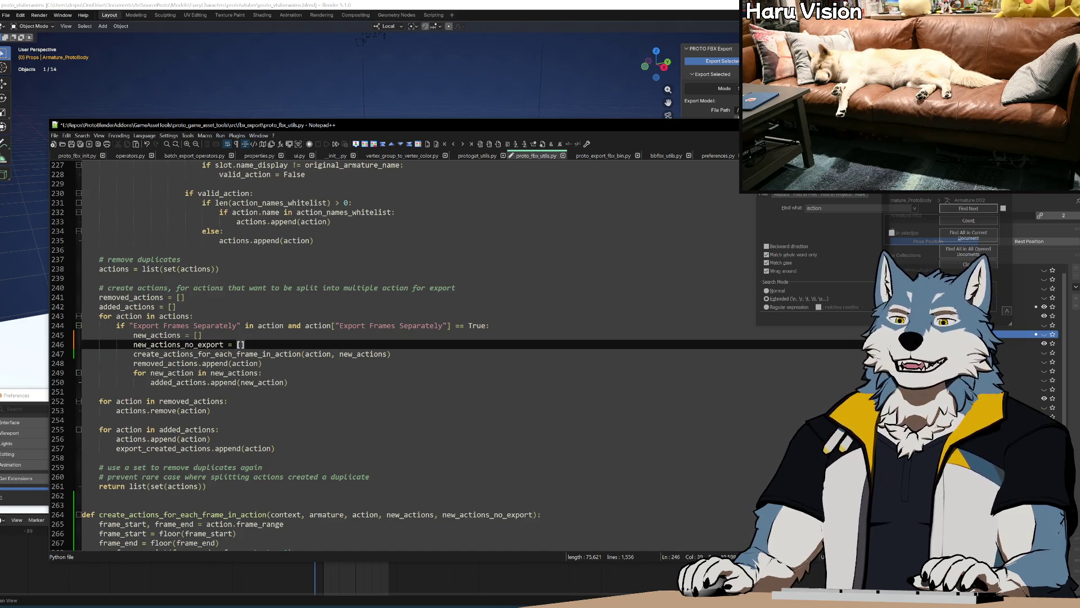
Step: Pass new_actions_no_export as an extra argument to create_actions_for_each_frame_in_action
{"action": "double_click", "coordinate": [208, 345]}
{"action": "key", "text": "ctrl+c"}
{"action": "left_click", "coordinate": [389, 354]}
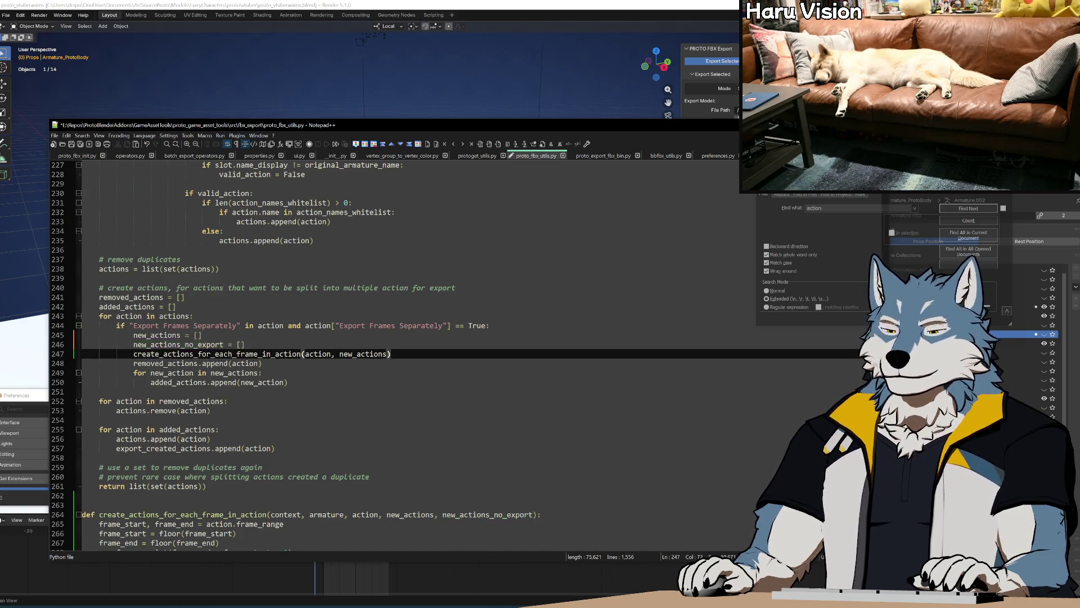
{"action": "type", "text": ","}
{"action": "key", "text": "ctrl+v"}
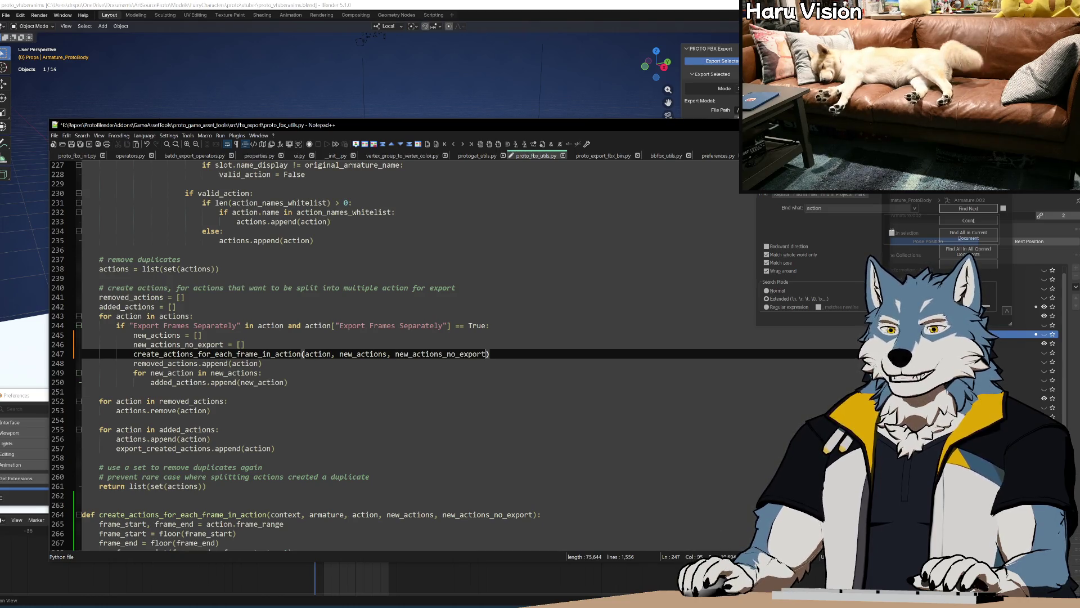
Step: Duplicate the added_actions = [] line as added_actions_no_export = []
{"action": "left_click", "coordinate": [262, 363]}
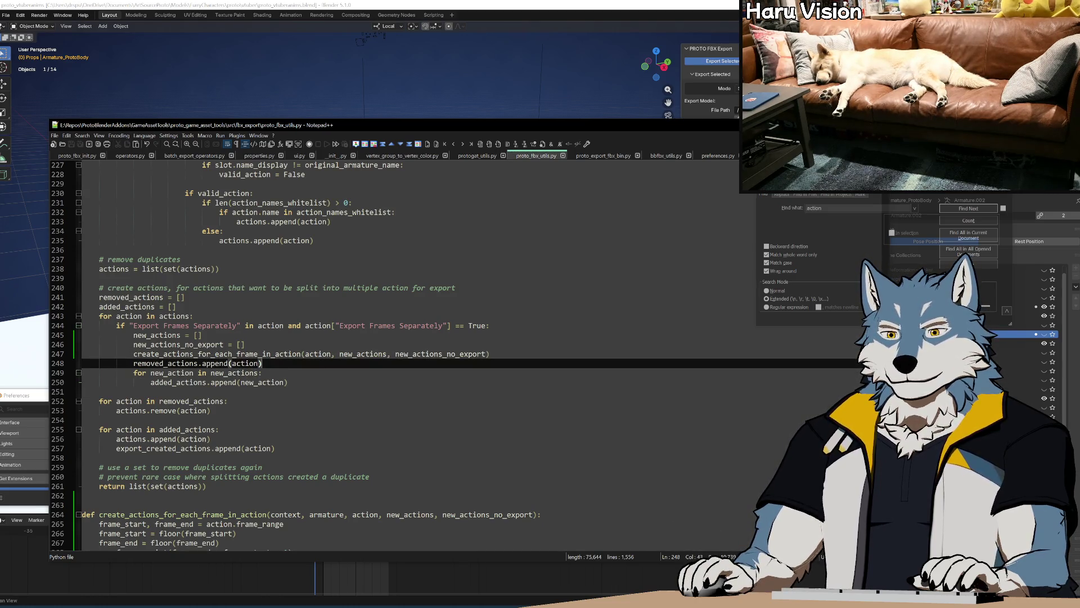
{"action": "key", "text": "Down"}
{"action": "left_click", "coordinate": [210, 439]}
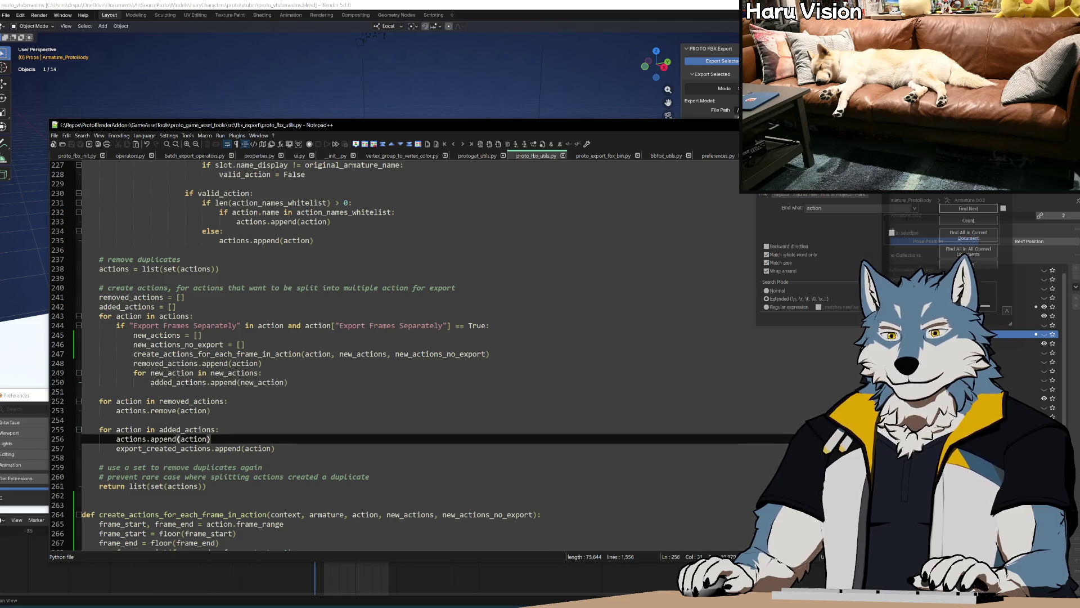
{"action": "double_click", "coordinate": [176, 431]}
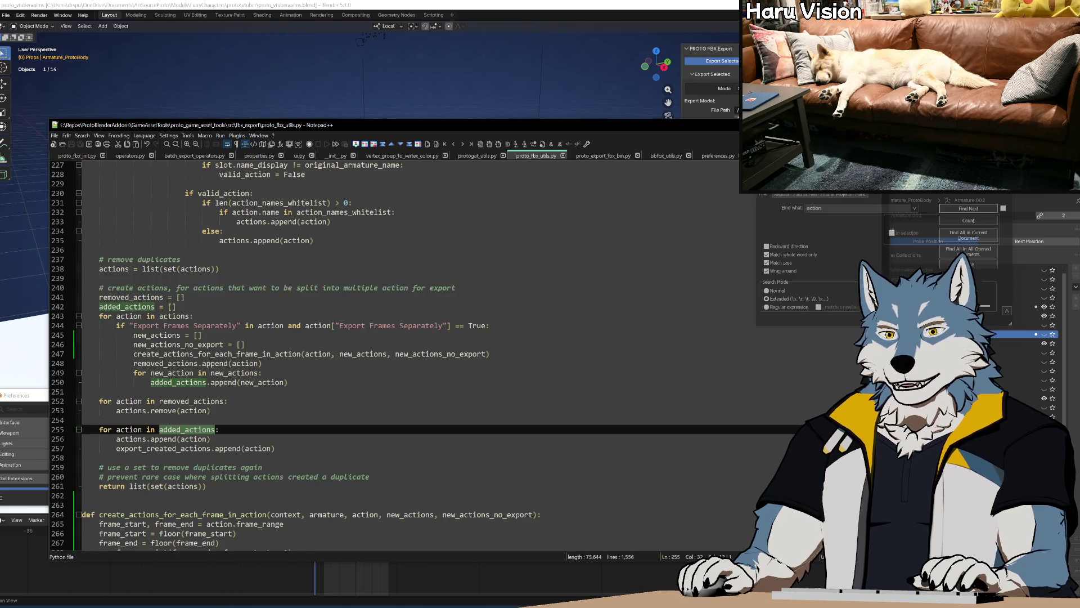
{"action": "left_click", "coordinate": [176, 307]}
{"action": "key", "text": "ctrl+d"}
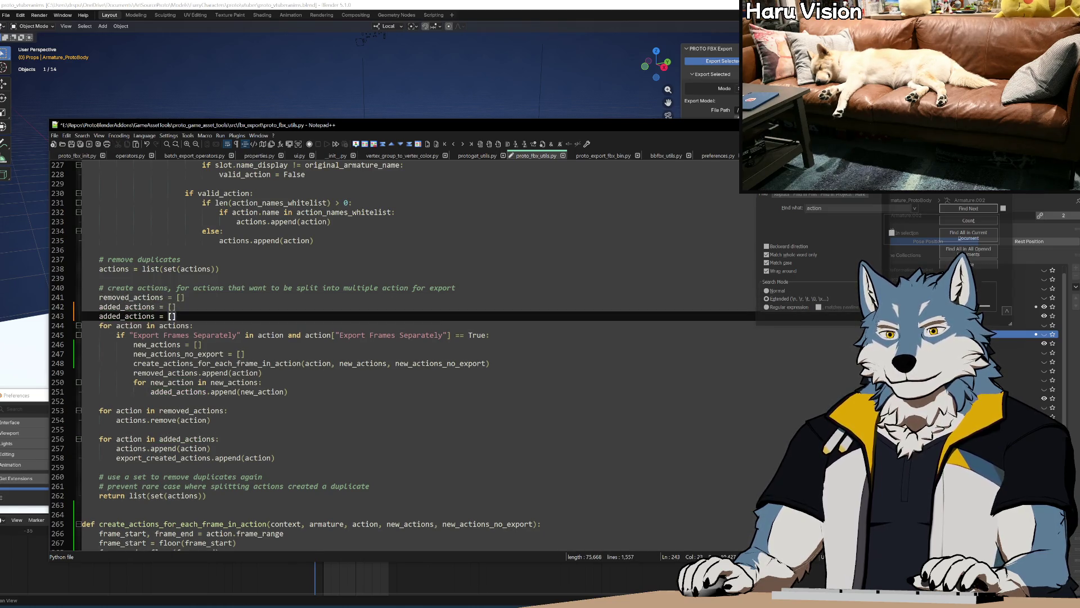
{"action": "left_click", "coordinate": [155, 315]}
{"action": "type", "text": "_no"}
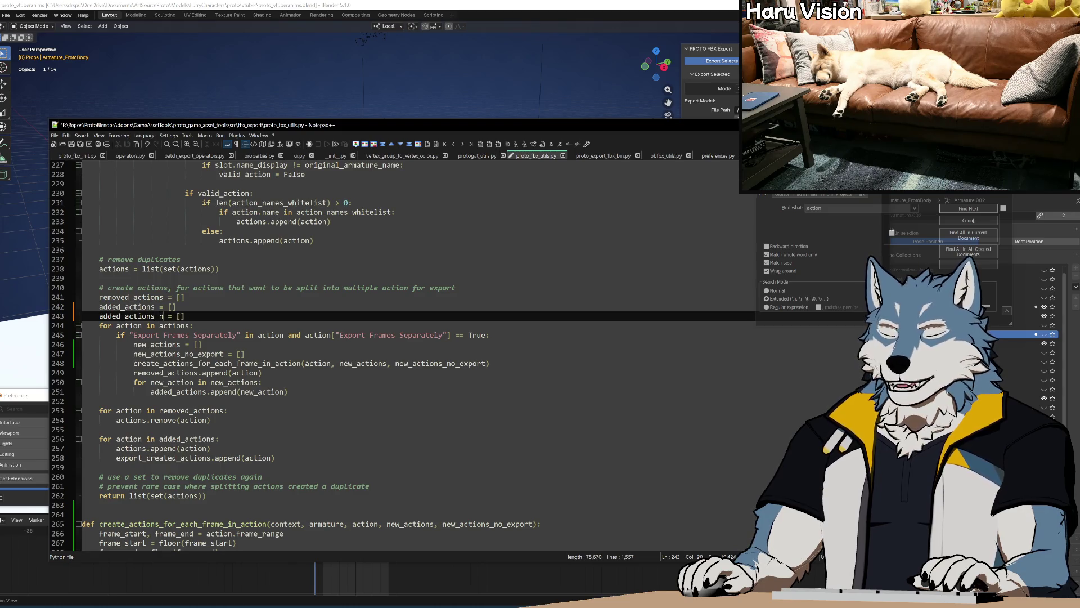
{"action": "type", "text": "_export"}
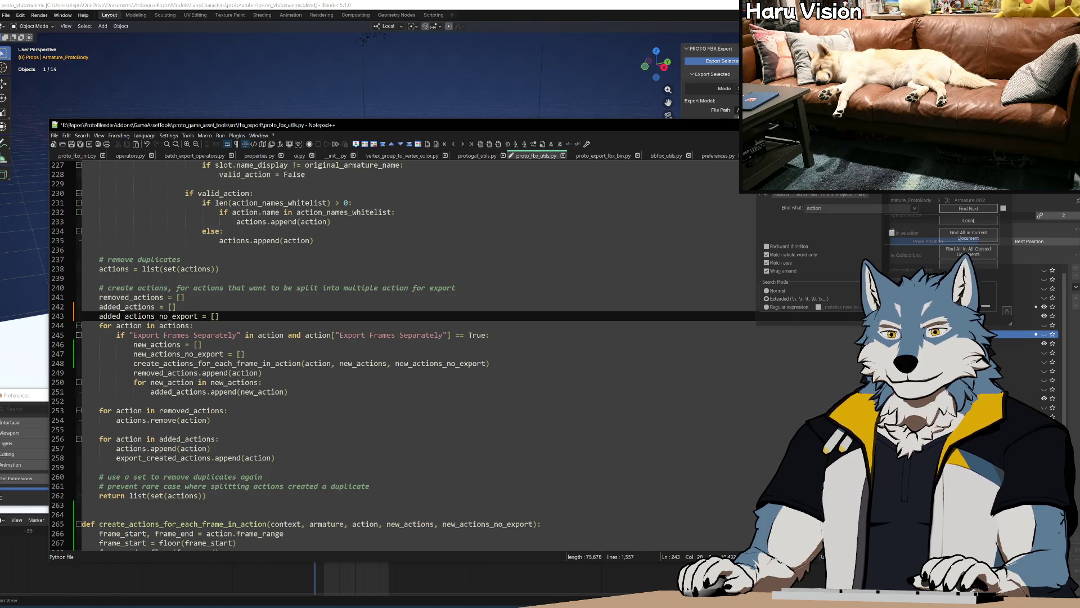
{"action": "double_click", "coordinate": [148, 316]}
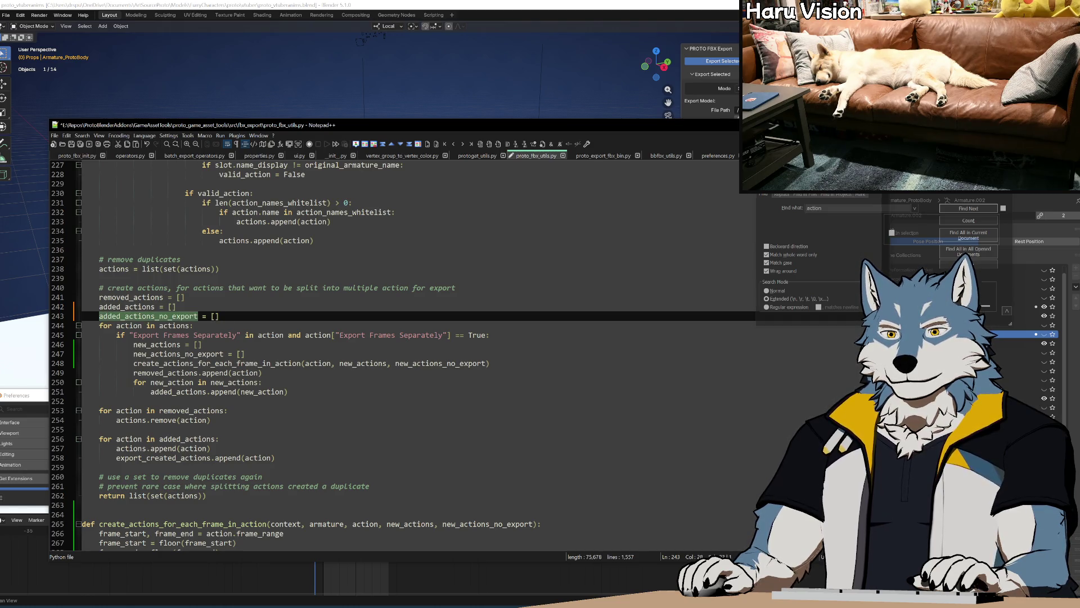
Step: Duplicate the two-line append loop directly below itself
{"action": "left_click", "coordinate": [288, 392]}
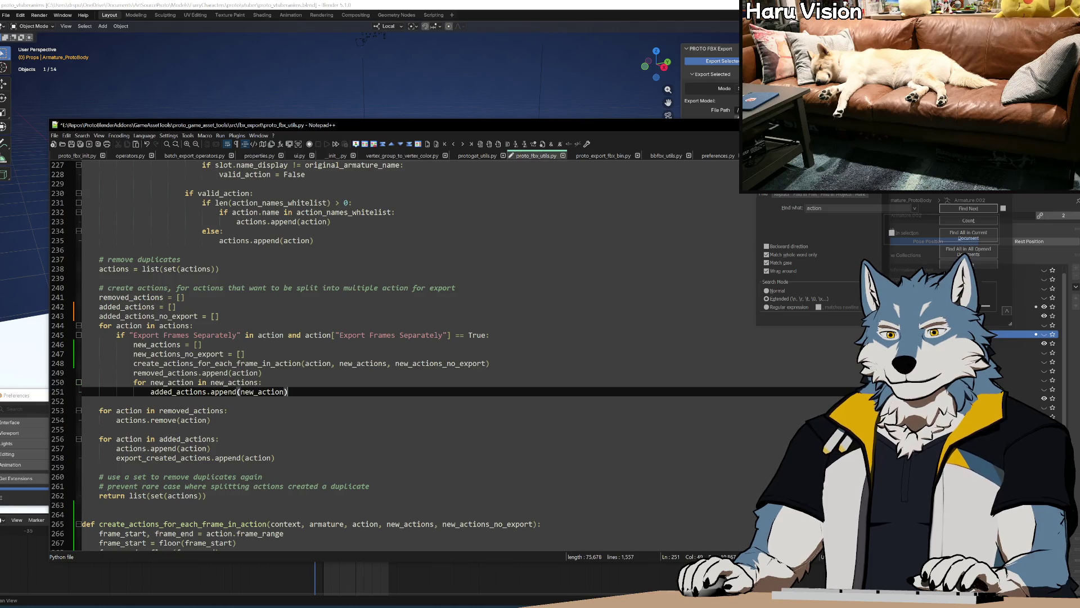
{"action": "key", "text": "shift+Up"}
{"action": "key", "text": "shift+Up"}
{"action": "key", "text": "ctrl+c"}
{"action": "key", "text": "Right"}
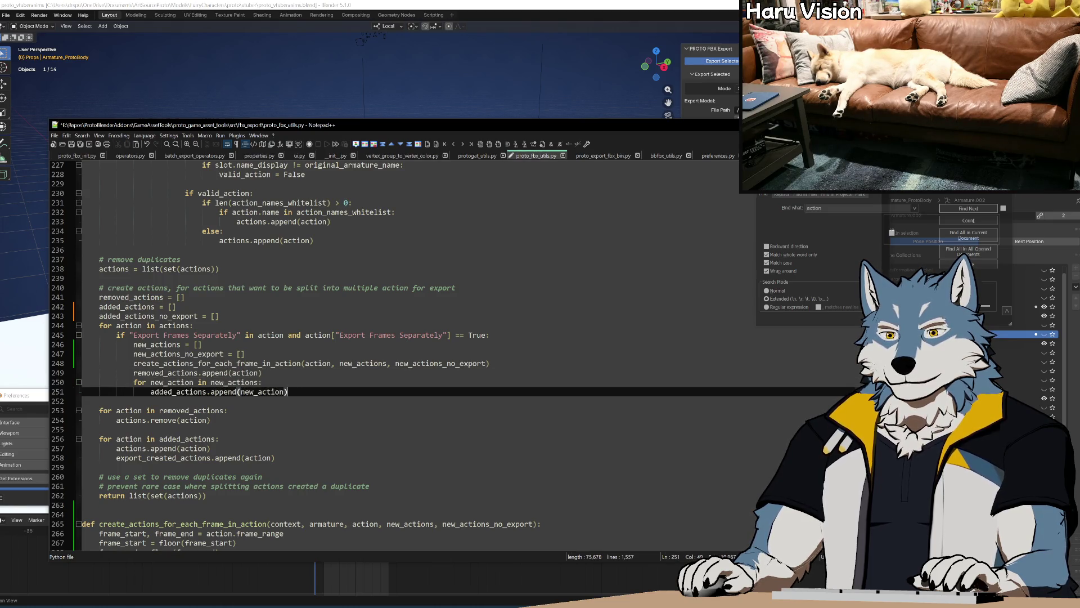
{"action": "key", "text": "ctrl+v"}
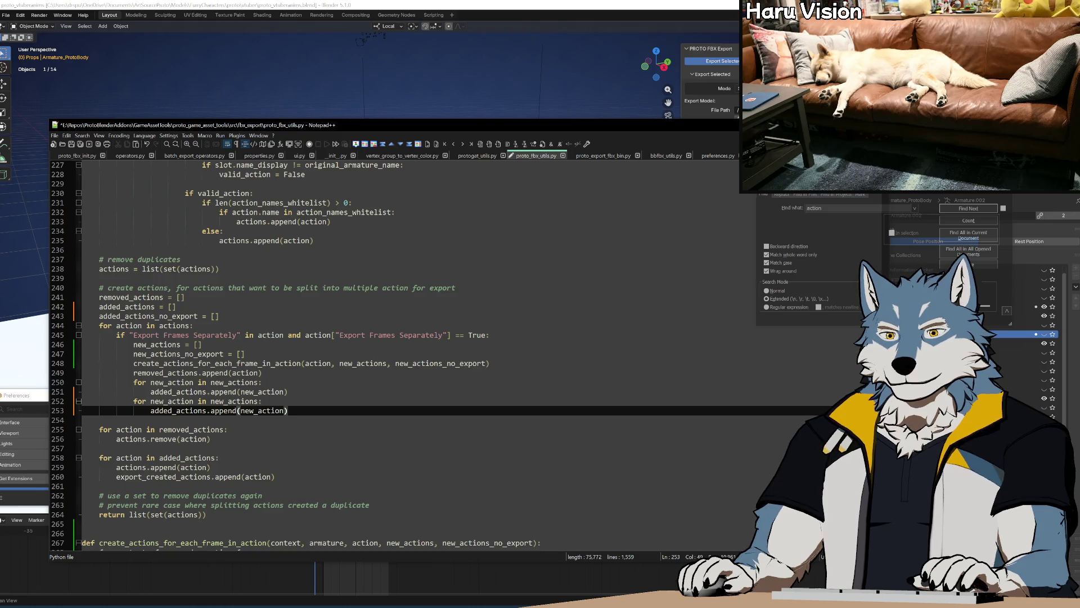
Step: Make the duplicated loop iterate new_action_no_export over new_actions_no_export
{"action": "left_click", "coordinate": [184, 400]}
{"action": "type", "text": "_no_export"}
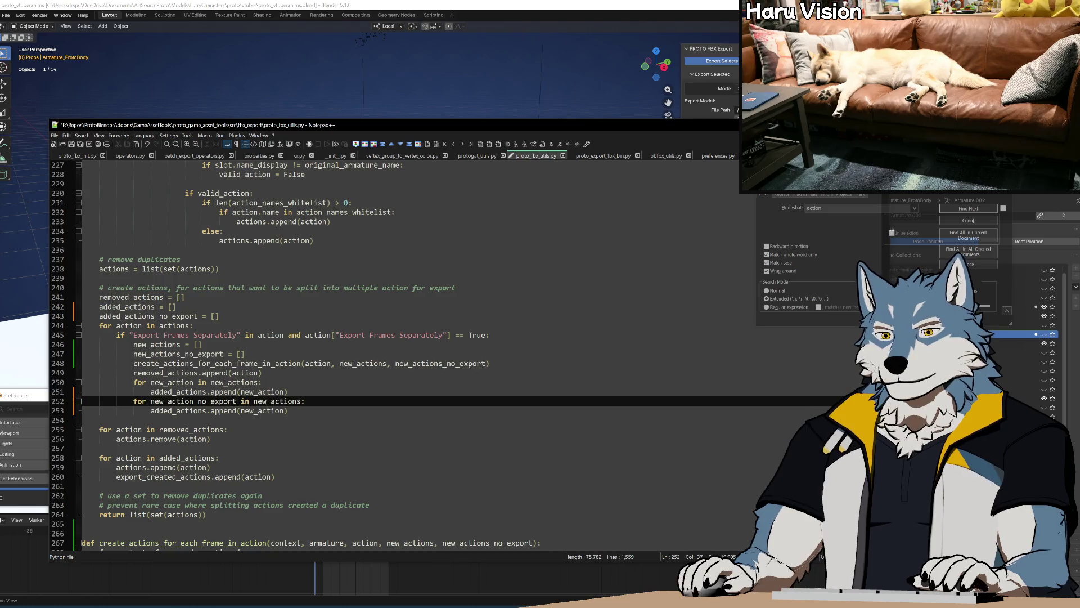
{"action": "double_click", "coordinate": [179, 354]}
{"action": "key", "text": "ctrl+c"}
{"action": "double_click", "coordinate": [278, 400]}
{"action": "key", "text": "ctrl+v"}
Step: Make the duplicated loop append new_action_no_export to added_actions_no_export
{"action": "double_click", "coordinate": [148, 316]}
{"action": "key", "text": "ctrl+c"}
{"action": "double_click", "coordinate": [185, 410]}
{"action": "key", "text": "ctrl+v"}
{"action": "double_click", "coordinate": [193, 400]}
{"action": "key", "text": "ctrl+c"}
{"action": "double_click", "coordinate": [305, 410]}
{"action": "key", "text": "ctrl+v"}
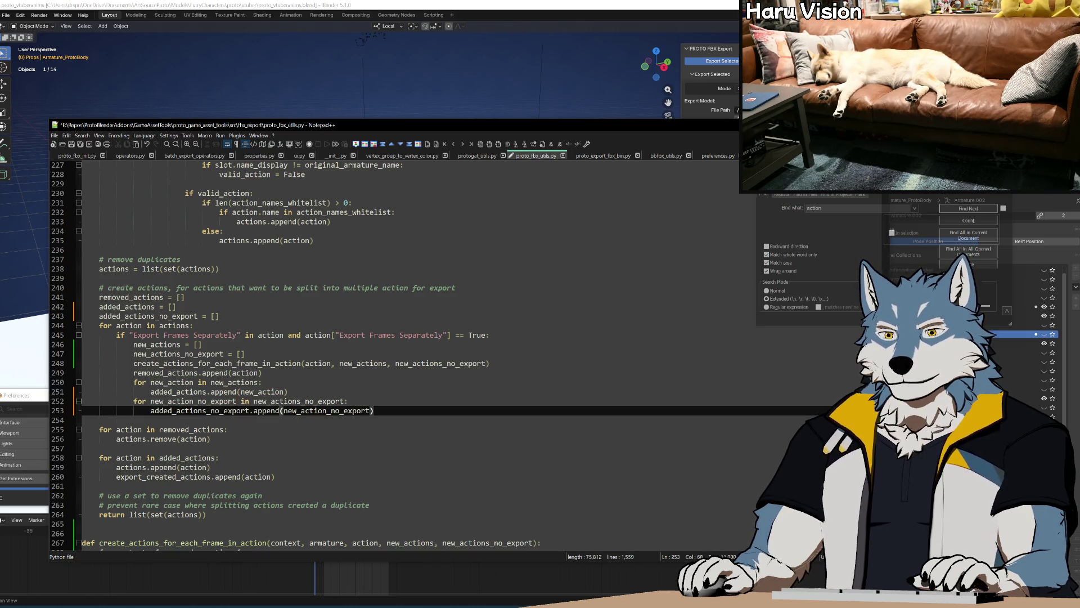
Step: Duplicate the added_actions loop on lines 258–260, separated by a blank line
{"action": "left_click", "coordinate": [219, 457]}
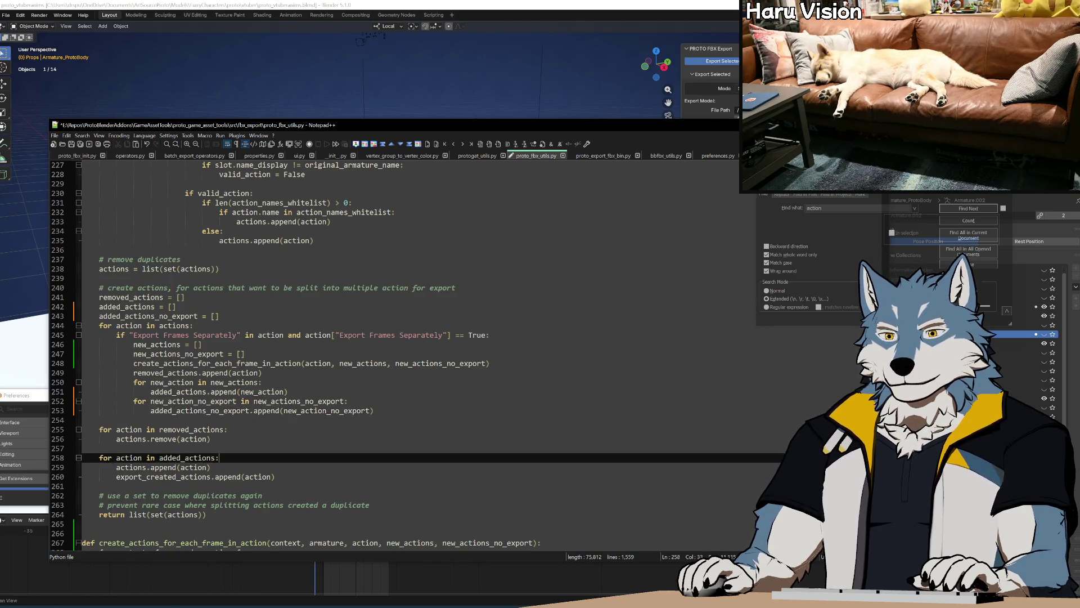
{"action": "left_click_drag", "start_coordinate": [284, 476], "coordinate": [297, 454]}
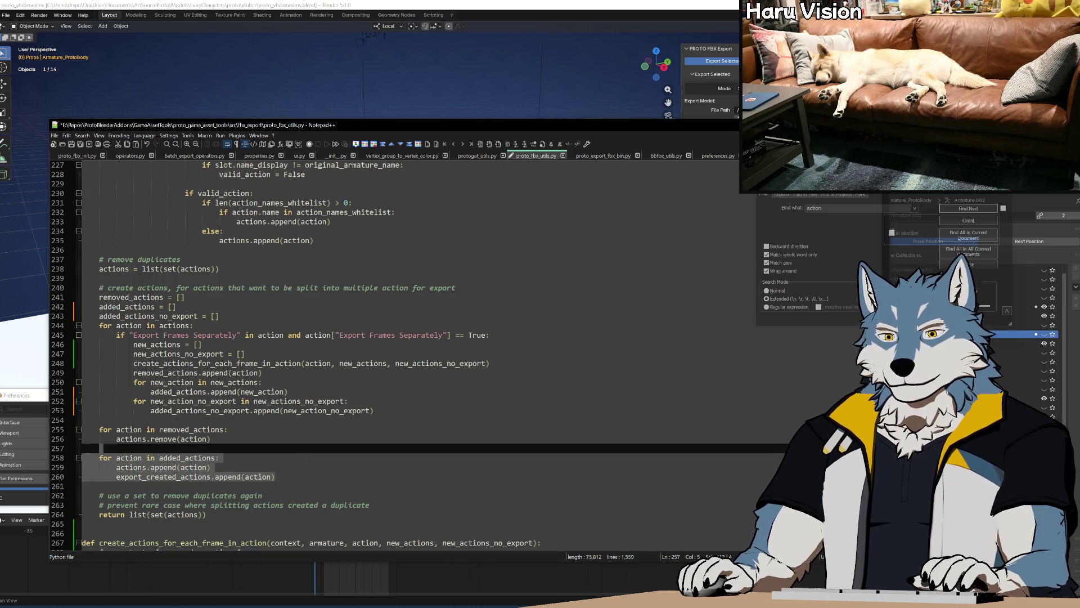
{"action": "key", "text": "ctrl+c"}
{"action": "key", "text": "Right"}
{"action": "key", "text": "ctrl+v"}
{"action": "left_click", "coordinate": [99, 486]}
{"action": "key", "text": "Return"}
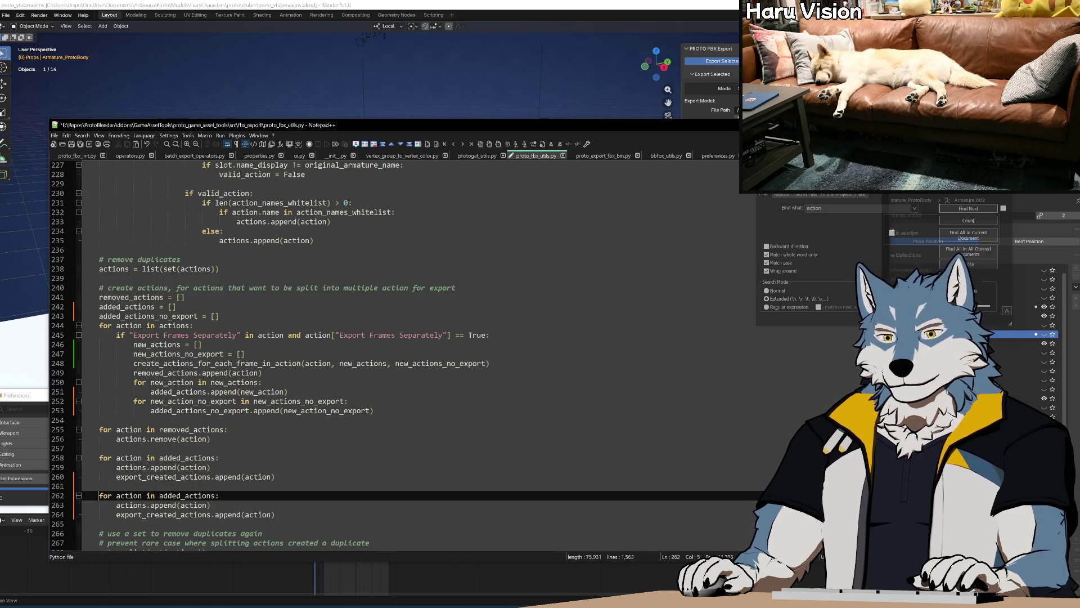
Step: Make the new loop iterate added_actions_no_export and remove its actions.append line
{"action": "double_click", "coordinate": [145, 316]}
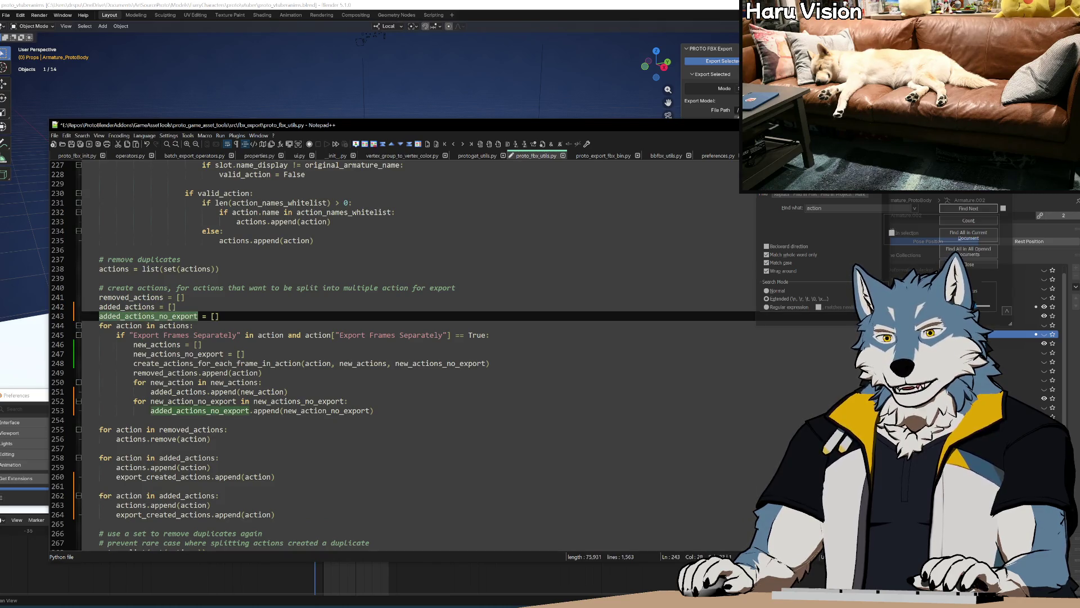
{"action": "key", "text": "ctrl+c"}
{"action": "double_click", "coordinate": [186, 496]}
{"action": "key", "text": "ctrl+v"}
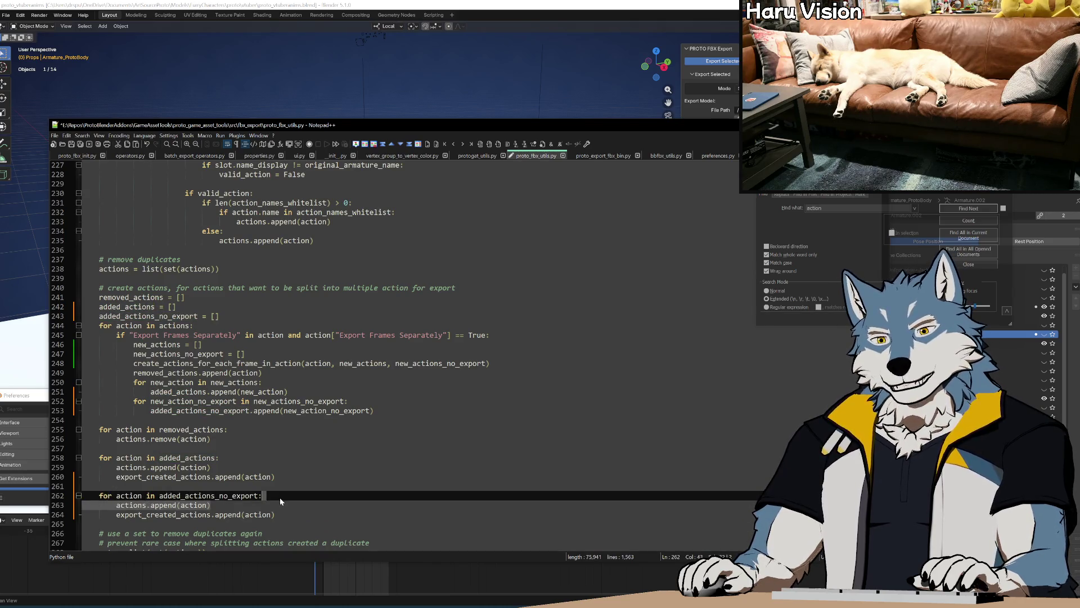
{"action": "key", "text": "Delete"}
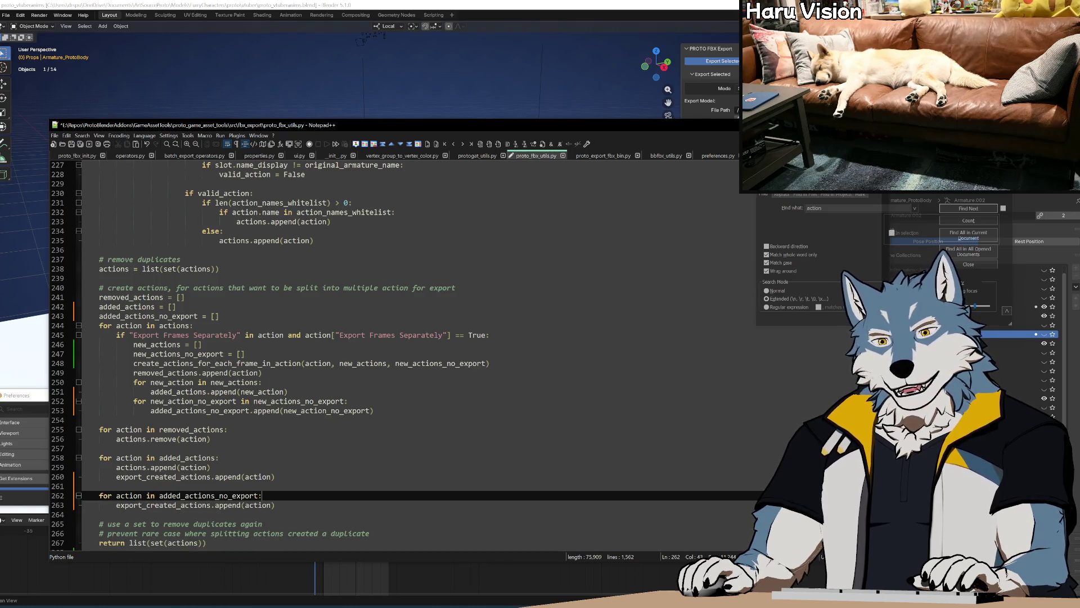
{"action": "left_click", "coordinate": [232, 505]}
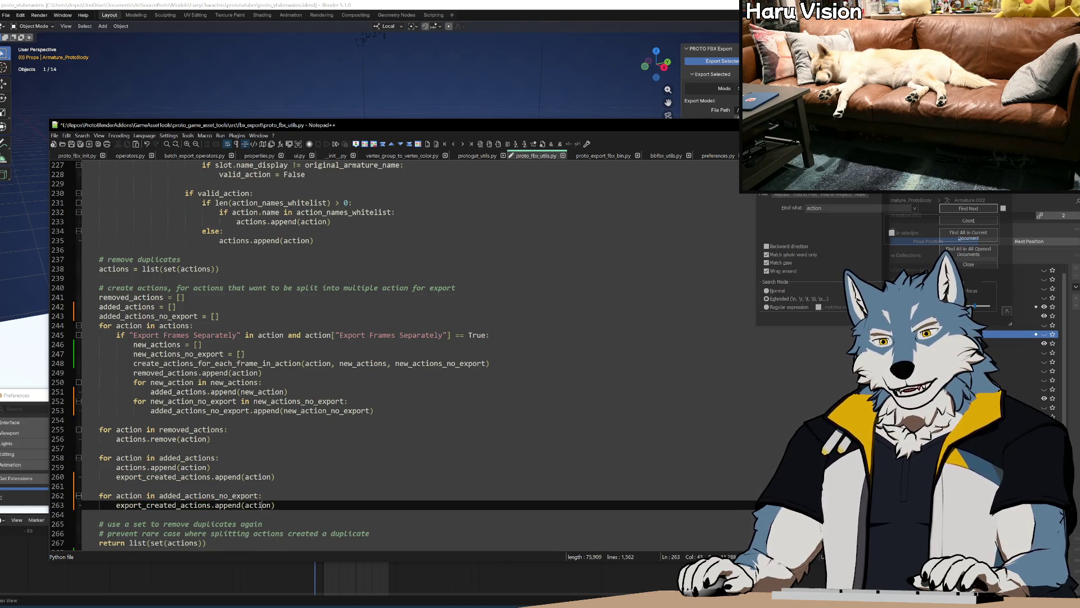
{"action": "key", "text": "Up"}
{"action": "key", "text": "Up"}
{"action": "key", "text": "Up"}
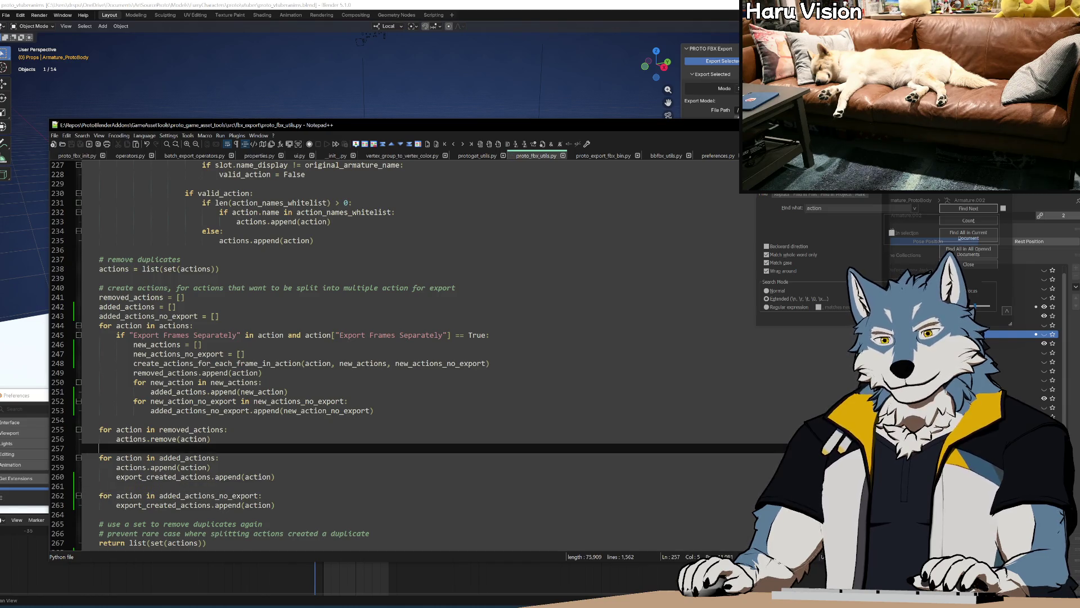
{"action": "key", "text": "Up"}
{"action": "key", "text": "Up"}
{"action": "key", "text": "Up"}
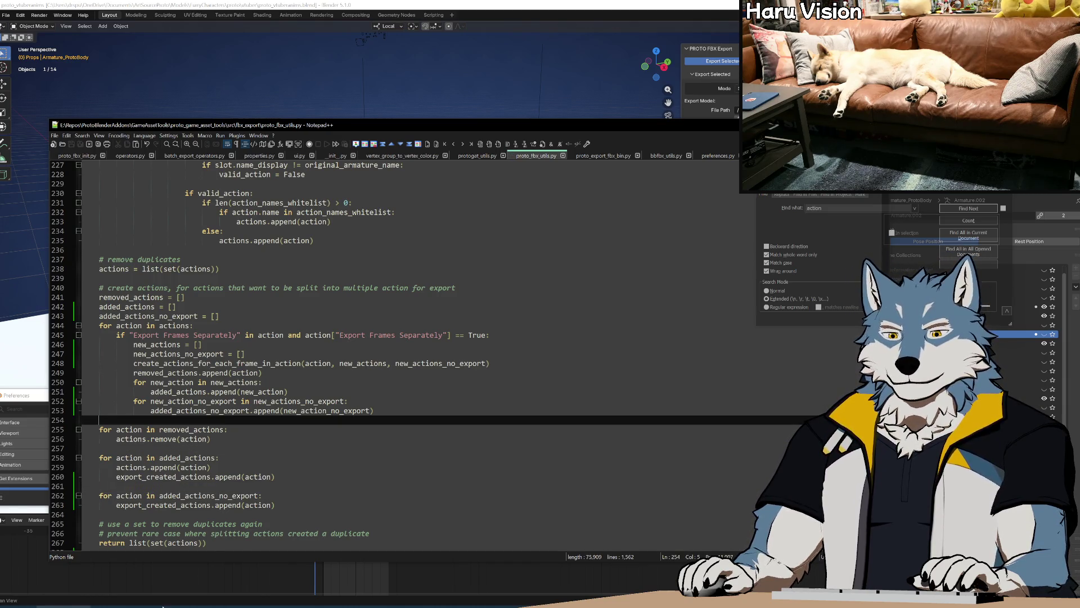
Step: Rebuild the add-on zip with Build.bat and revert Blender to the saved scene
{"action": "left_click", "coordinate": [170, 606]}
{"action": "double_click", "coordinate": [384, 297]}
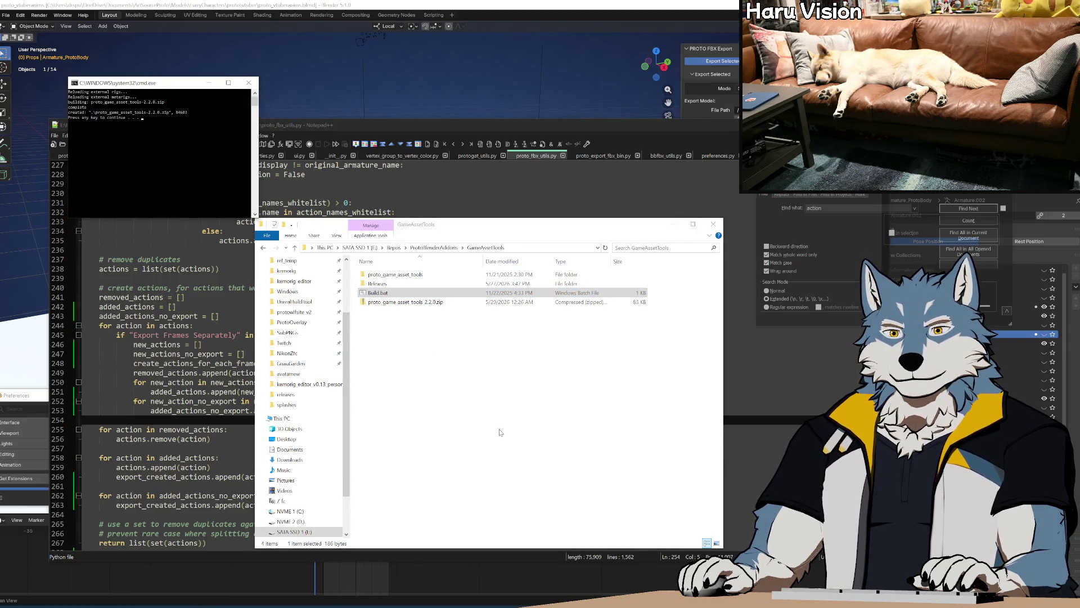
{"action": "left_click", "coordinate": [28, 401]}
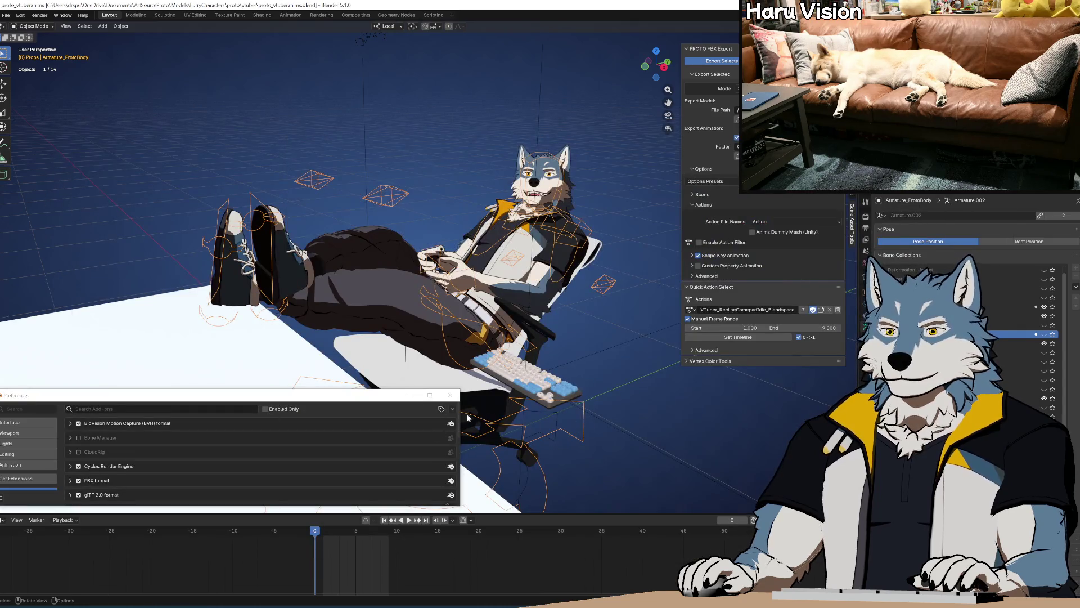
{"action": "left_click", "coordinate": [5, 15]}
{"action": "left_click", "coordinate": [23, 64]}
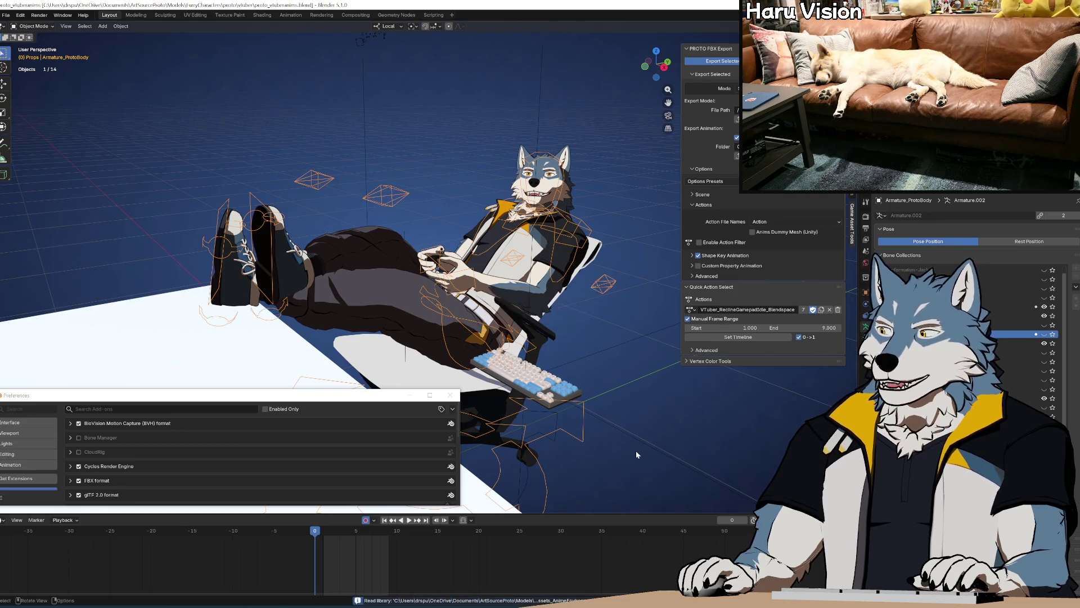
Step: Install the proto_game_asset_tools add-on from its zip in the GameAssetTools folder
{"action": "left_click", "coordinate": [452, 411]}
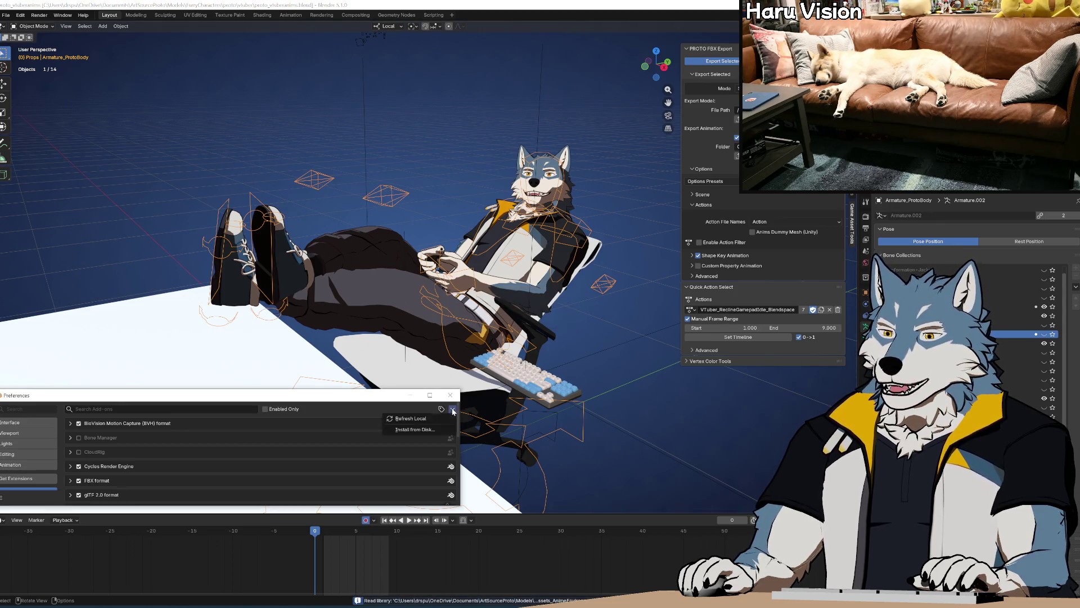
{"action": "left_click", "coordinate": [424, 428]}
{"action": "left_click", "coordinate": [189, 359]}
{"action": "double_click", "coordinate": [309, 196]}
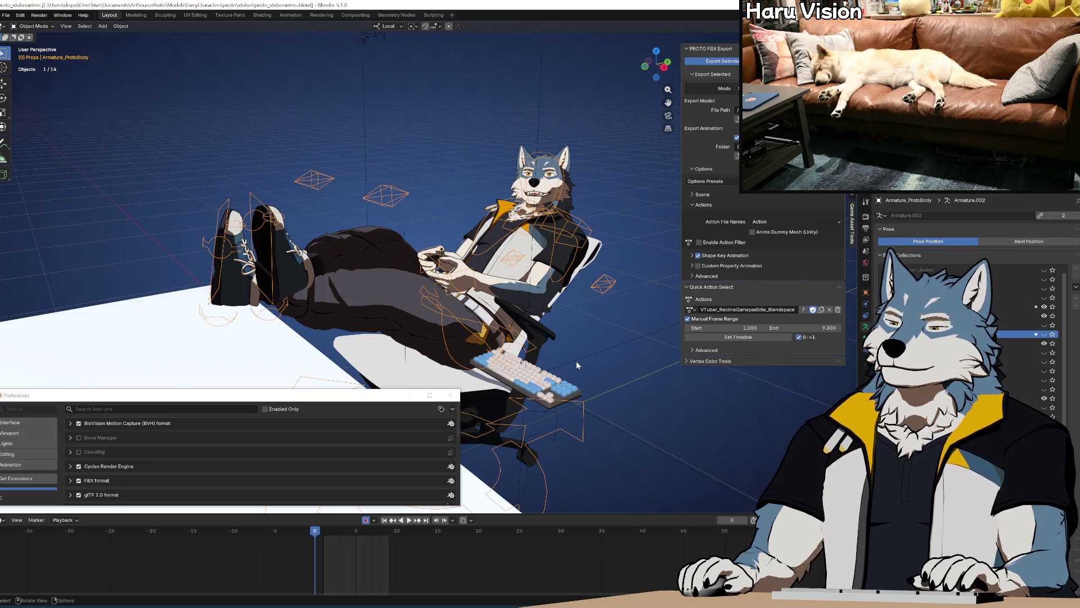
{"action": "mouse_move", "coordinate": [585, 328]}
{"action": "middle_mouse_down"}
{"action": "mouse_move", "coordinate": [582, 401]}
{"action": "mouse_move", "coordinate": [562, 383]}
{"action": "mouse_move", "coordinate": [576, 355]}
{"action": "mouse_move", "coordinate": [602, 350]}
{"action": "mouse_move", "coordinate": [585, 343]}
{"action": "mouse_move", "coordinate": [585, 325]}
{"action": "mouse_move", "coordinate": [596, 330]}
{"action": "middle_mouse_up"}
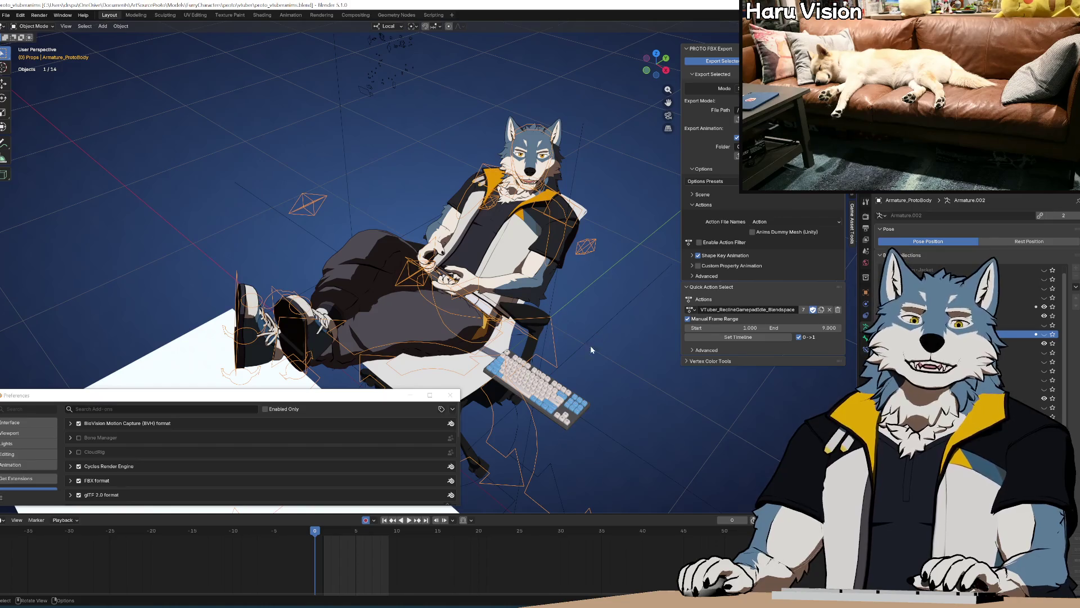
Step: Reinstall the proto_game_asset_tools add-on from its zip
{"action": "left_click", "coordinate": [691, 309]}
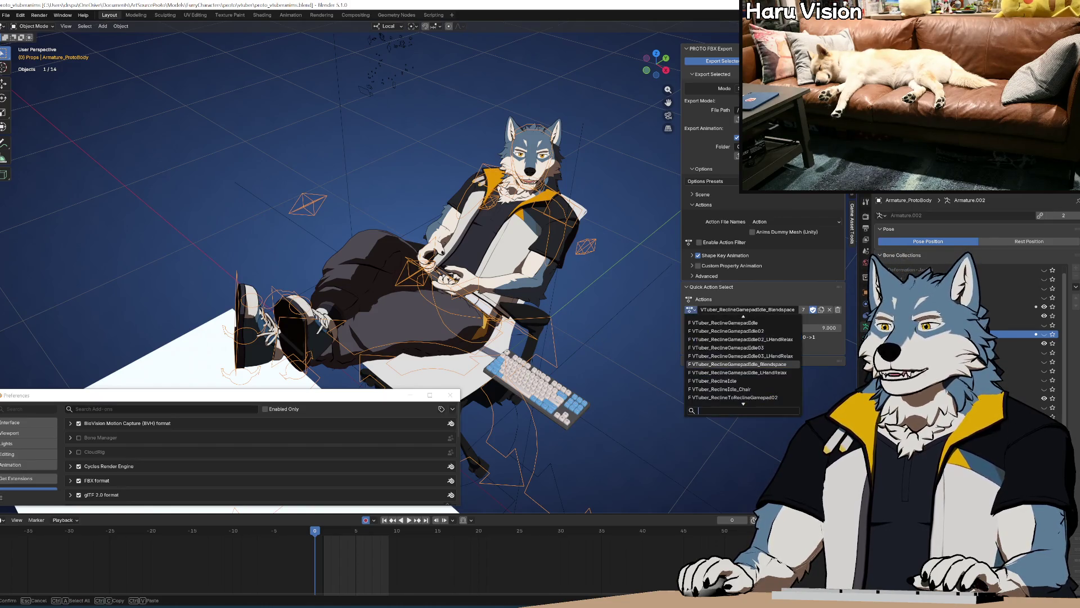
{"action": "left_click", "coordinate": [453, 409]}
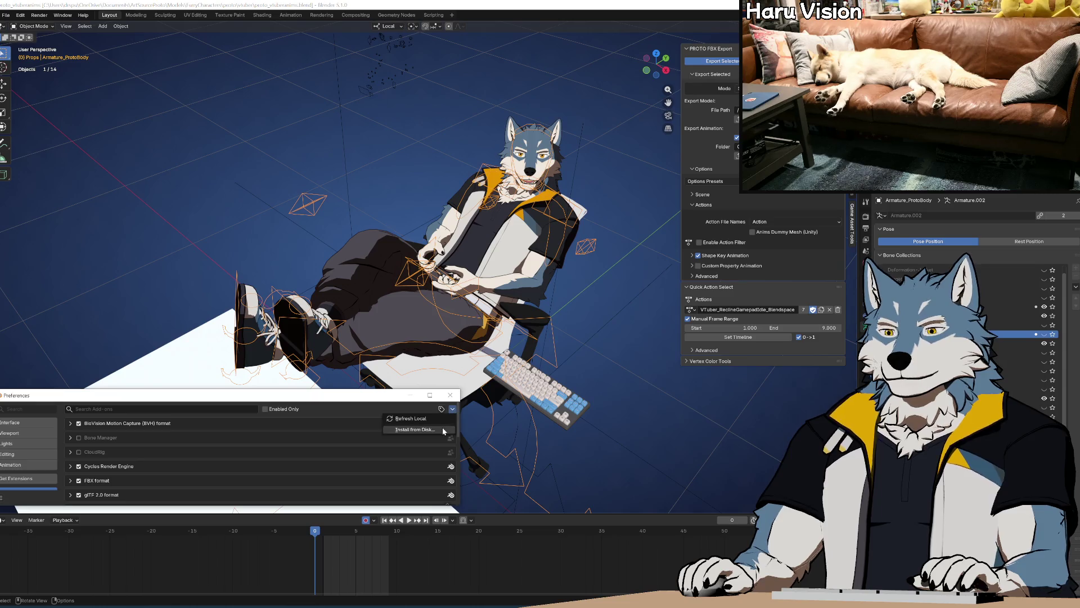
{"action": "left_click", "coordinate": [442, 427]}
{"action": "double_click", "coordinate": [294, 194]}
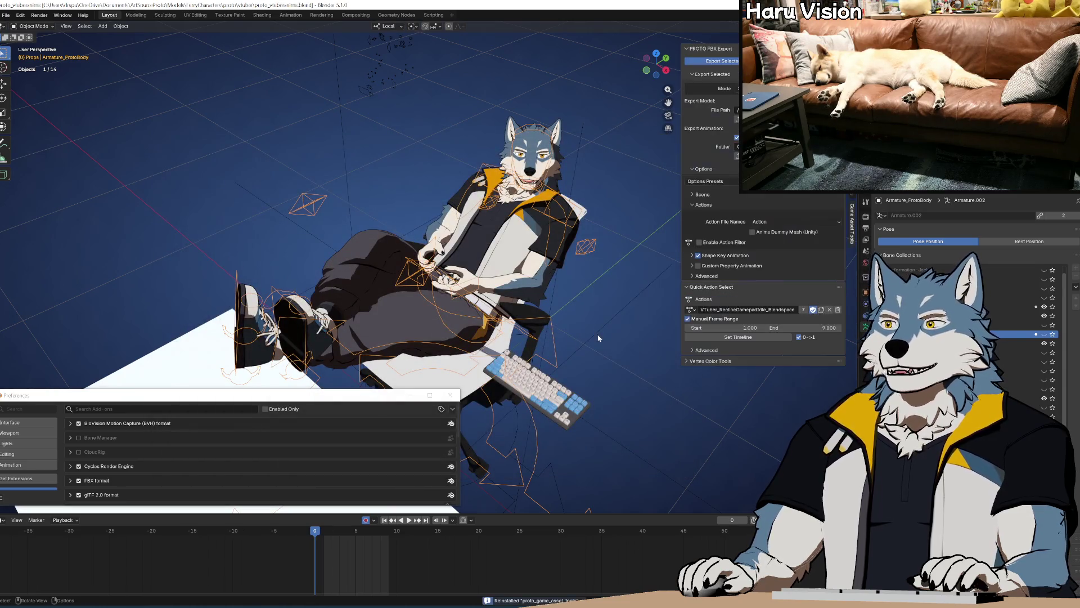
Step: Export the selected armature, which fails with a missing-arguments TypeError, then return to Notepad++
{"action": "middle_click_drag", "start_coordinate": [605, 318], "coordinate": [598, 306]}
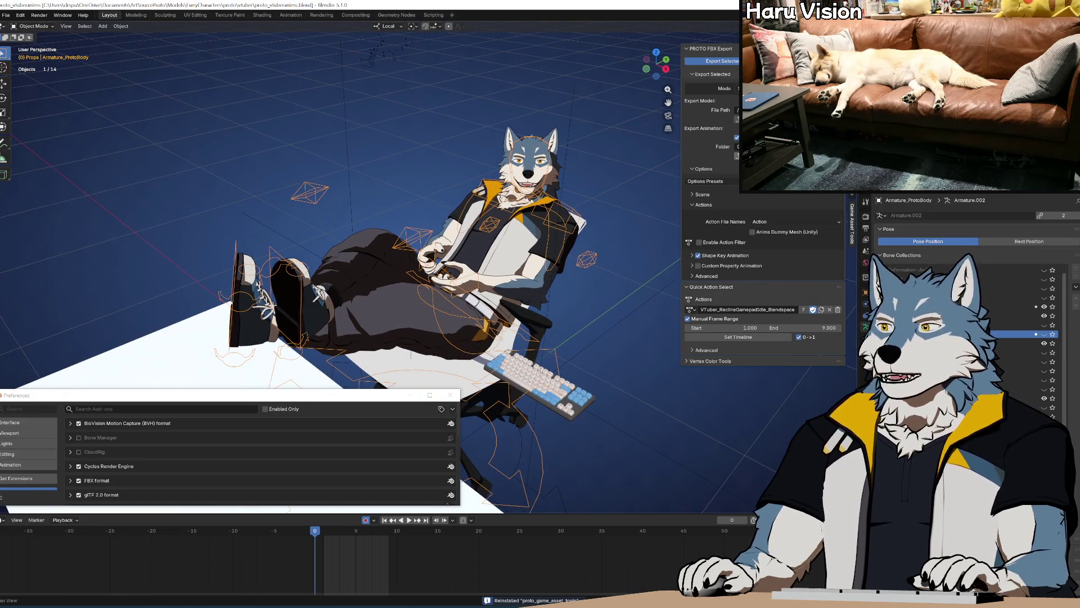
{"action": "left_click", "coordinate": [722, 60]}
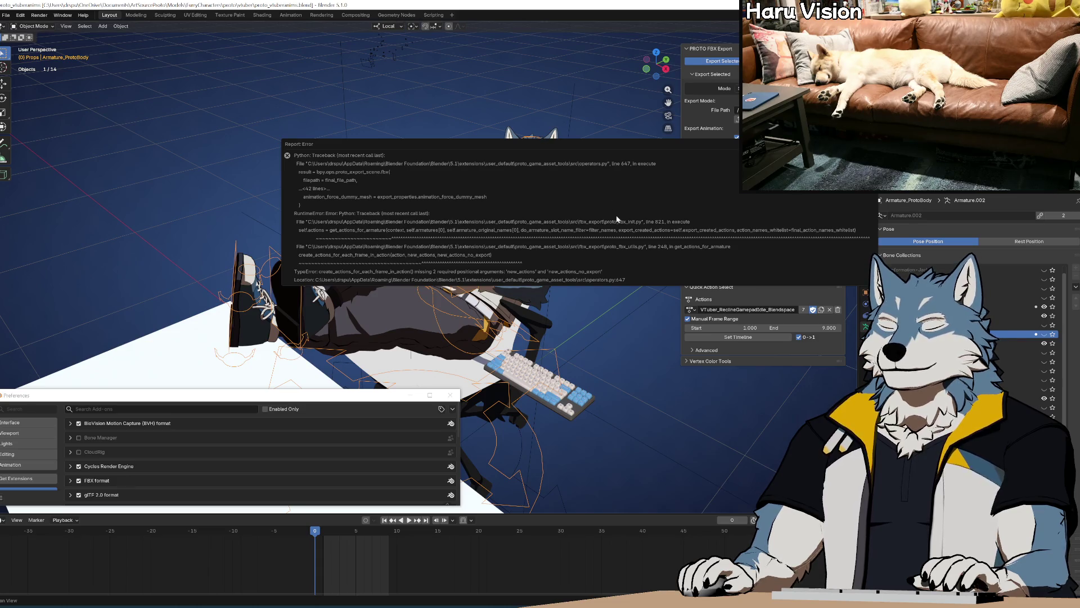
{"action": "key", "text": "alt+Tab"}
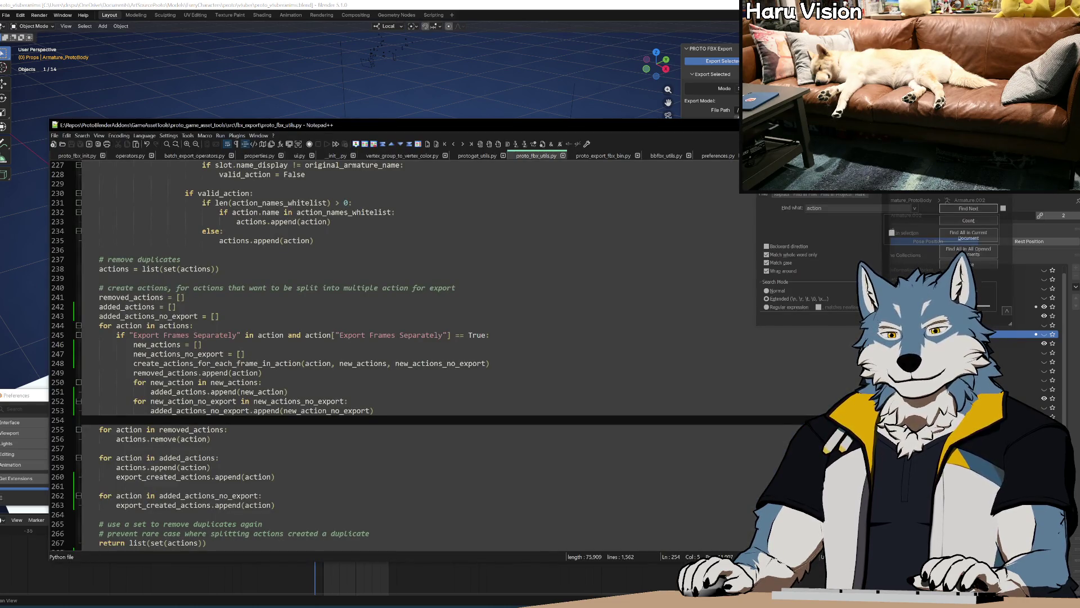
Step: Paste 'context, armature, ' as the first arguments of the line 248 call and save proto_fbx_utils.py
{"action": "double_click", "coordinate": [214, 363]}
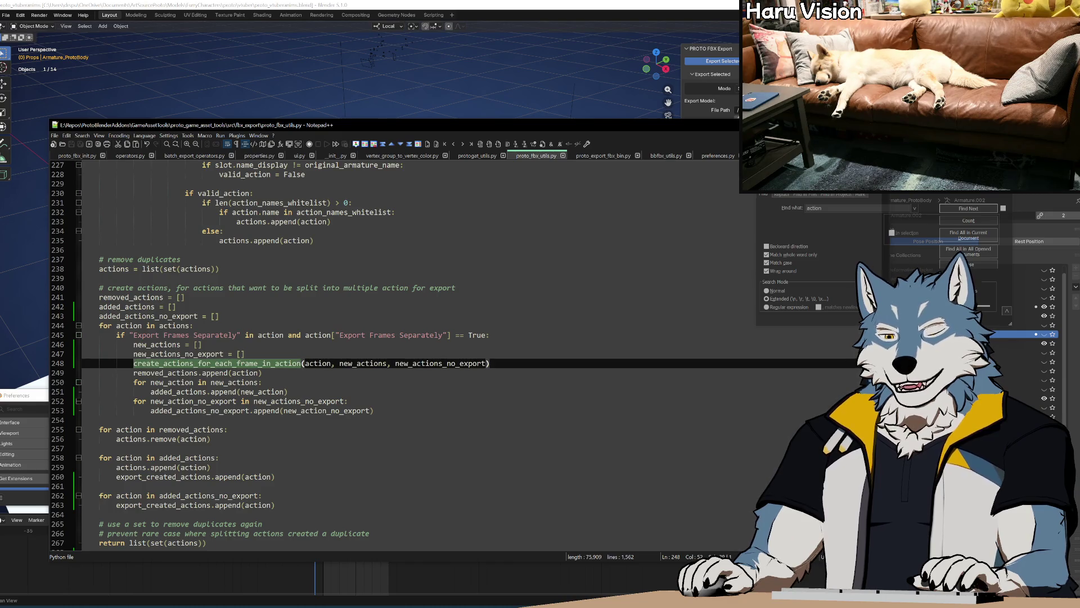
{"action": "double_click", "coordinate": [440, 362]}
{"action": "scroll", "coordinate": [440, 363], "scroll_direction": "down", "scroll_amount": 6}
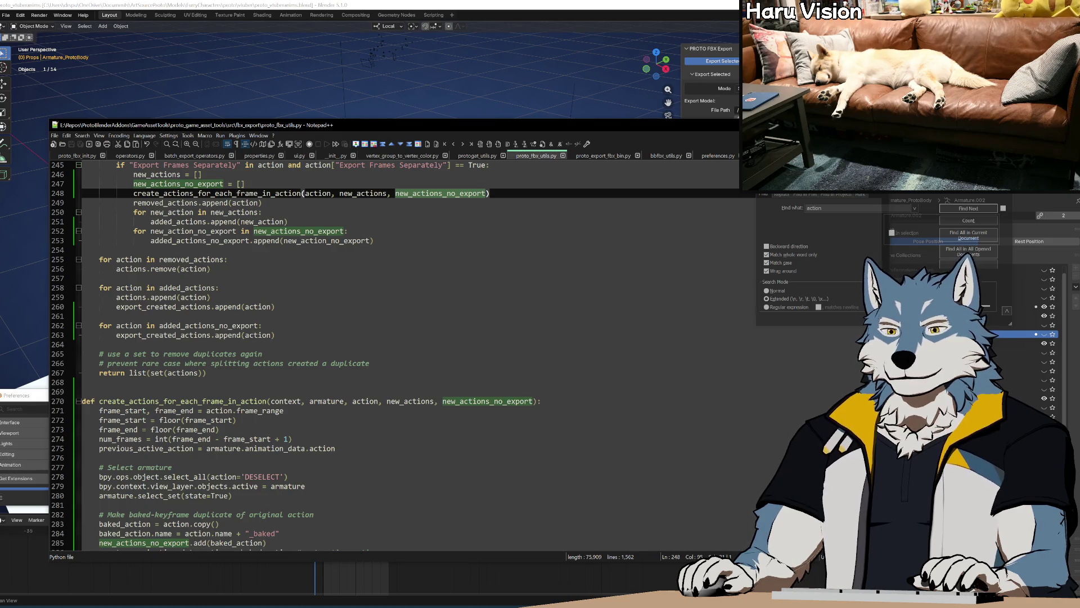
{"action": "left_click_drag", "start_coordinate": [271, 401], "coordinate": [351, 401]}
{"action": "key", "text": "ctrl+c"}
{"action": "left_click", "coordinate": [304, 193]}
{"action": "key", "text": "ctrl+v"}
{"action": "key", "text": "End"}
{"action": "key", "text": "ctrl+s"}
{"action": "scroll", "coordinate": [393, 354], "scroll_direction": "up", "scroll_amount": 5}
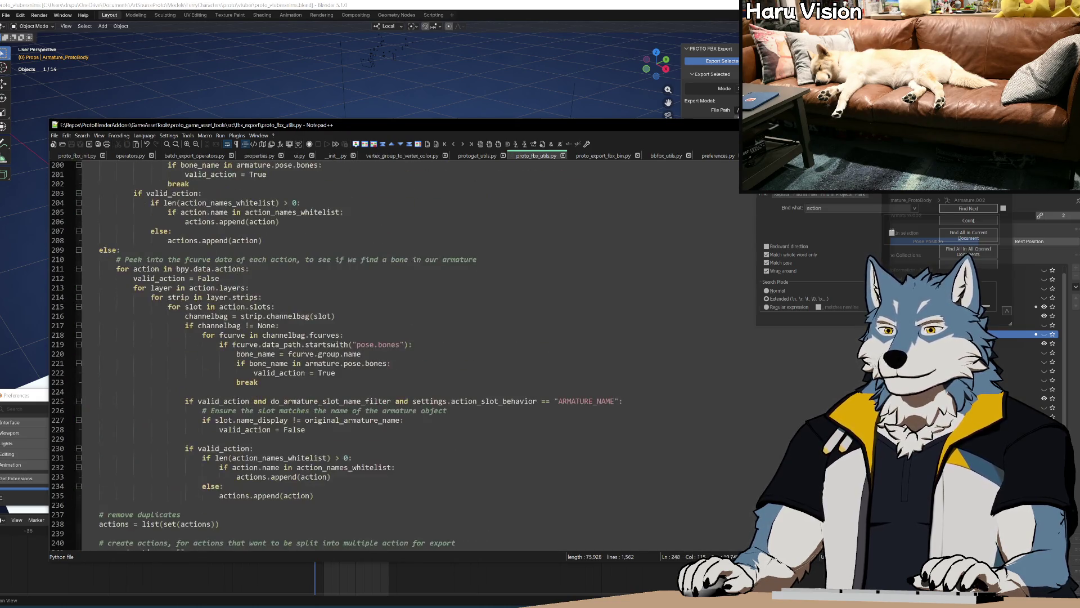
{"action": "left_click", "coordinate": [170, 606]}
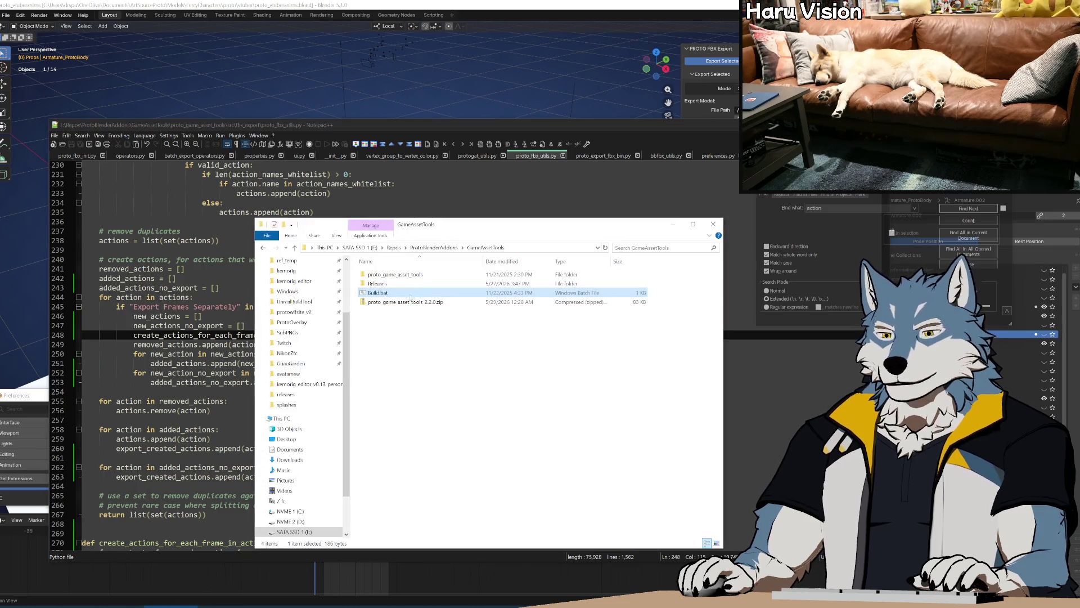
Step: Run Build.bat to rebuild the proto_game_asset_tools 2.2.0 zip and close its console
{"action": "double_click", "coordinate": [398, 293]}
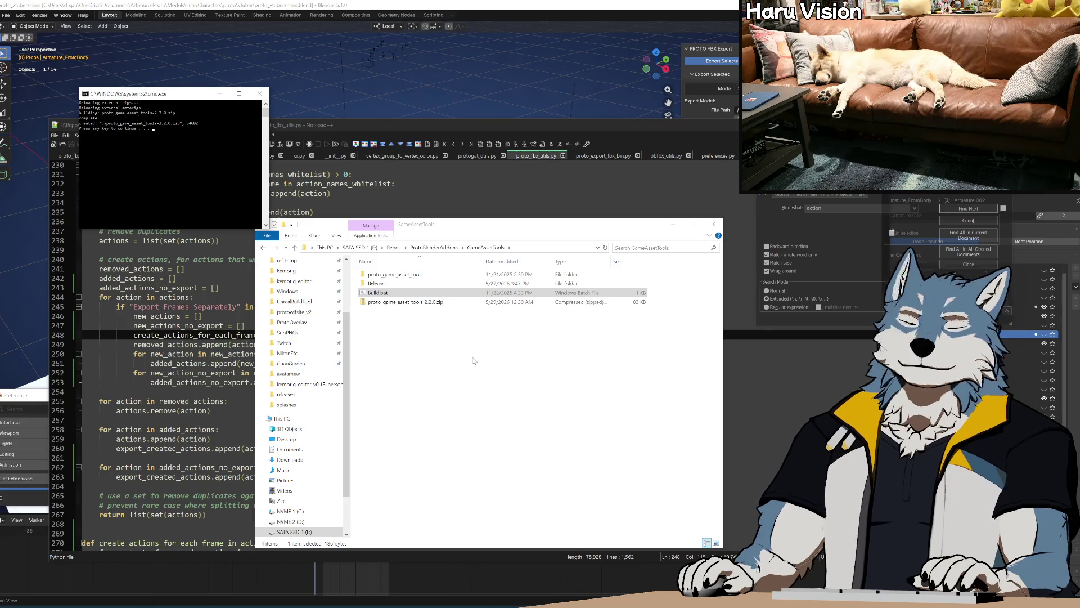
{"action": "key", "text": "Return"}
{"action": "left_click", "coordinate": [299, 3]}
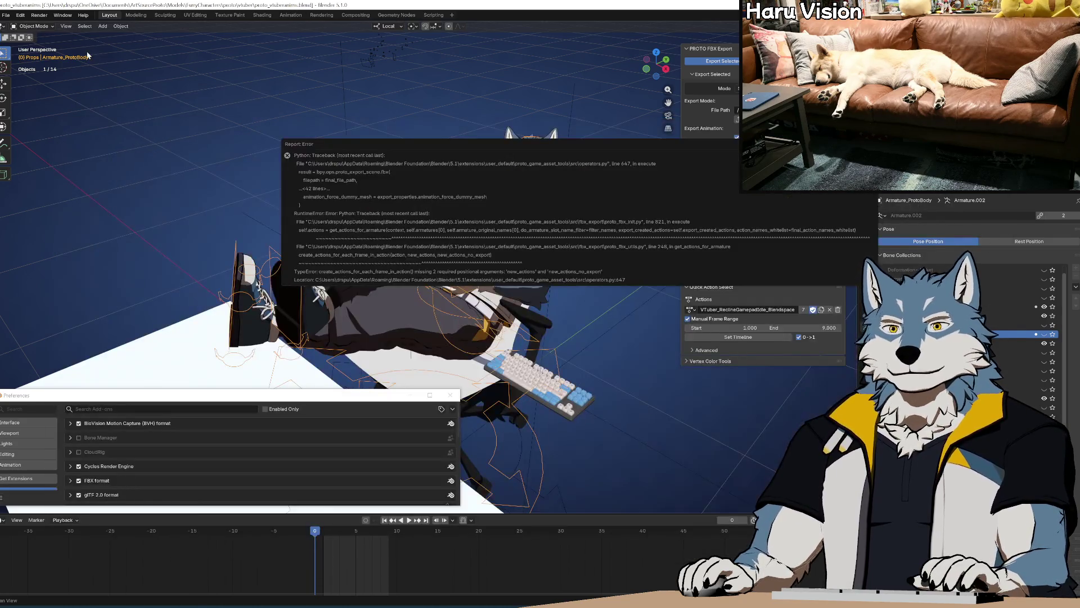
Step: Revert the Blender scene to the saved file
{"action": "left_click", "coordinate": [6, 15]}
{"action": "left_click", "coordinate": [22, 51]}
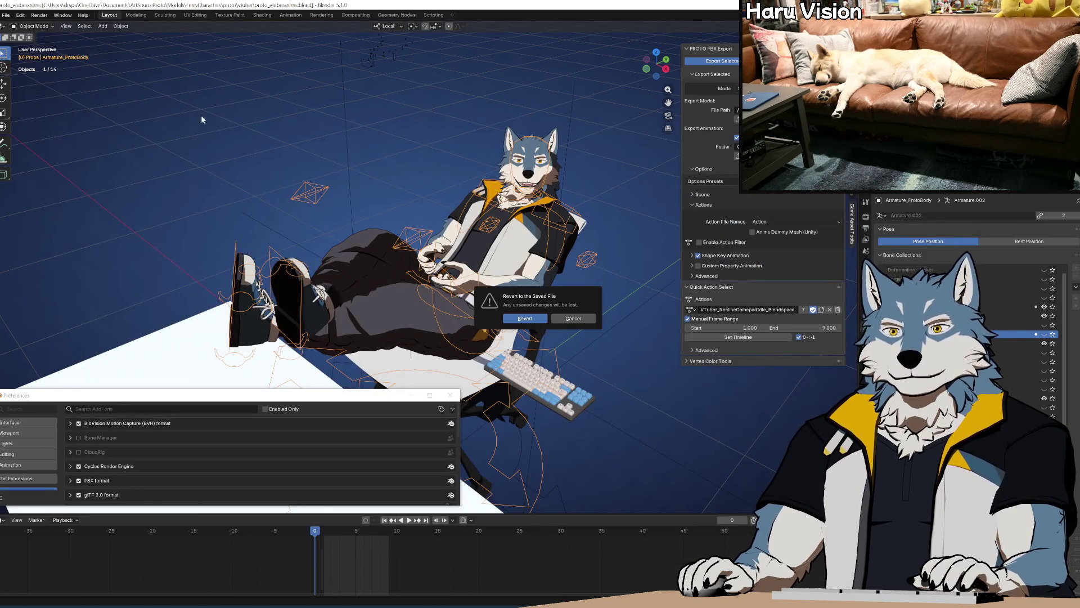
{"action": "left_click", "coordinate": [526, 319]}
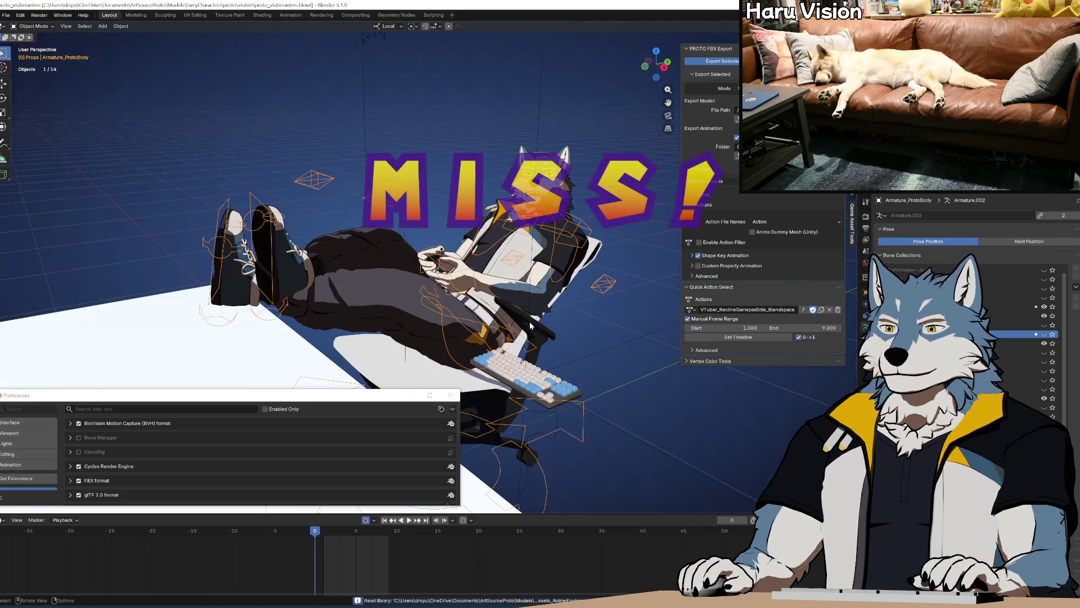
Step: Reinstall the add-on from the 2.2.0 zip in the GameAssetTools folder
{"action": "left_click", "coordinate": [453, 409]}
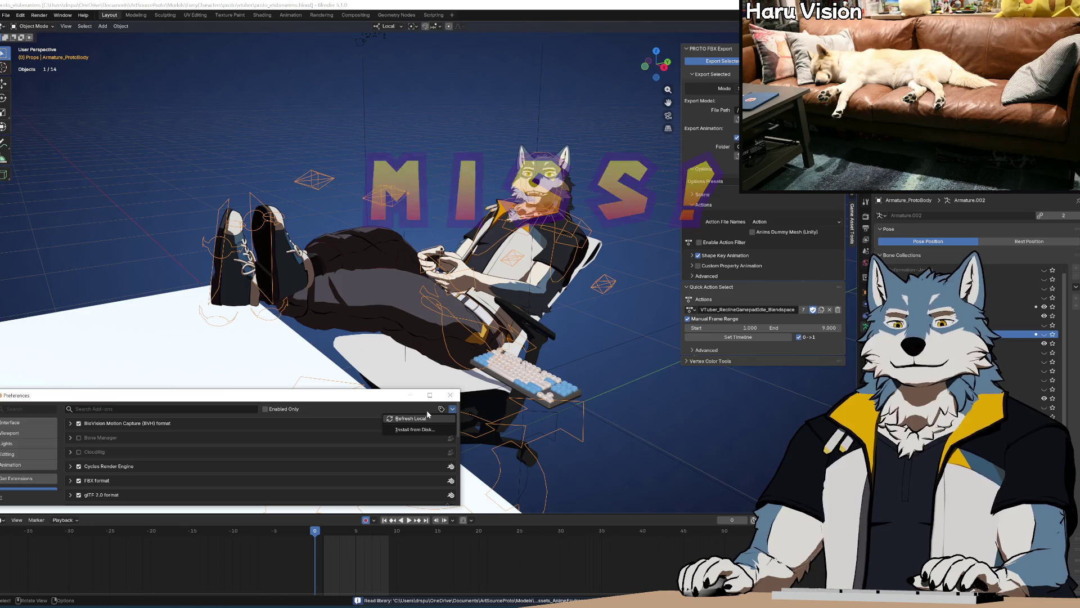
{"action": "left_click", "coordinate": [434, 416]}
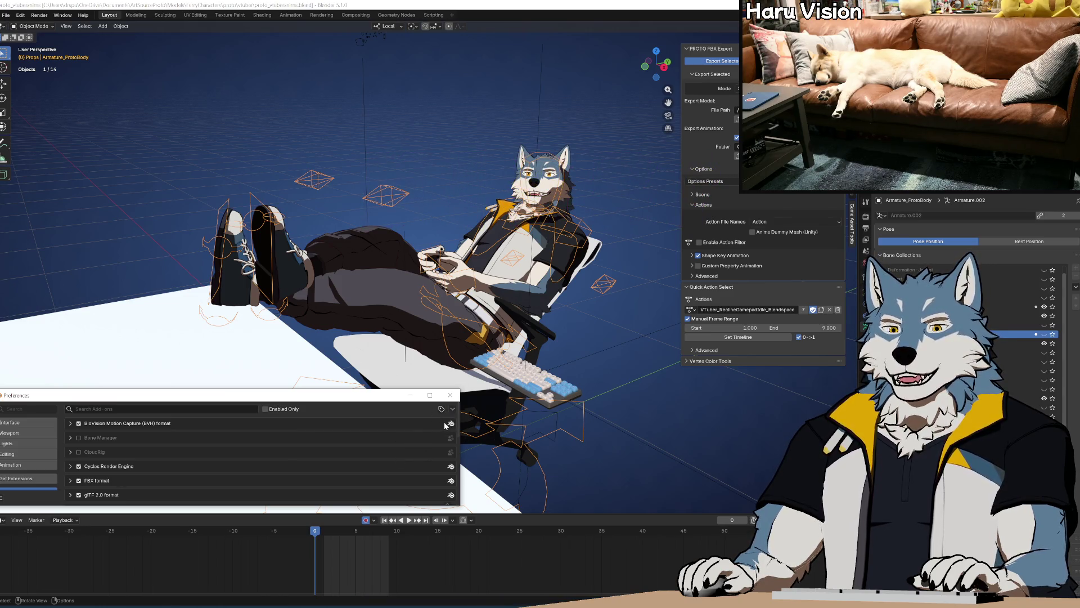
{"action": "left_click", "coordinate": [453, 409]}
{"action": "left_click", "coordinate": [428, 427]}
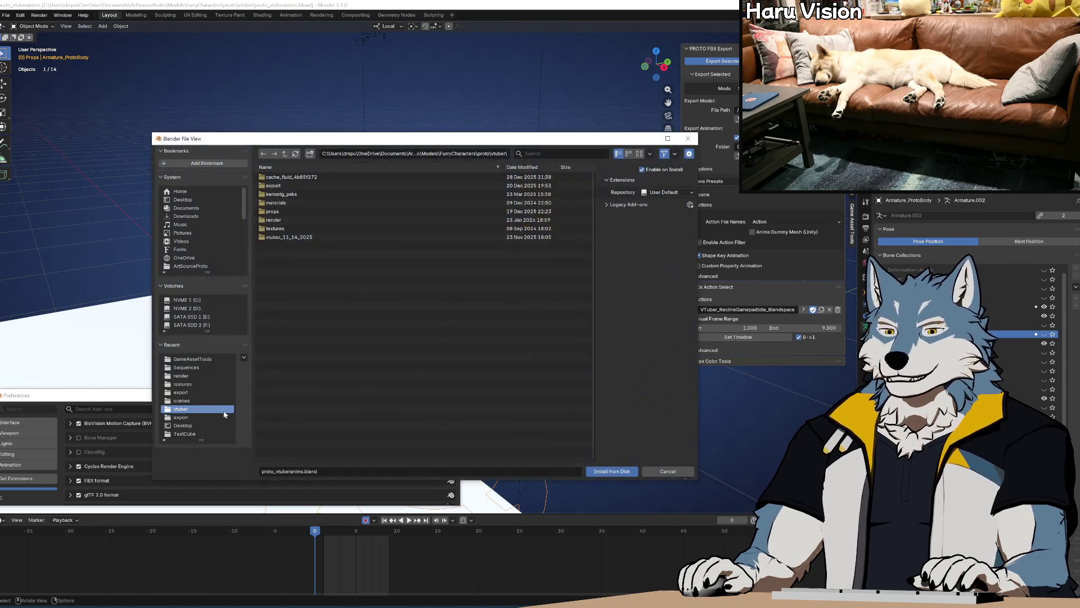
{"action": "left_click", "coordinate": [194, 359]}
{"action": "left_click", "coordinate": [304, 194]}
{"action": "double_click", "coordinate": [303, 194]}
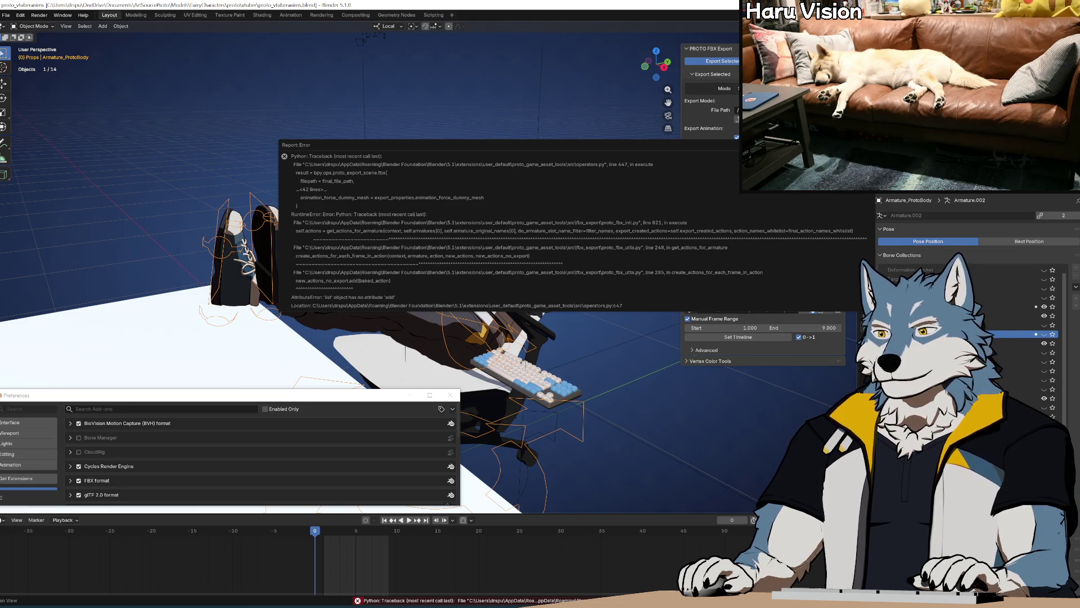
{"action": "key", "text": "alt+Tab"}
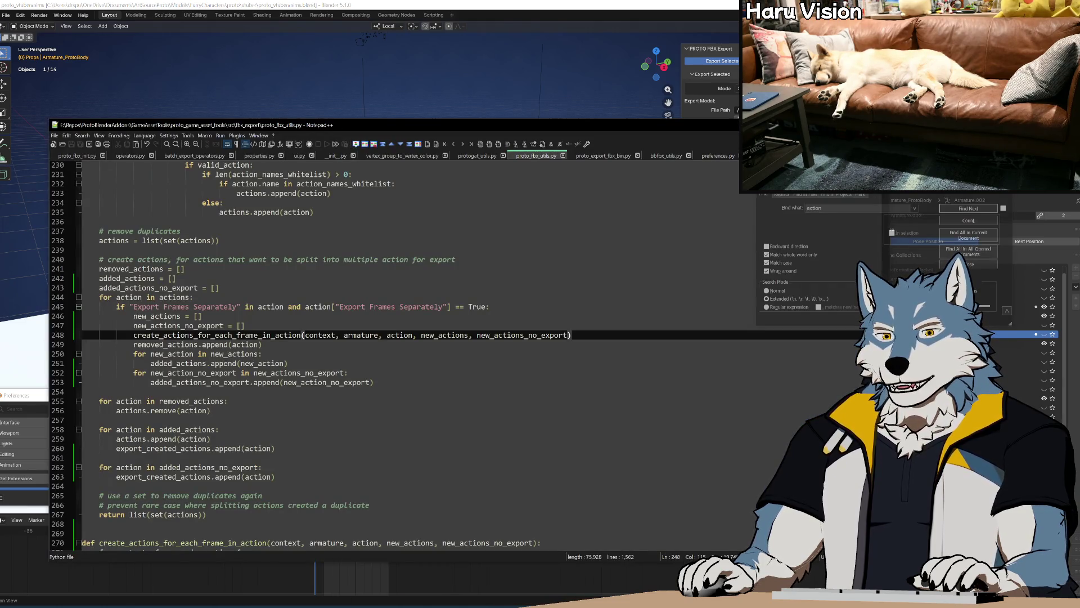
Step: Change line 285 to new_actions_no_export.append(baked_action)
{"action": "scroll", "coordinate": [394, 354], "scroll_direction": "down", "scroll_amount": 7}
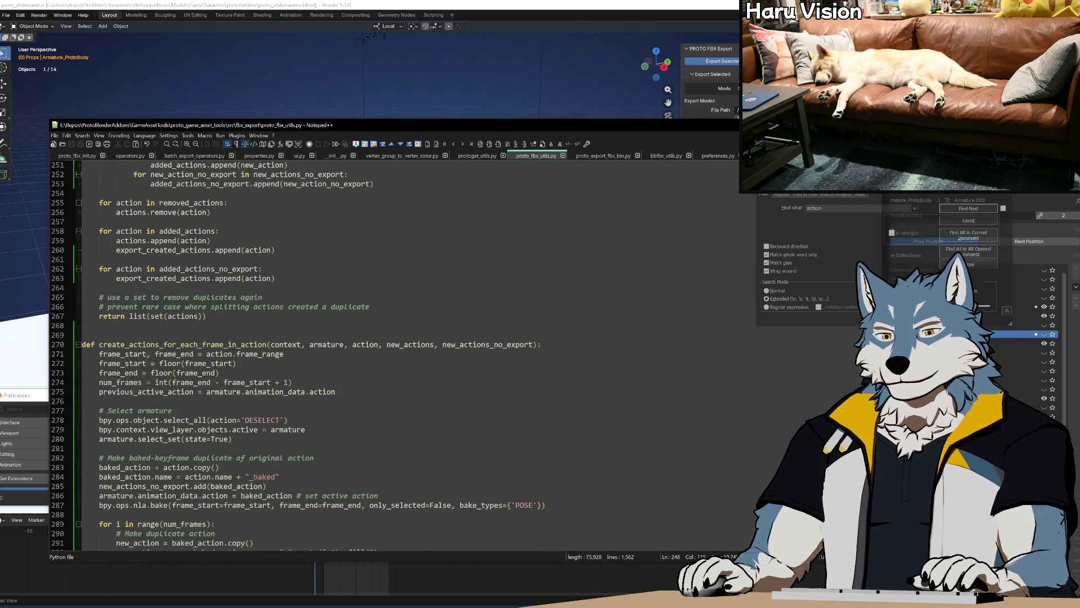
{"action": "double_click", "coordinate": [199, 486]}
{"action": "type", "text": "append"}
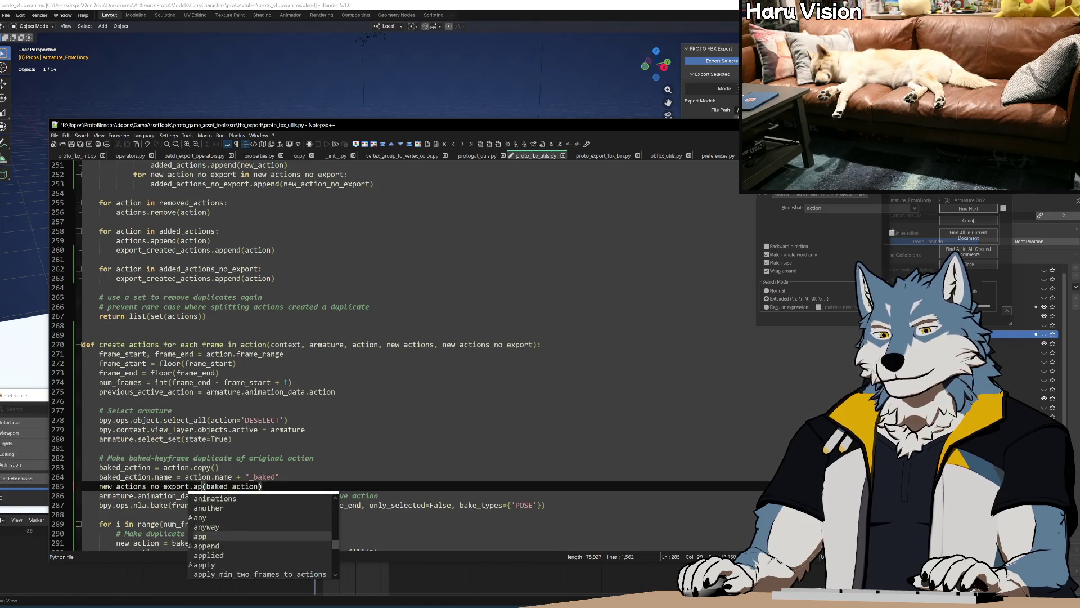
{"action": "key", "text": "Escape"}
{"action": "key", "text": "End"}
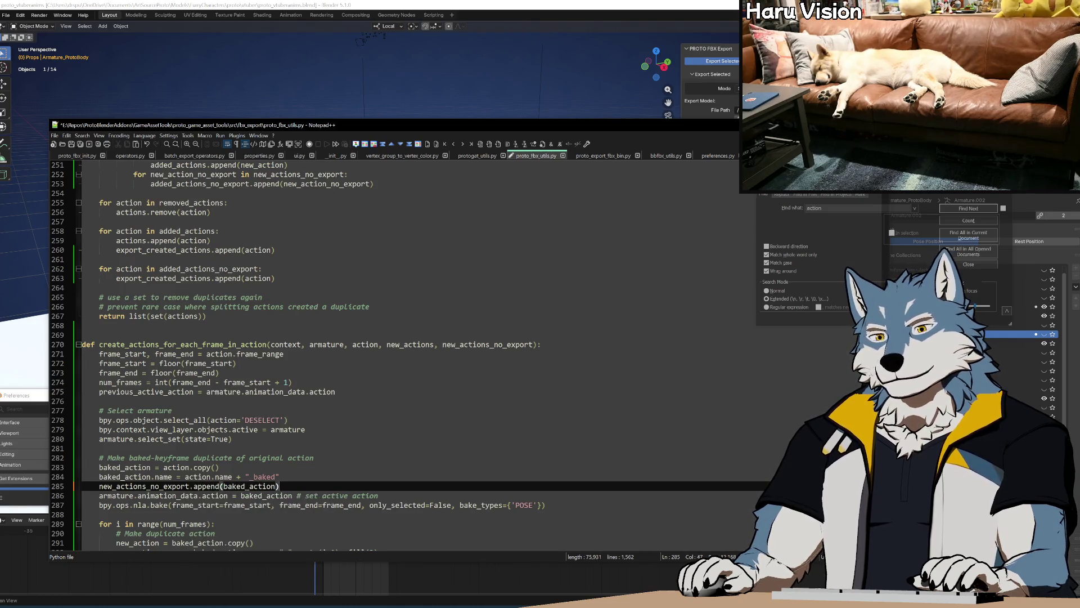
{"action": "scroll", "coordinate": [394, 354], "scroll_direction": "down", "scroll_amount": 8}
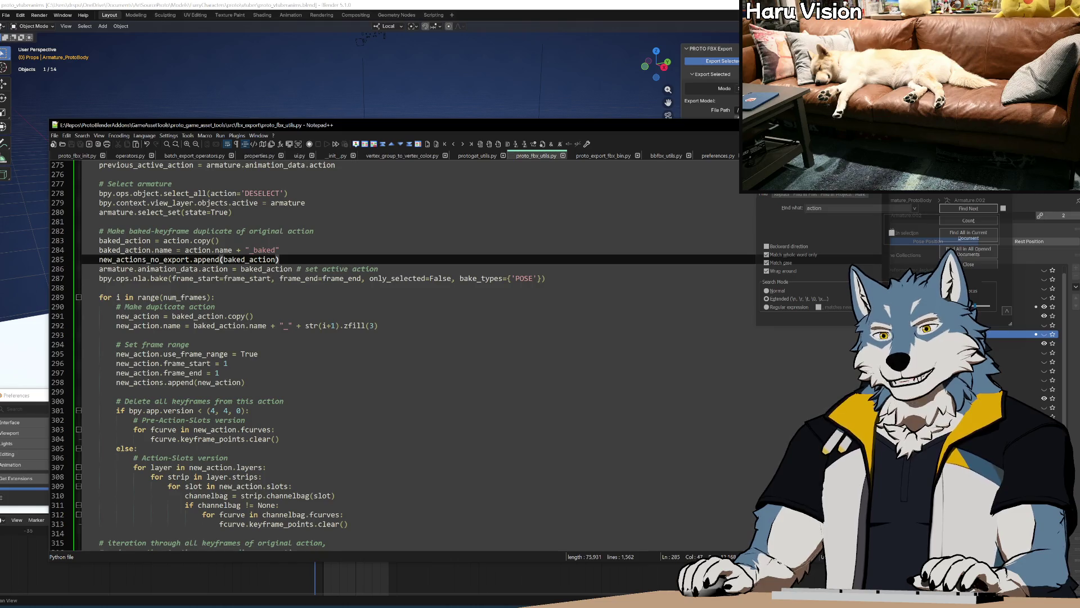
Step: Run Build.bat to repackage the add-on zip and close the console
{"action": "double_click", "coordinate": [377, 293]}
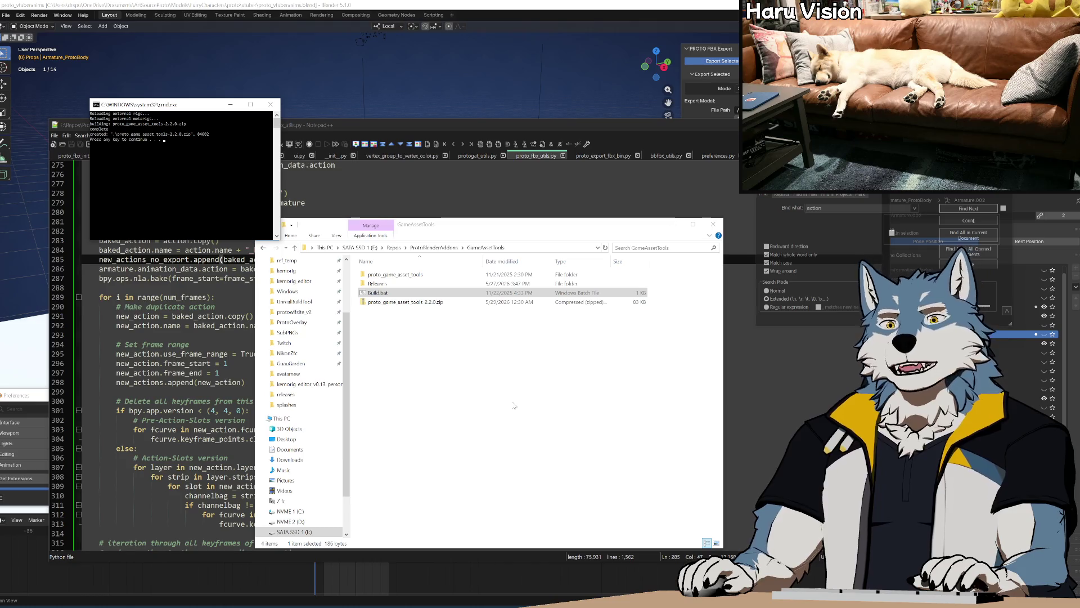
{"action": "key", "text": "Return"}
{"action": "left_click", "coordinate": [398, 85]}
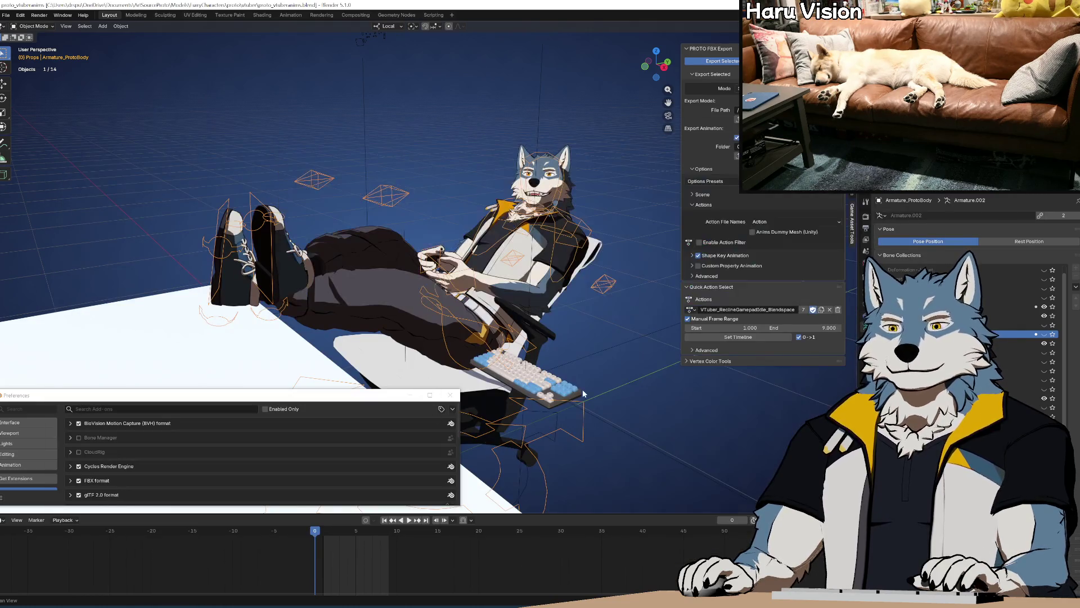
Step: Dismiss the Python error report and revert to the saved file
{"action": "left_click", "coordinate": [7, 15]}
{"action": "left_click", "coordinate": [33, 51]}
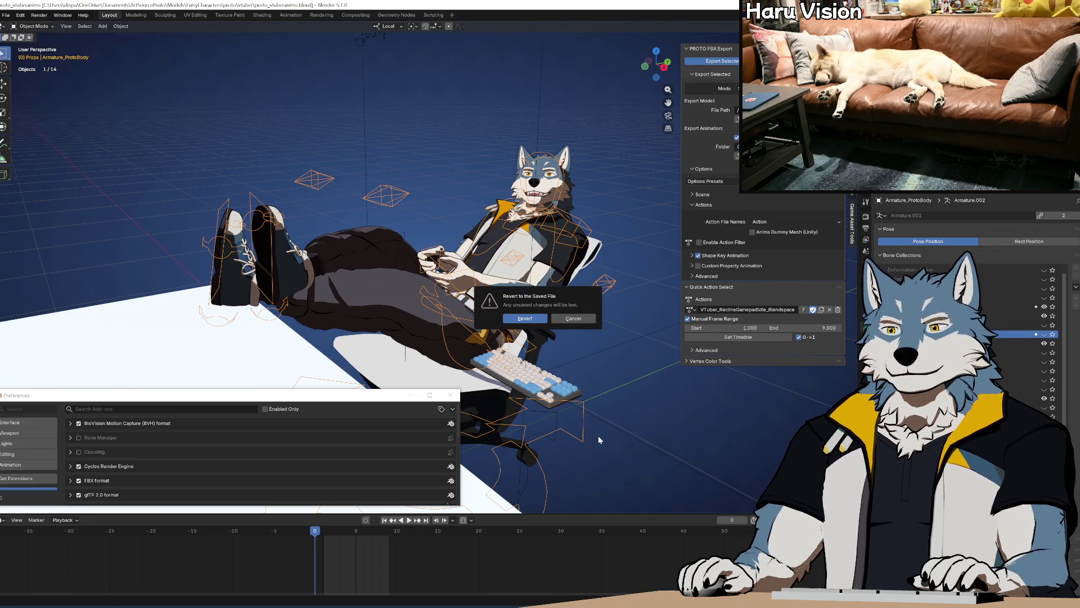
{"action": "left_click", "coordinate": [453, 409]}
Step: Install the rebuilt add-on zip from the GameAssetTools folder
{"action": "left_click", "coordinate": [419, 429]}
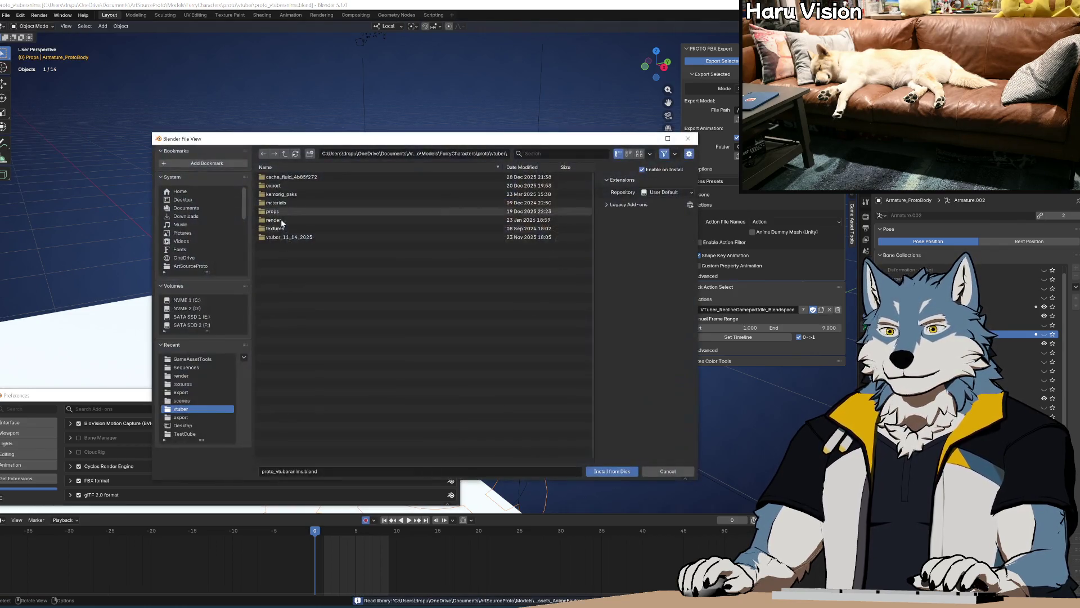
{"action": "left_click", "coordinate": [191, 359]}
{"action": "double_click", "coordinate": [287, 195]}
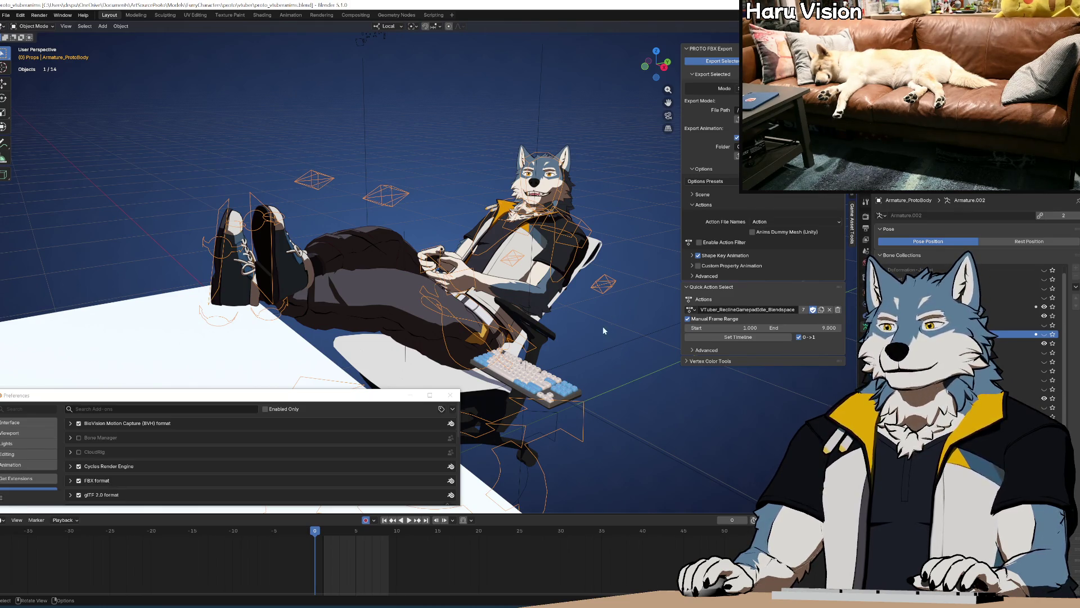
{"action": "mouse_move", "coordinate": [584, 300]}
{"action": "middle_mouse_down"}
{"action": "mouse_move", "coordinate": [585, 313]}
{"action": "mouse_move", "coordinate": [585, 300]}
{"action": "middle_mouse_up"}
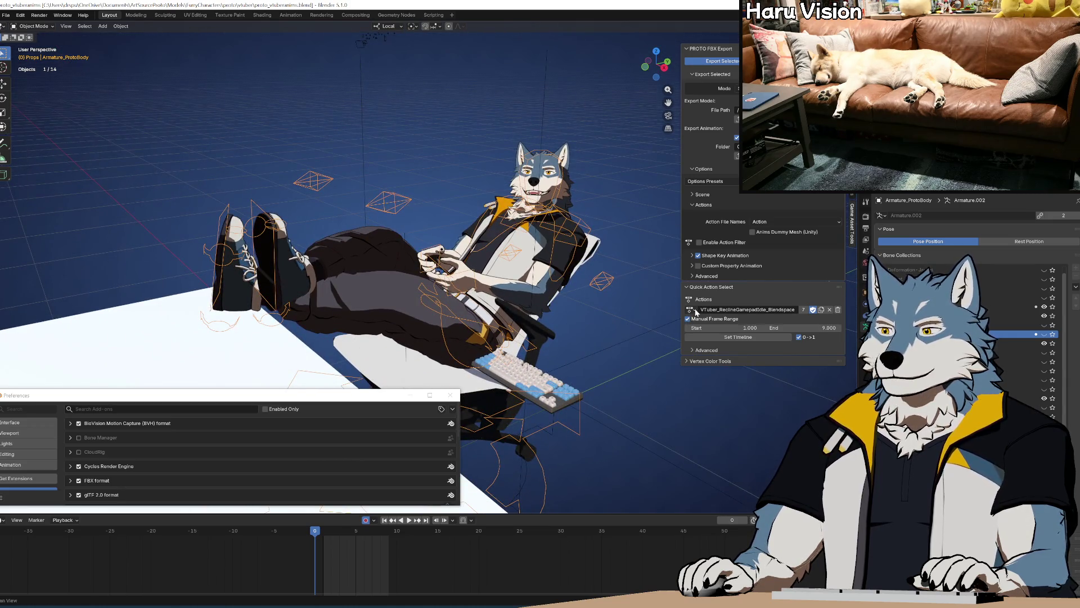
Step: Preview the _baked and _baked_002 split actions by scrubbing and playing the timeline
{"action": "left_click", "coordinate": [691, 310]}
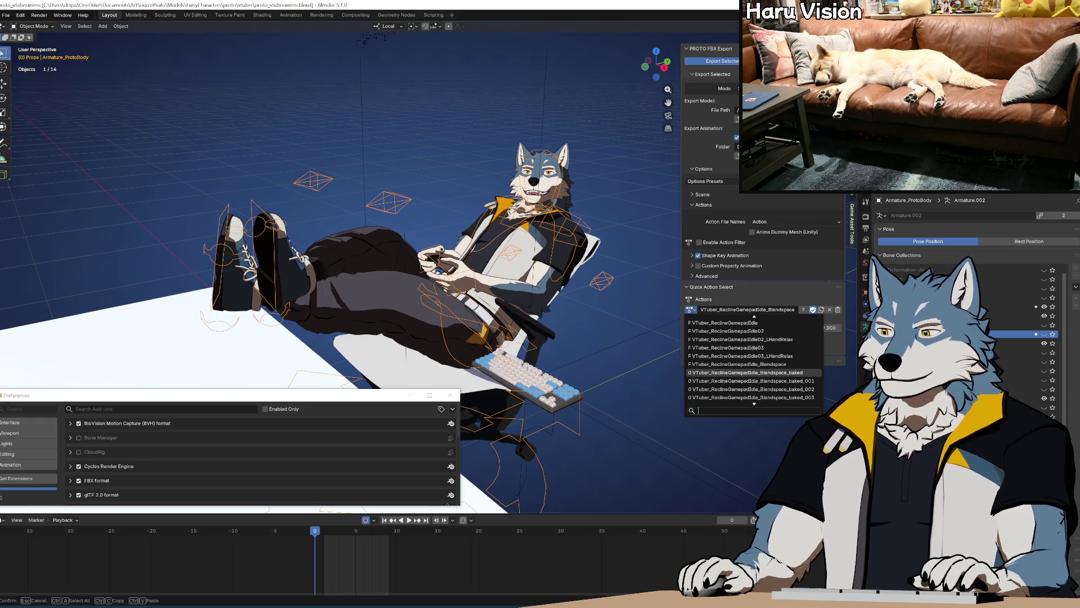
{"action": "left_click", "coordinate": [745, 372]}
{"action": "mouse_move", "coordinate": [316, 532]}
{"action": "left_mouse_down"}
{"action": "mouse_move", "coordinate": [367, 527]}
{"action": "mouse_move", "coordinate": [278, 532]}
{"action": "mouse_move", "coordinate": [315, 532]}
{"action": "left_mouse_up"}
{"action": "left_click", "coordinate": [691, 310]}
{"action": "left_click", "coordinate": [750, 380]}
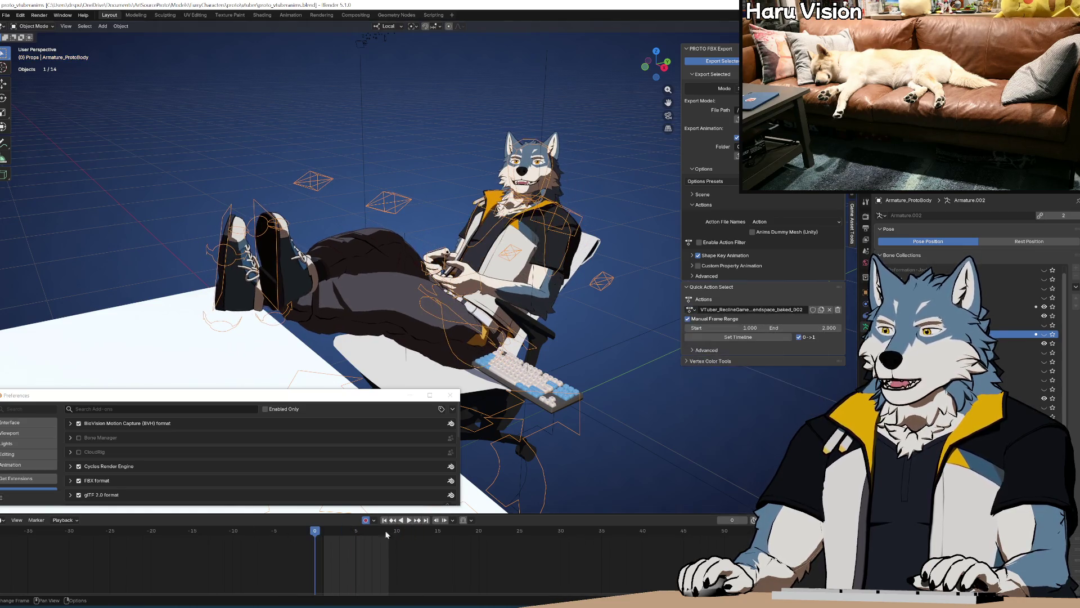
{"action": "key", "text": "space"}
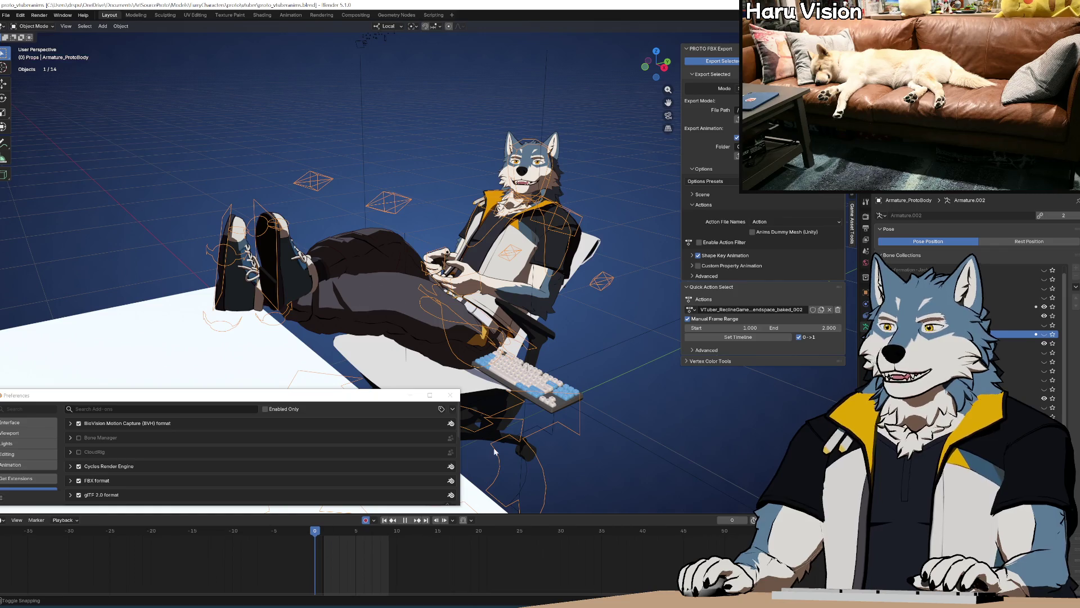
Step: Revert to the saved file to discard the baked actions
{"action": "left_click", "coordinate": [6, 15]}
{"action": "left_click", "coordinate": [23, 54]}
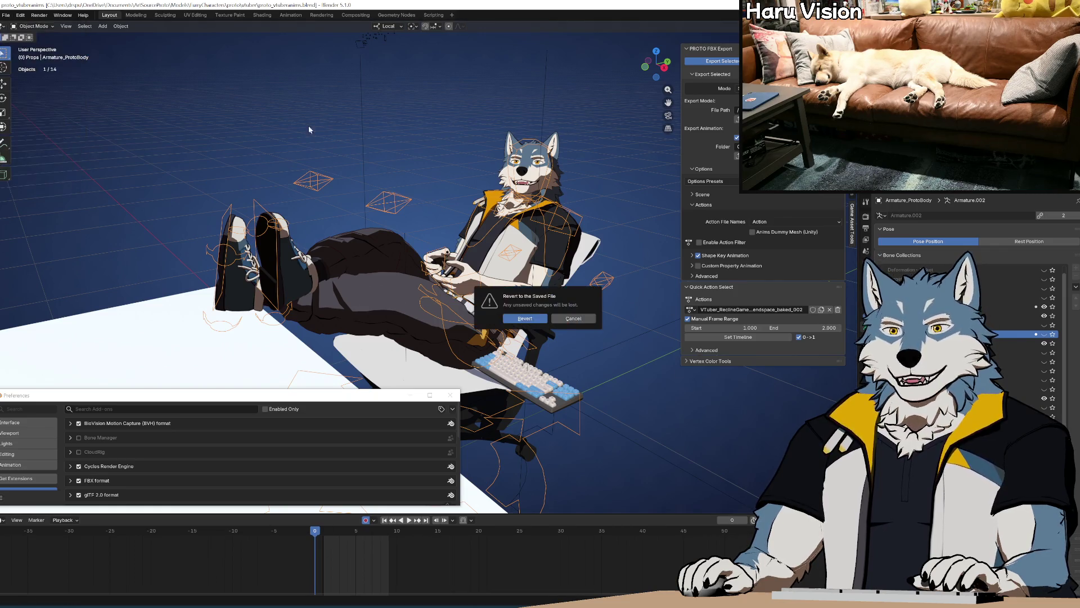
{"action": "left_click", "coordinate": [525, 318]}
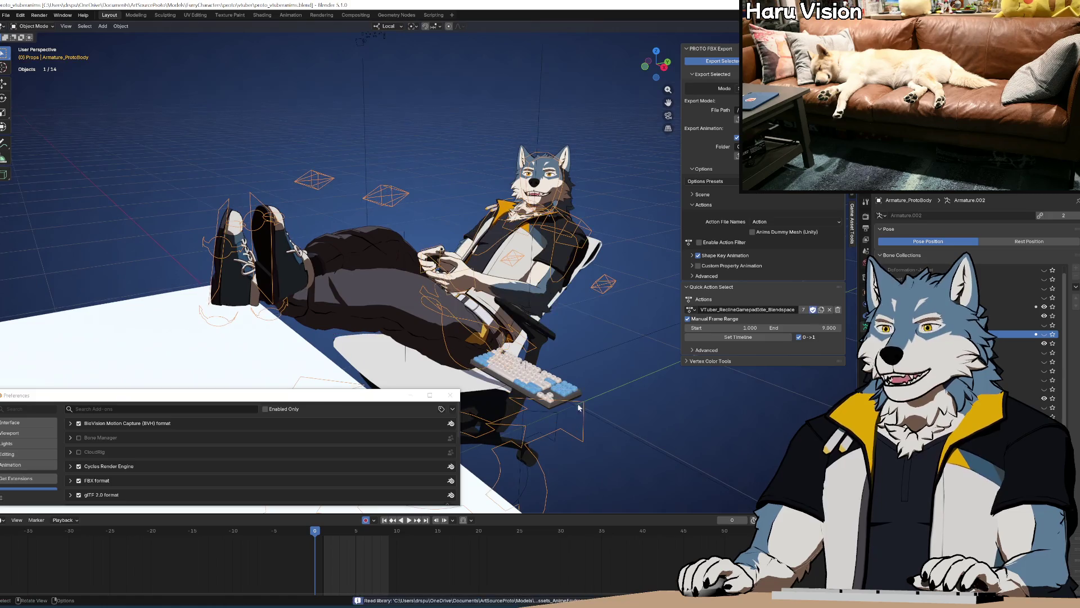
{"action": "left_click", "coordinate": [691, 310]}
Step: Create a new copy of the recline action named ATest
{"action": "scroll", "coordinate": [742, 360], "scroll_direction": "up", "scroll_amount": 10}
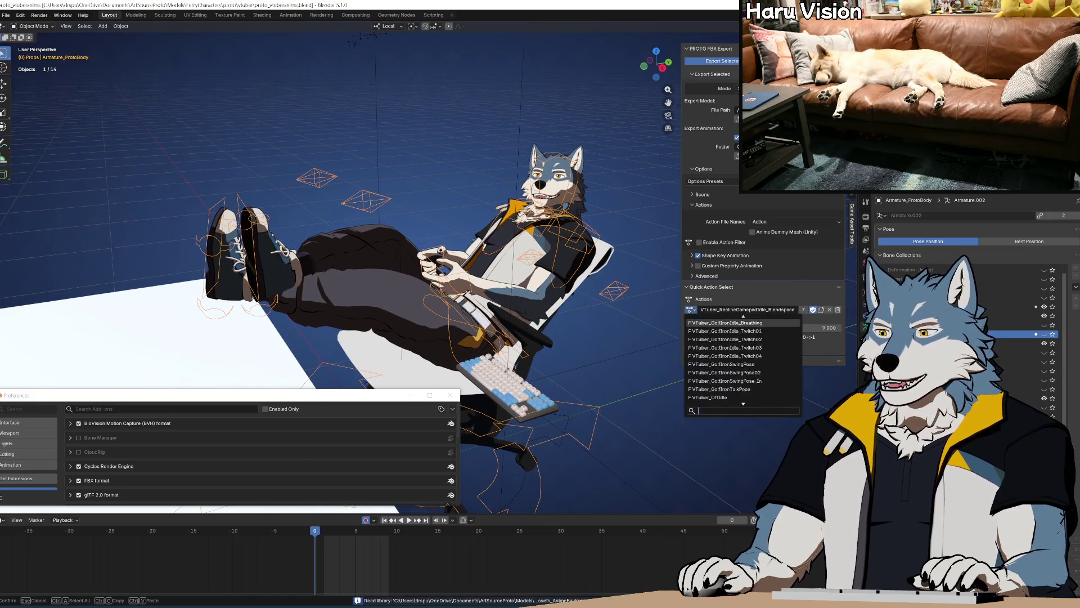
{"action": "left_click", "coordinate": [821, 310]}
{"action": "double_click", "coordinate": [796, 310]}
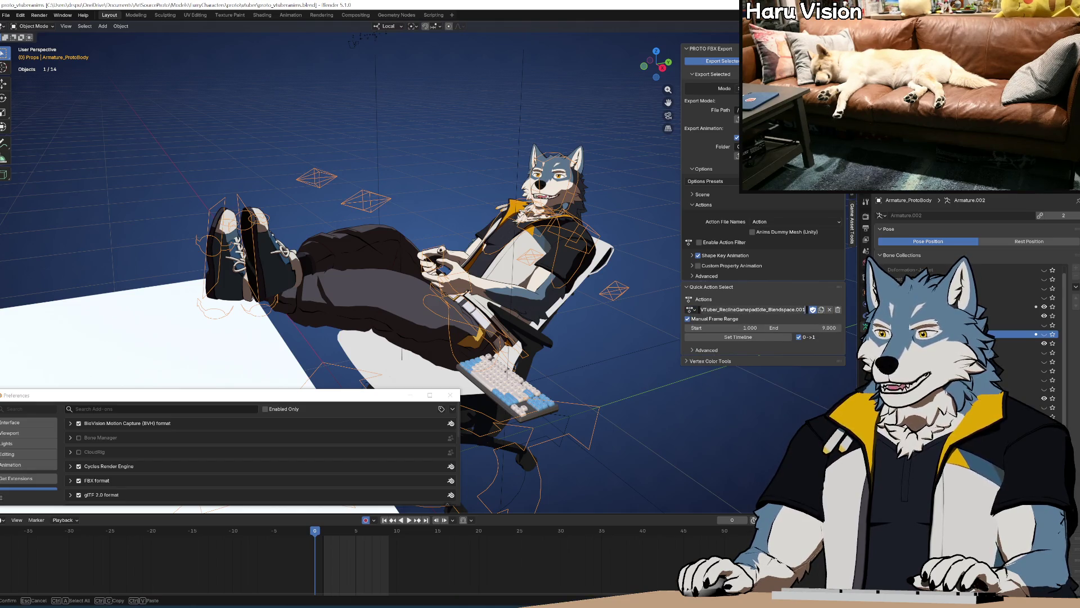
{"action": "type", "text": "ATest"}
{"action": "key", "text": "Return"}
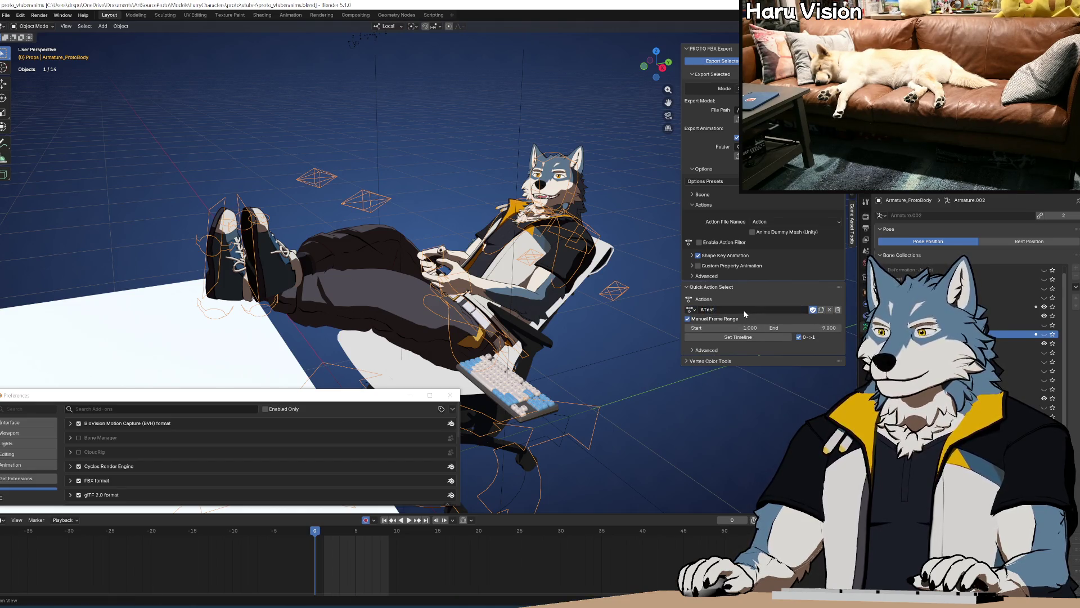
Step: In Pose Mode, delete all of ATest's existing keyframes
{"action": "middle_click_drag", "start_coordinate": [509, 284], "coordinate": [515, 285]}
{"action": "key", "text": "ctrl+Tab"}
{"action": "middle_click_drag", "start_coordinate": [586, 326], "coordinate": [585, 335]}
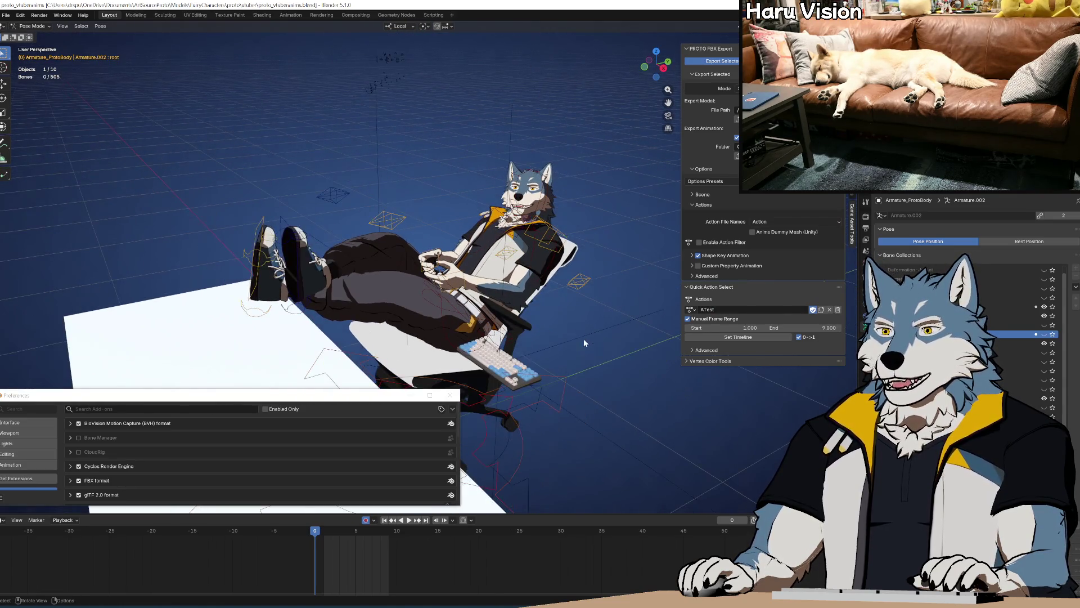
{"action": "left_click_drag", "start_coordinate": [423, 572], "coordinate": [255, 538]}
{"action": "key", "text": "Delete"}
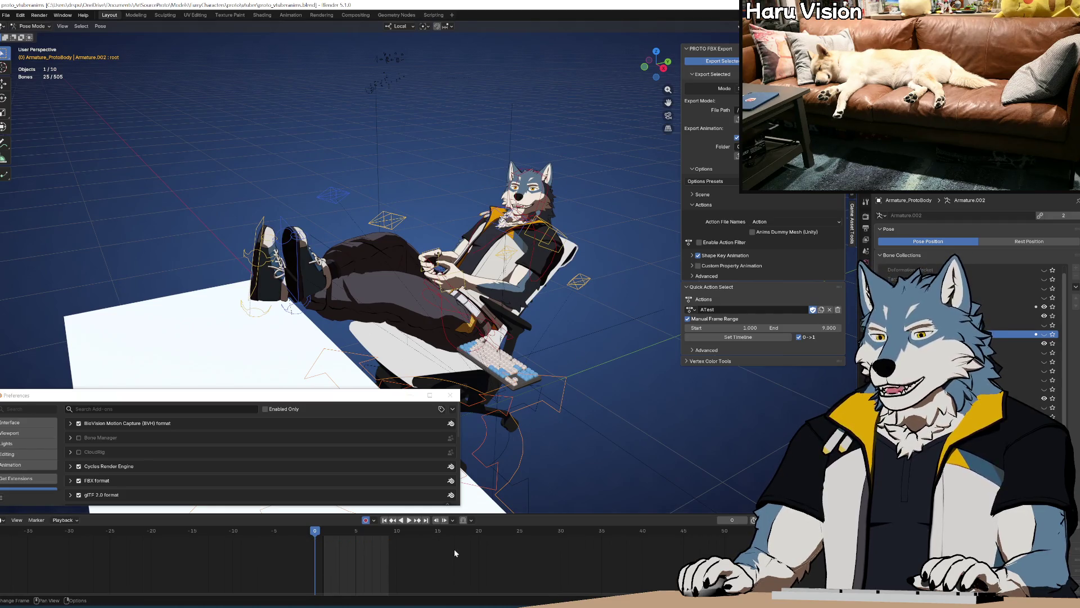
Step: Move the ctrl-leg-pole-ik.L bone on two frames to key a new left leg movement
{"action": "middle_click_drag", "start_coordinate": [573, 343], "coordinate": [569, 344]}
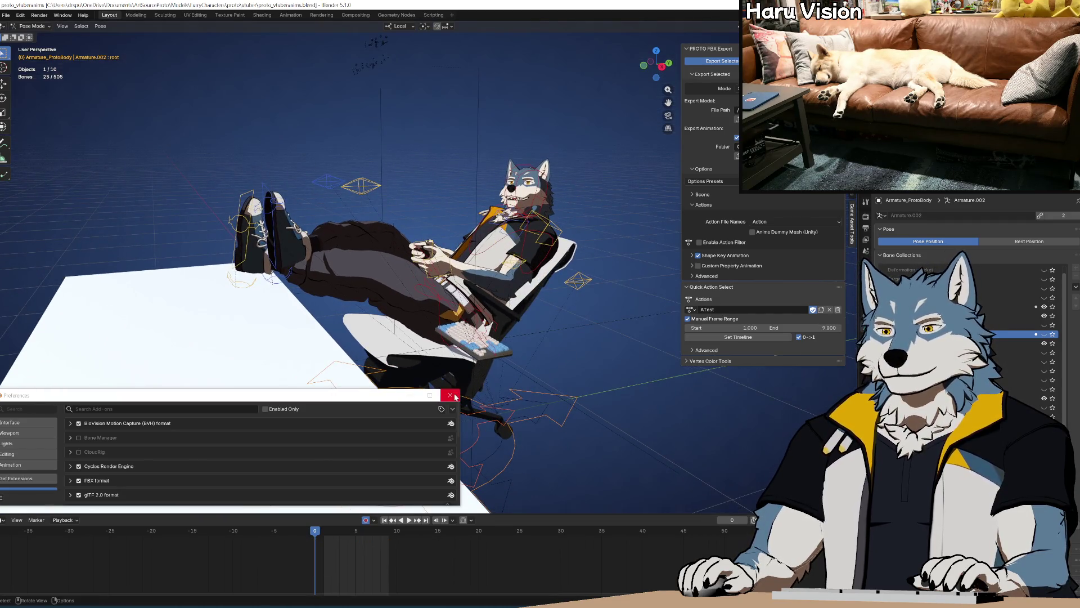
{"action": "left_click", "coordinate": [450, 395]}
{"action": "middle_click_drag", "start_coordinate": [529, 301], "coordinate": [541, 299]}
{"action": "mouse_move", "coordinate": [394, 241]}
{"action": "middle_mouse_down"}
{"action": "mouse_move", "coordinate": [360, 225]}
{"action": "mouse_move", "coordinate": [394, 249]}
{"action": "mouse_move", "coordinate": [477, 271]}
{"action": "middle_mouse_up"}
{"action": "left_click", "coordinate": [353, 221]}
{"action": "middle_click_drag", "start_coordinate": [368, 231], "coordinate": [405, 302], "text": "shift"}
{"action": "key", "text": "g"}
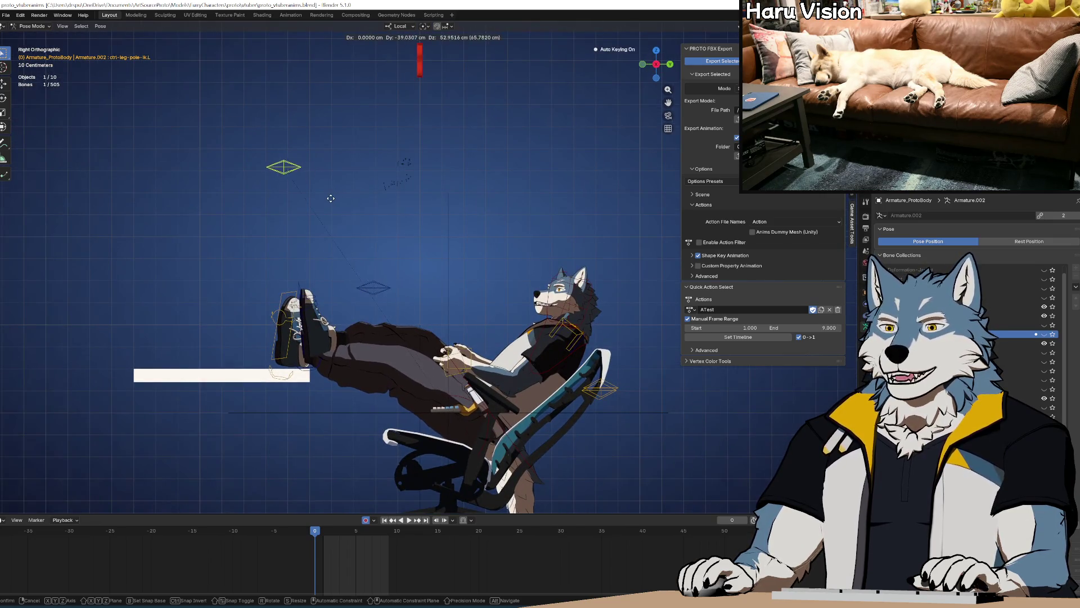
{"action": "left_click", "coordinate": [339, 205]}
{"action": "left_click", "coordinate": [386, 535]}
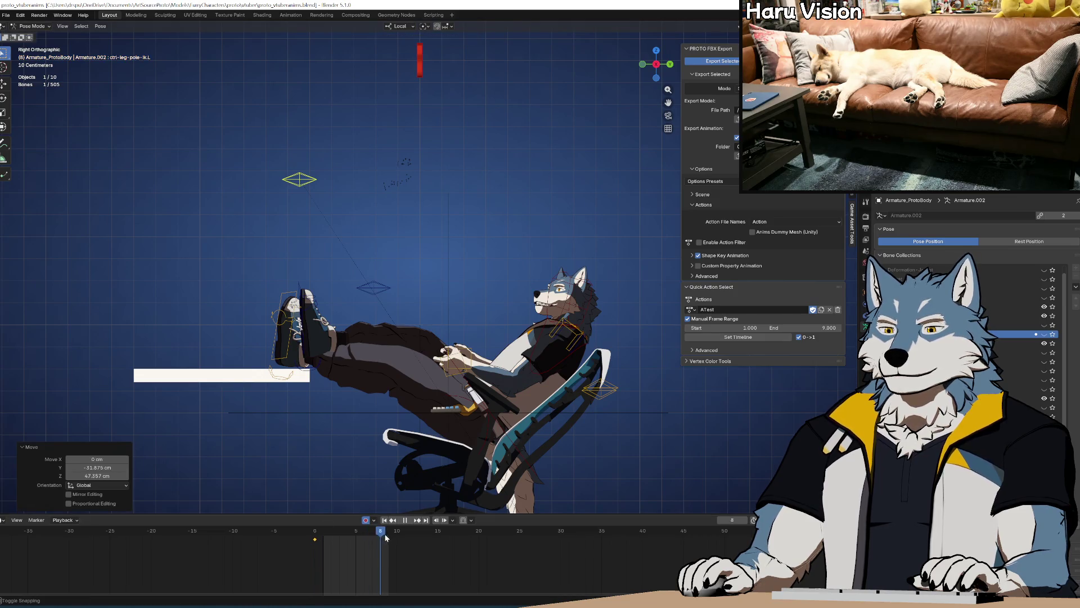
{"action": "key", "text": "Right"}
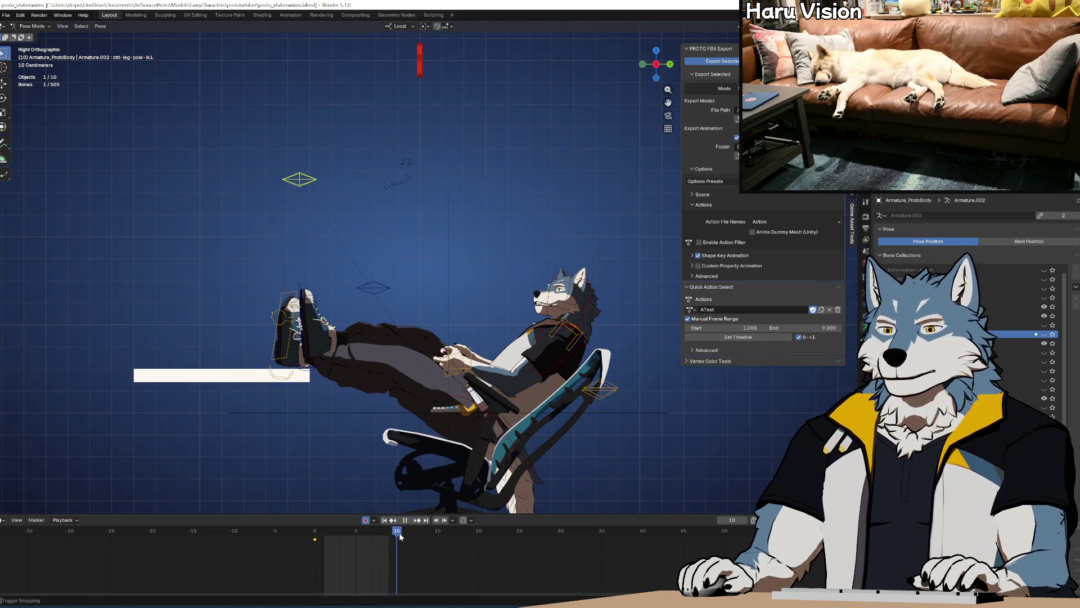
{"action": "key", "text": "g"}
{"action": "left_click", "coordinate": [405, 315]}
Step: Play back the new animation and save proto_vtuberanim.blend
{"action": "middle_click_drag", "start_coordinate": [405, 315], "coordinate": [444, 318]}
{"action": "key", "text": "space"}
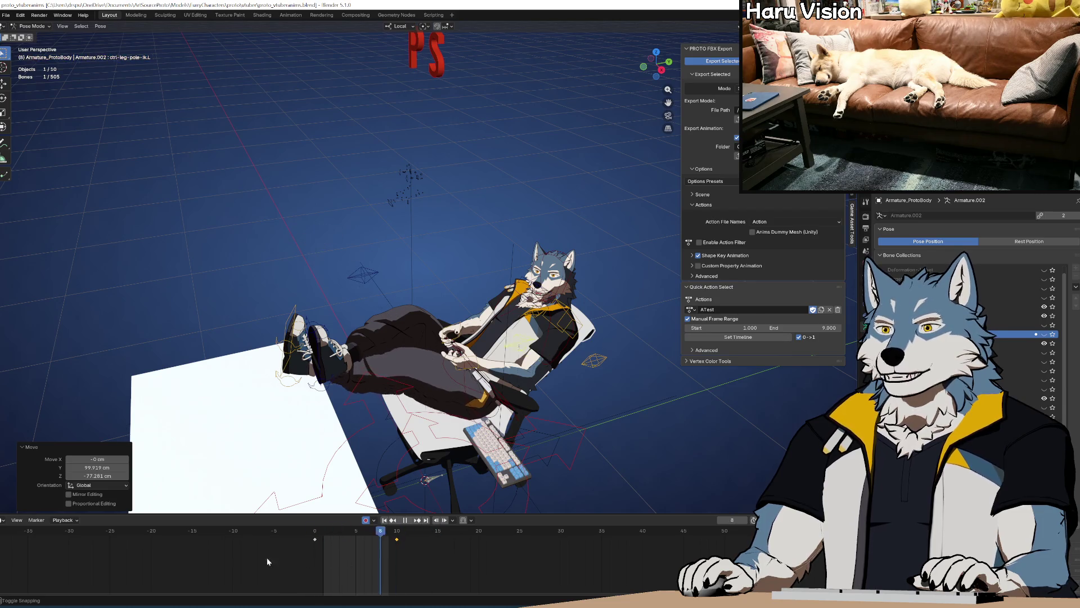
{"action": "key", "text": "space"}
{"action": "middle_click_drag", "start_coordinate": [445, 318], "coordinate": [445, 365]}
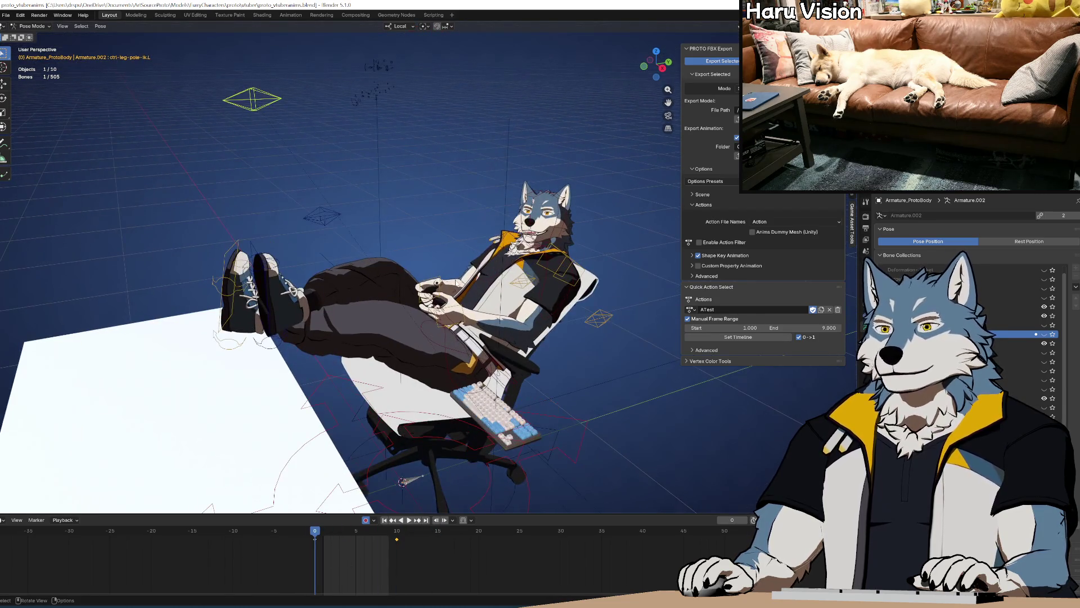
{"action": "key", "text": "ctrl+s"}
Step: Collapse the Advanced quick-action export options and pan the viewport
{"action": "left_click", "coordinate": [691, 350]}
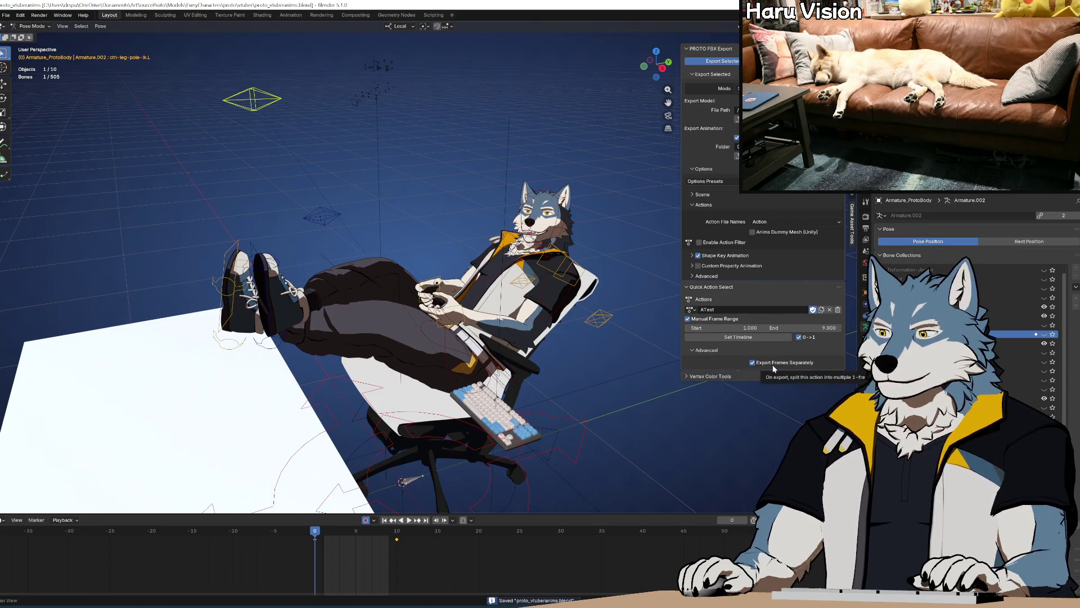
{"action": "left_click", "coordinate": [701, 350]}
{"action": "middle_click_drag", "start_coordinate": [638, 167], "coordinate": [638, 168], "text": "shift"}
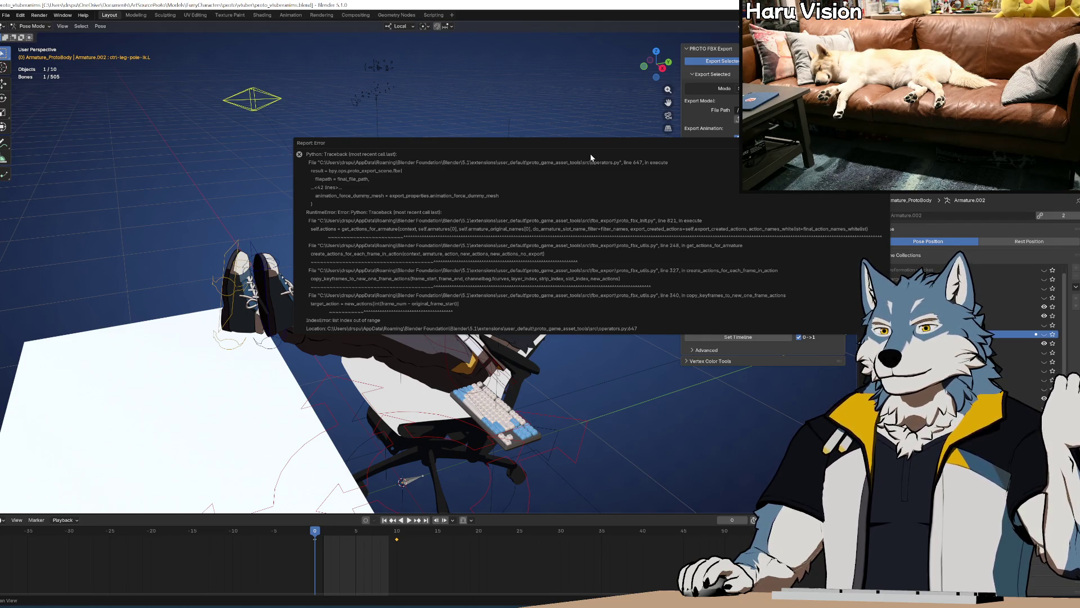
Step: Dismiss the export error, fit the timeline, and play ATest_baked with one bone selected
{"action": "left_click", "coordinate": [596, 13]}
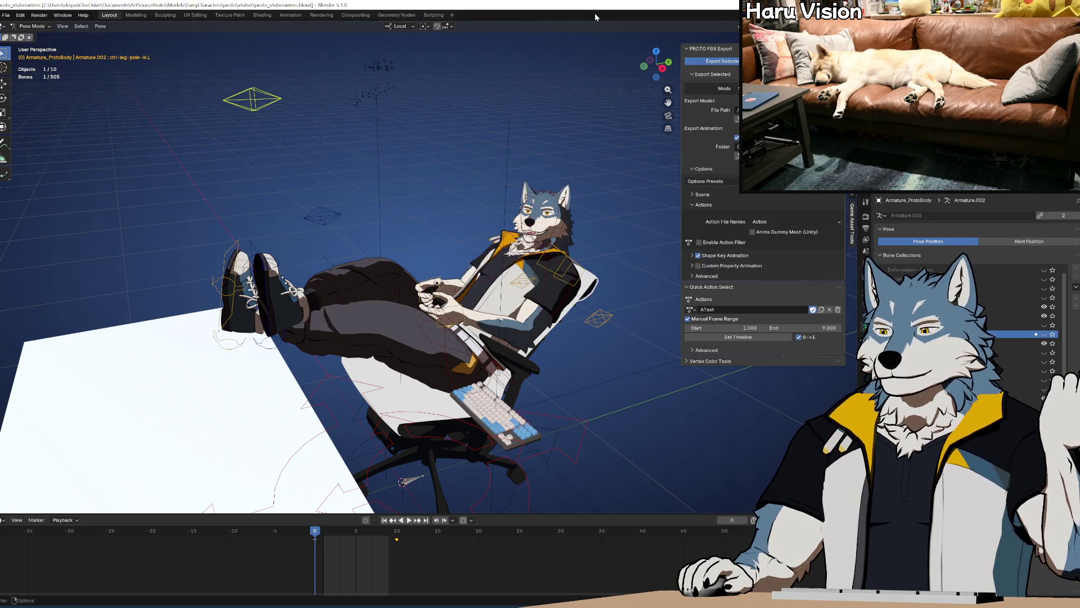
{"action": "left_click", "coordinate": [754, 337]}
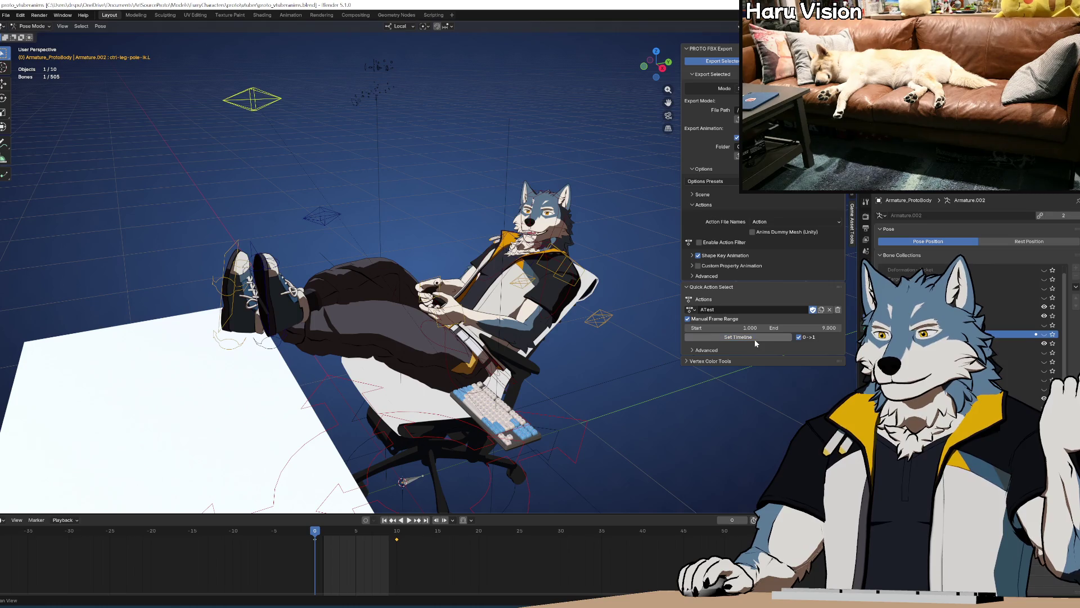
{"action": "left_click", "coordinate": [690, 310]}
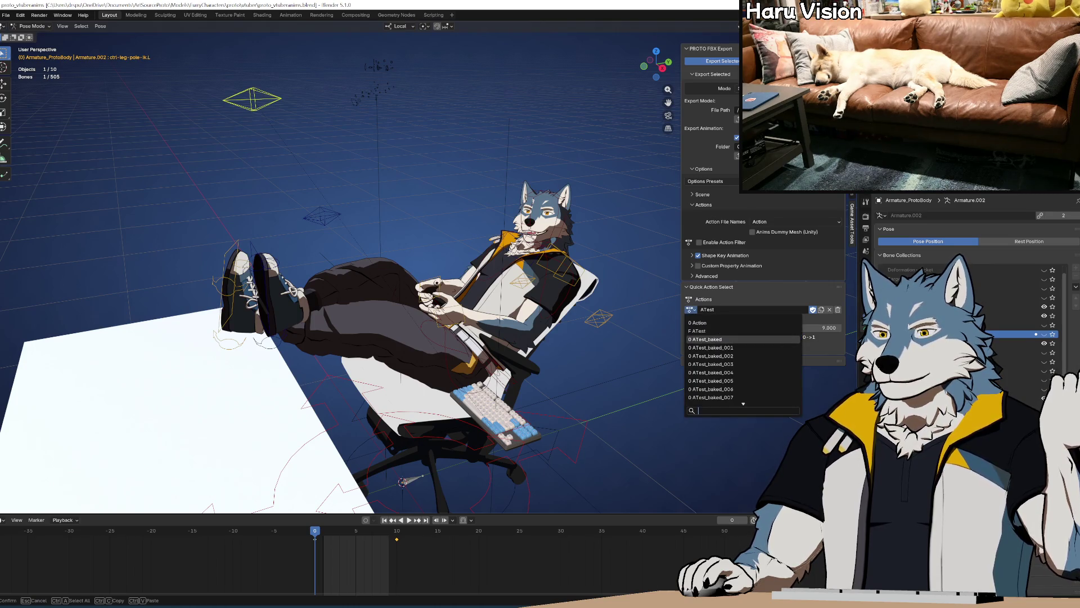
{"action": "left_click", "coordinate": [708, 340]}
{"action": "key", "text": "space"}
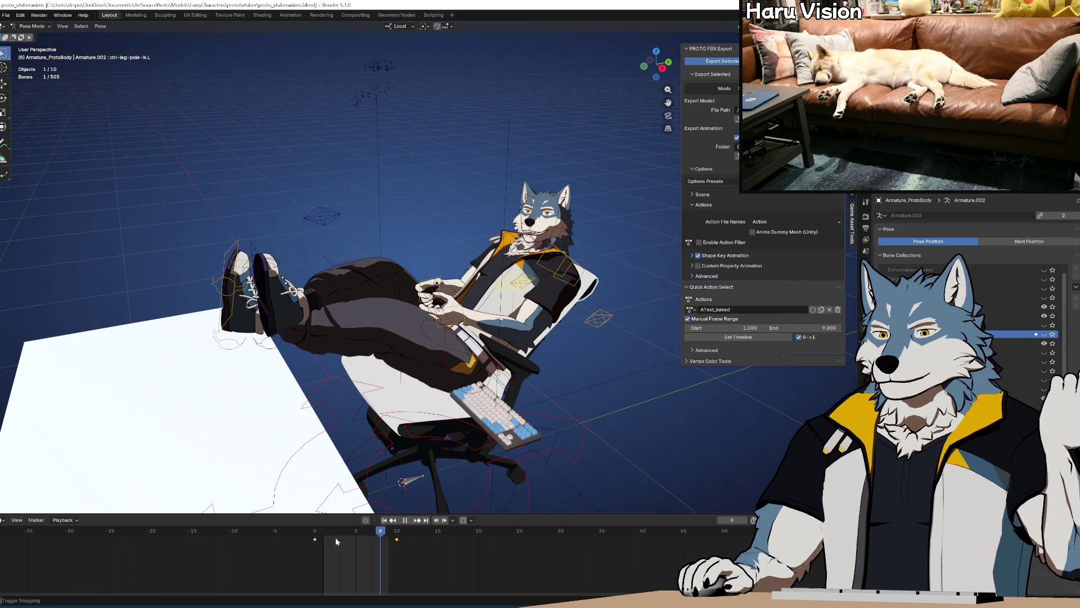
{"action": "key", "text": "Escape"}
{"action": "left_click", "coordinate": [281, 117]}
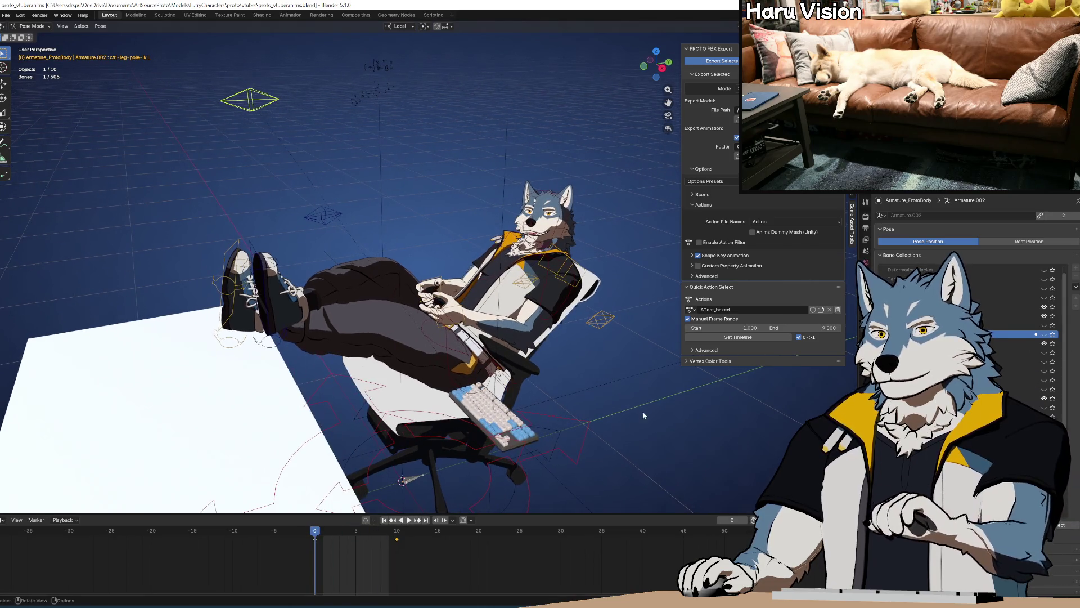
{"action": "left_click", "coordinate": [270, 101]}
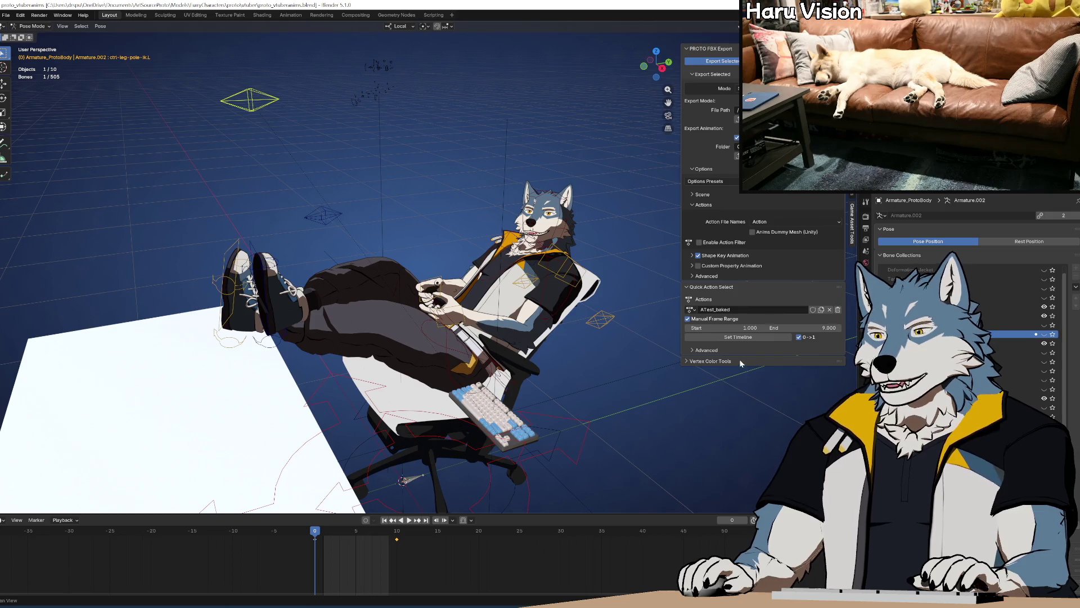
Step: Compare actions by switching the armature between ATest, ATest_baked_001 and back to ATest
{"action": "left_click", "coordinate": [691, 310]}
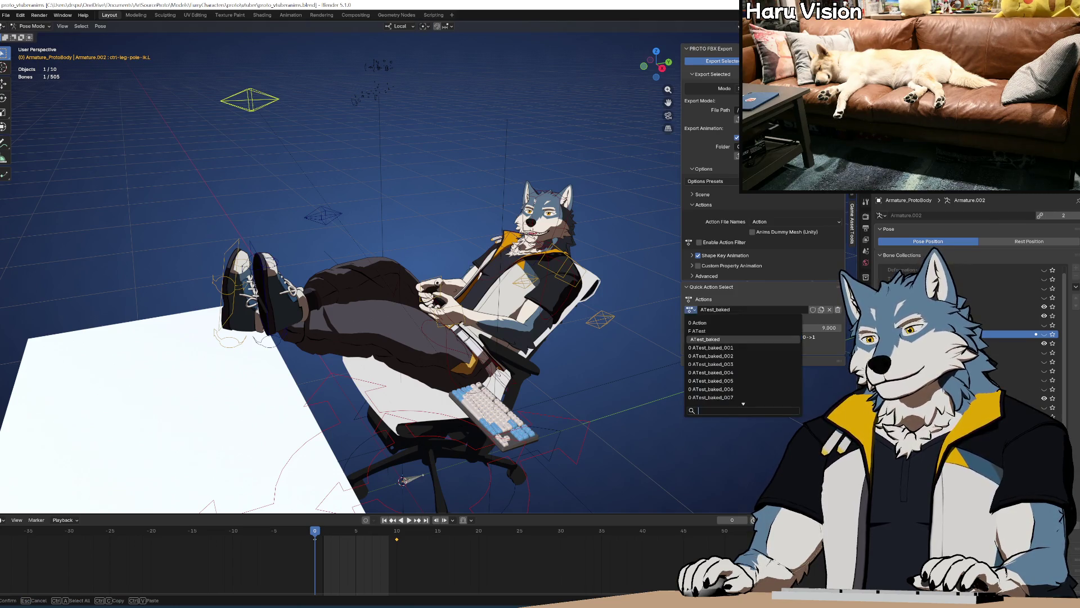
{"action": "key", "text": "Down"}
{"action": "key", "text": "Up"}
{"action": "key", "text": "Up"}
{"action": "key", "text": "Return"}
{"action": "left_click", "coordinate": [691, 309]}
{"action": "key", "text": "Down"}
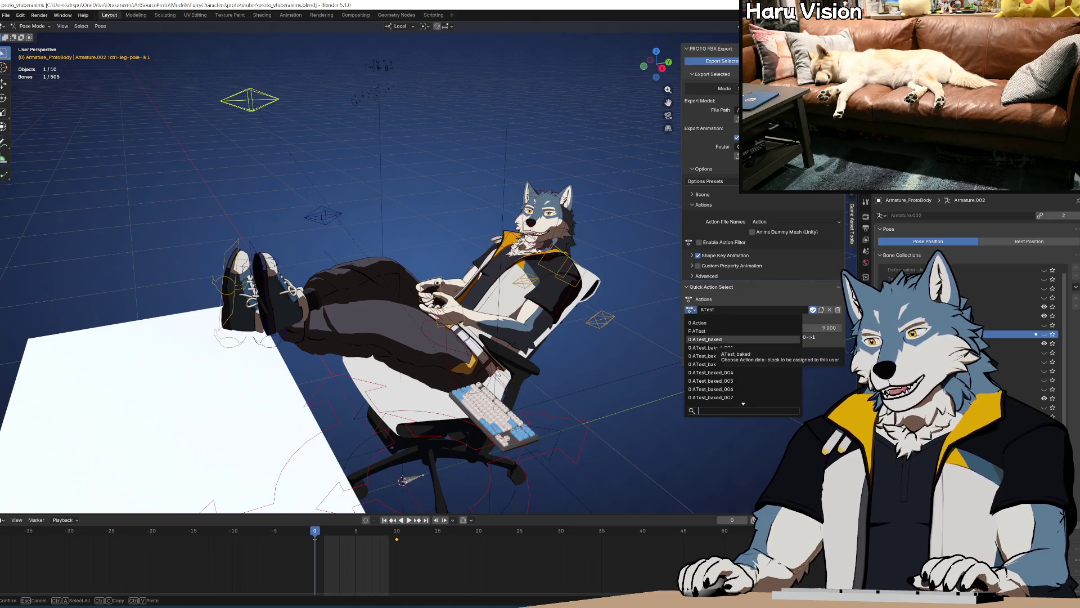
{"action": "key", "text": "Down"}
{"action": "left_click", "coordinate": [734, 346]}
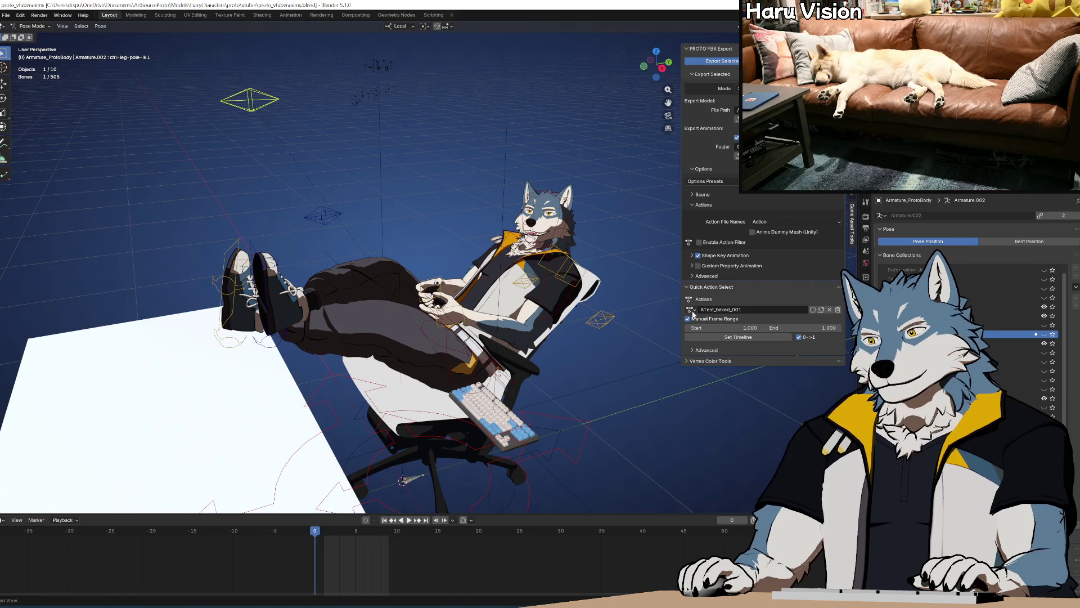
{"action": "left_click", "coordinate": [691, 310]}
{"action": "key", "text": "Up"}
{"action": "key", "text": "Up"}
{"action": "key", "text": "Down"}
{"action": "key", "text": "Up"}
{"action": "left_click", "coordinate": [733, 332]}
Step: Make ATest_baked the active action, then play and scrub its first frames
{"action": "left_click", "coordinate": [691, 310]}
{"action": "left_click", "coordinate": [734, 338]}
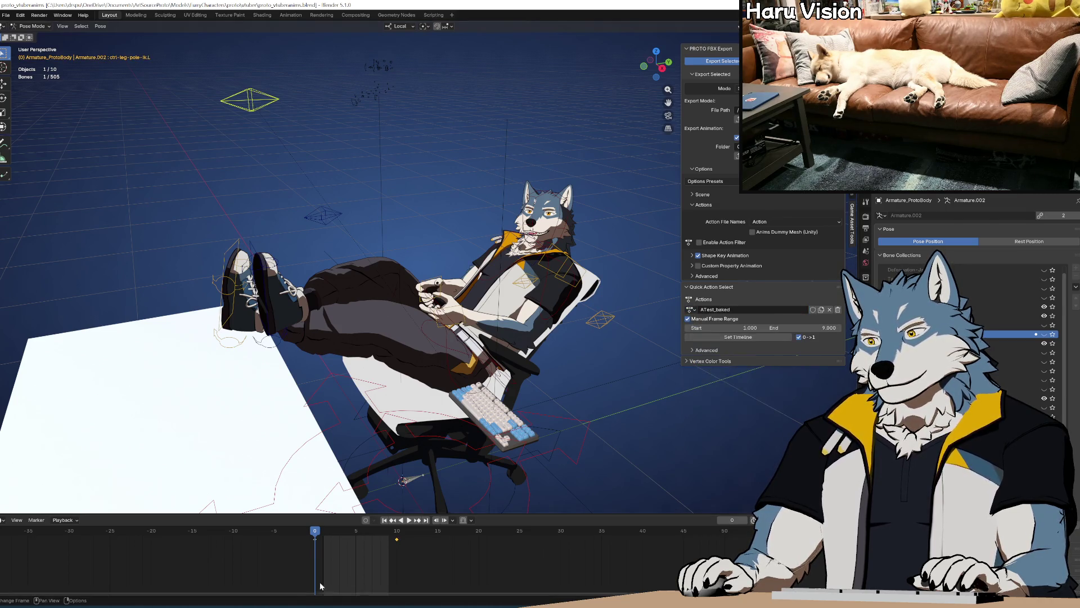
{"action": "key", "text": "space"}
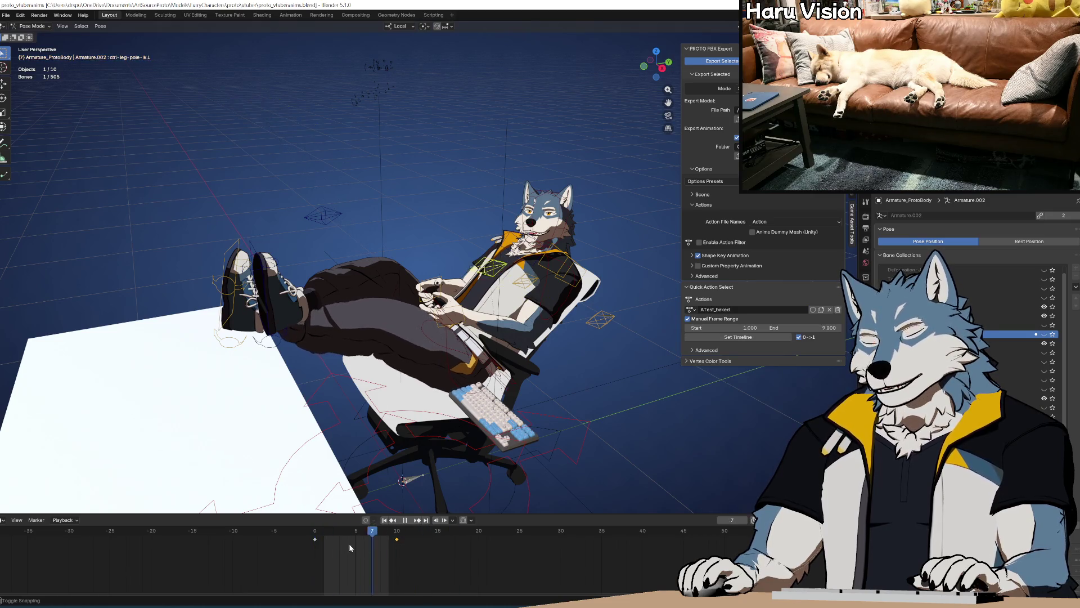
{"action": "left_click", "coordinate": [328, 541]}
{"action": "mouse_move", "coordinate": [327, 544]}
{"action": "left_mouse_down"}
{"action": "mouse_move", "coordinate": [400, 545]}
{"action": "mouse_move", "coordinate": [307, 546]}
{"action": "left_mouse_up"}
{"action": "key", "text": "space"}
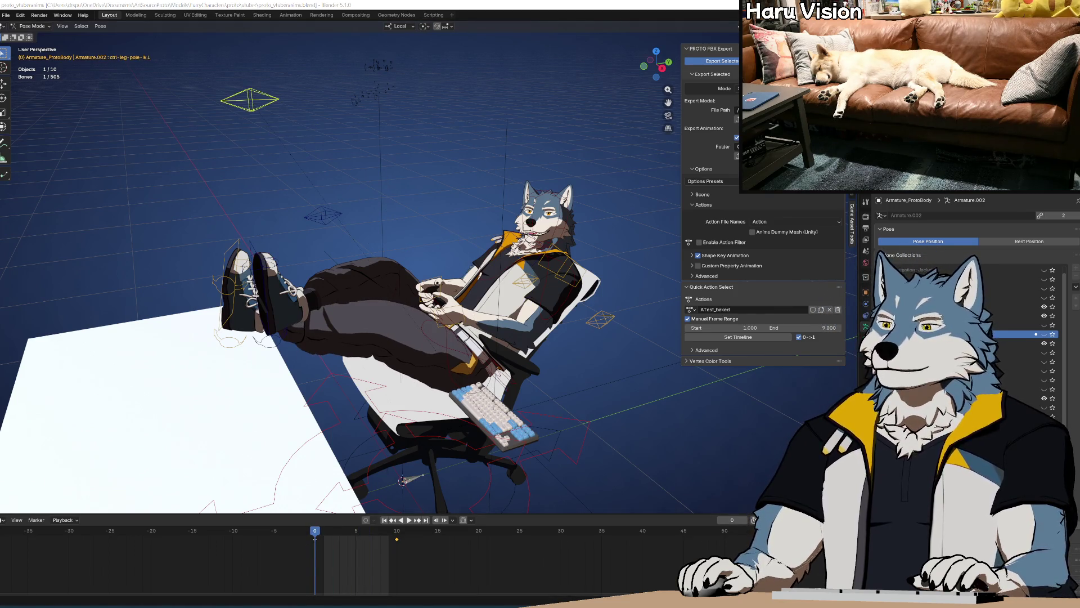
{"action": "key", "text": "alt+Tab"}
Step: Comment out the per-frame loop, lines 289–327, in proto_fbx_utils.py
{"action": "scroll", "coordinate": [337, 355], "scroll_direction": "up", "scroll_amount": 7}
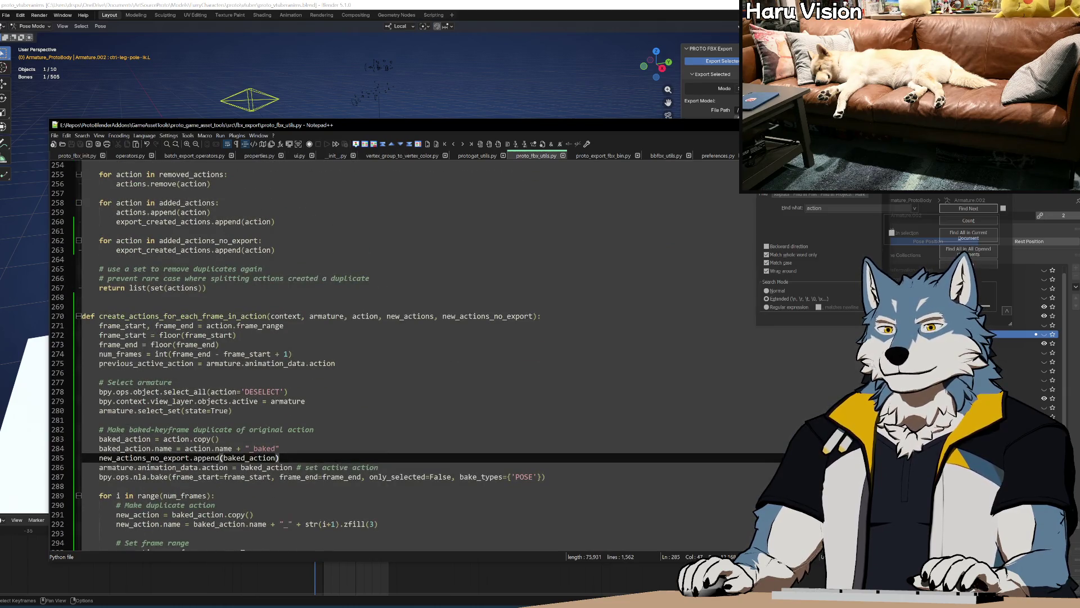
{"action": "scroll", "coordinate": [337, 354], "scroll_direction": "down", "scroll_amount": 6}
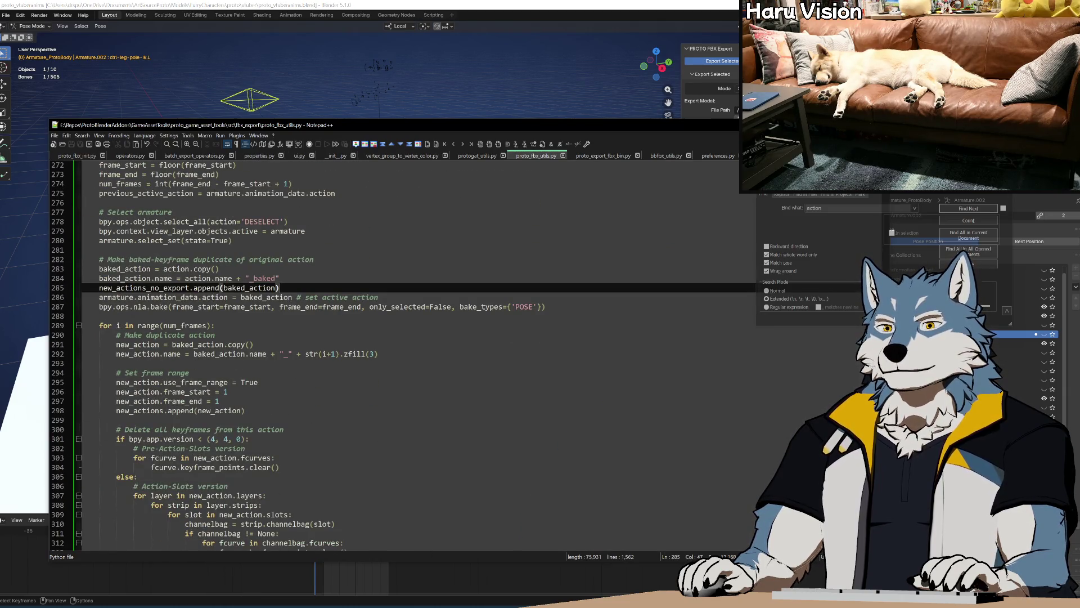
{"action": "left_click", "coordinate": [99, 325]}
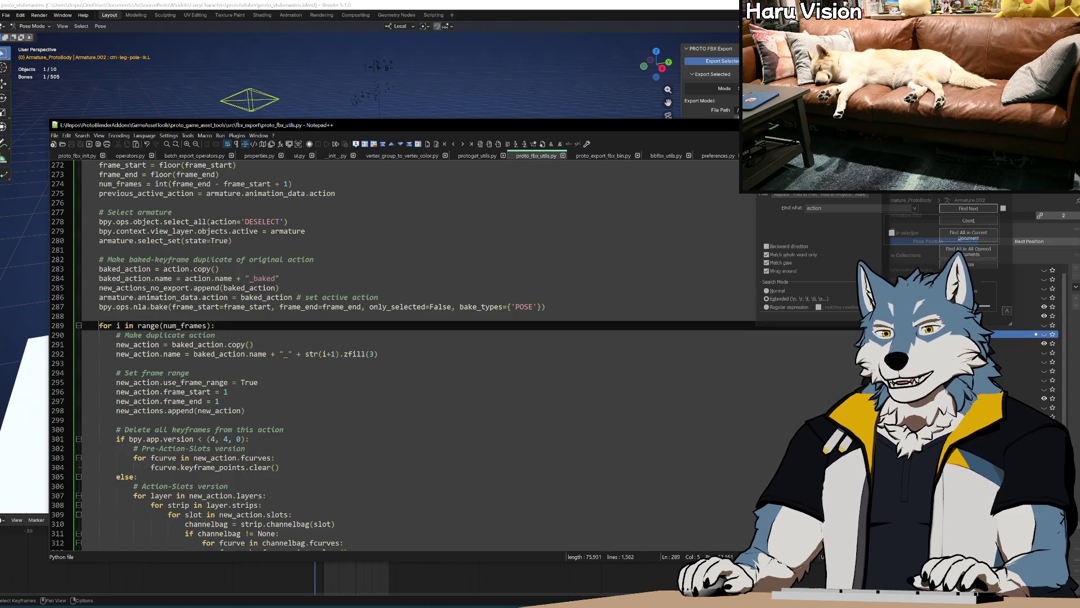
{"action": "key", "text": "Down"}
{"action": "key", "text": "Down"}
{"action": "key", "text": "Down"}
{"action": "scroll", "coordinate": [430, 353], "scroll_direction": "down", "scroll_amount": 5}
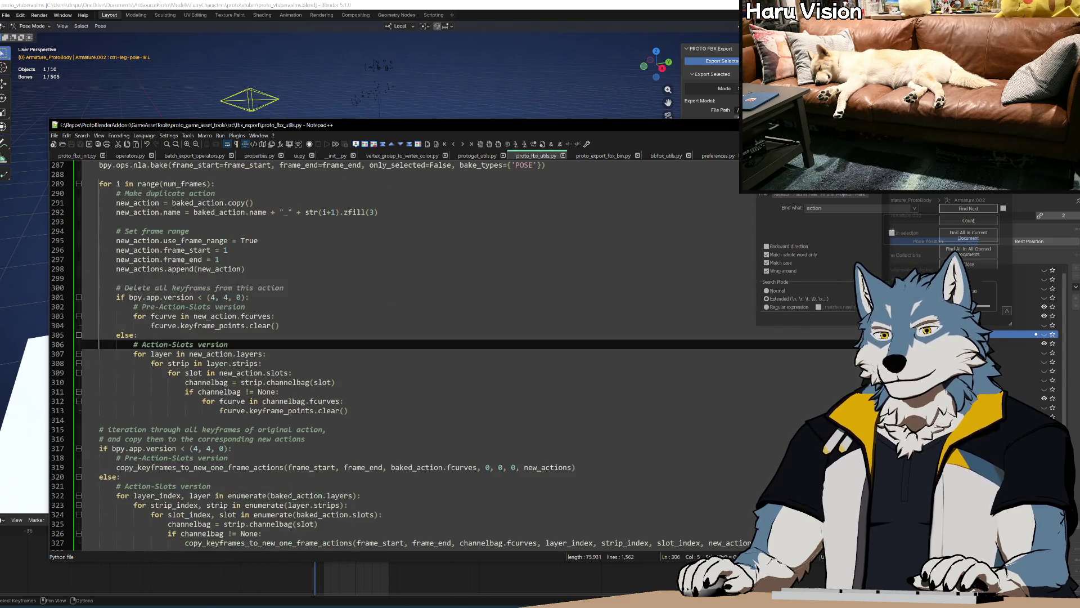
{"action": "scroll", "coordinate": [394, 354], "scroll_direction": "down", "scroll_amount": 8}
{"action": "key", "text": "Down"}
{"action": "key", "text": "Down"}
{"action": "key", "text": "Down"}
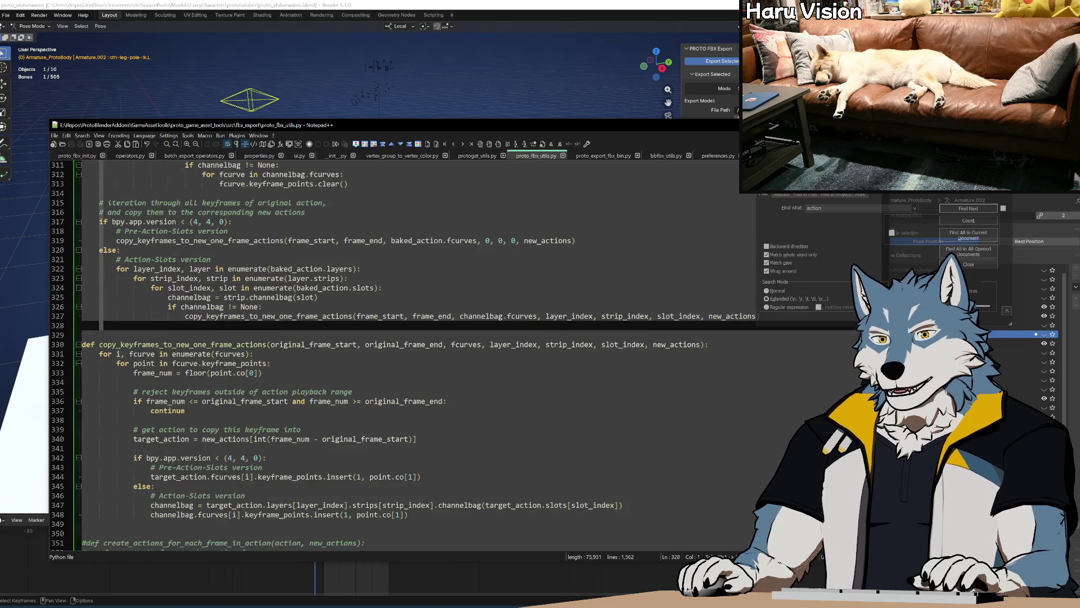
{"action": "key", "text": "Left"}
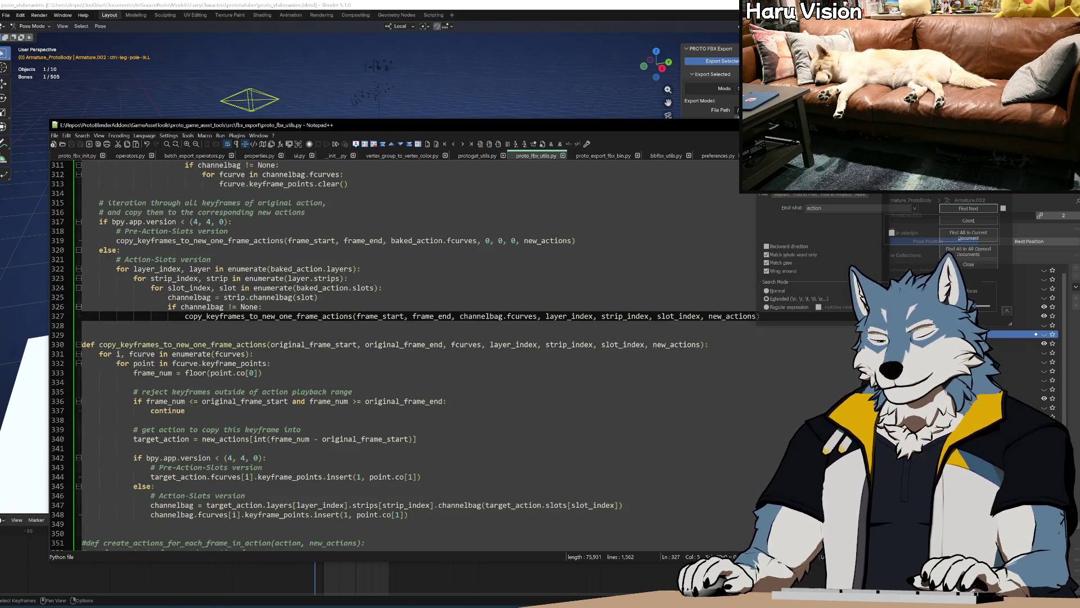
{"action": "key", "text": "Up"}
{"action": "key", "text": "Up"}
{"action": "key", "text": "Up"}
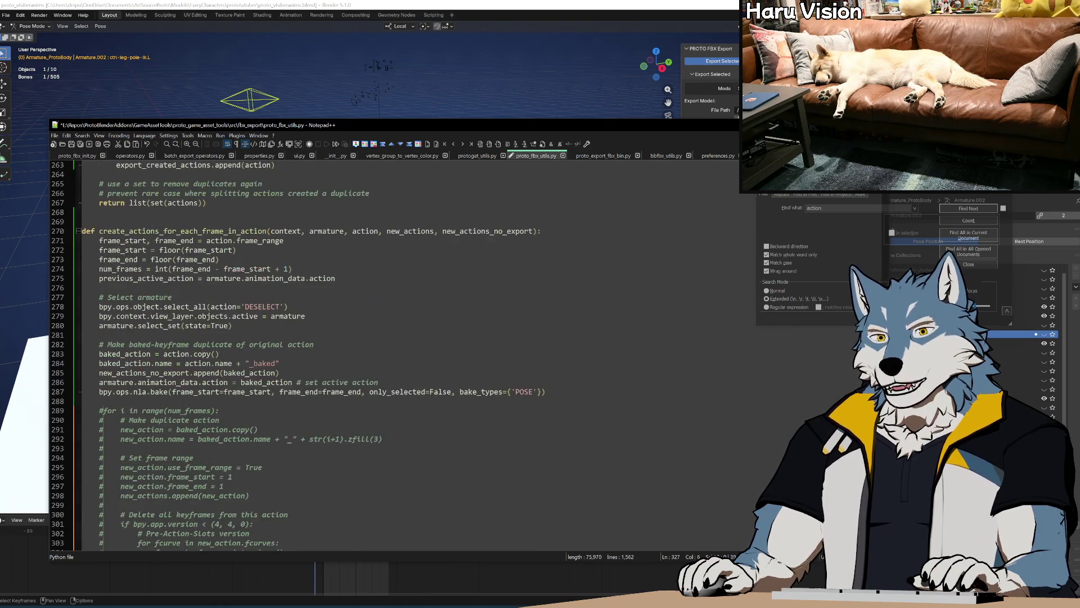
Step: Run Build.bat in the GameAssetTools folder to rebuild the add-on zip
{"action": "left_click", "coordinate": [280, 362]}
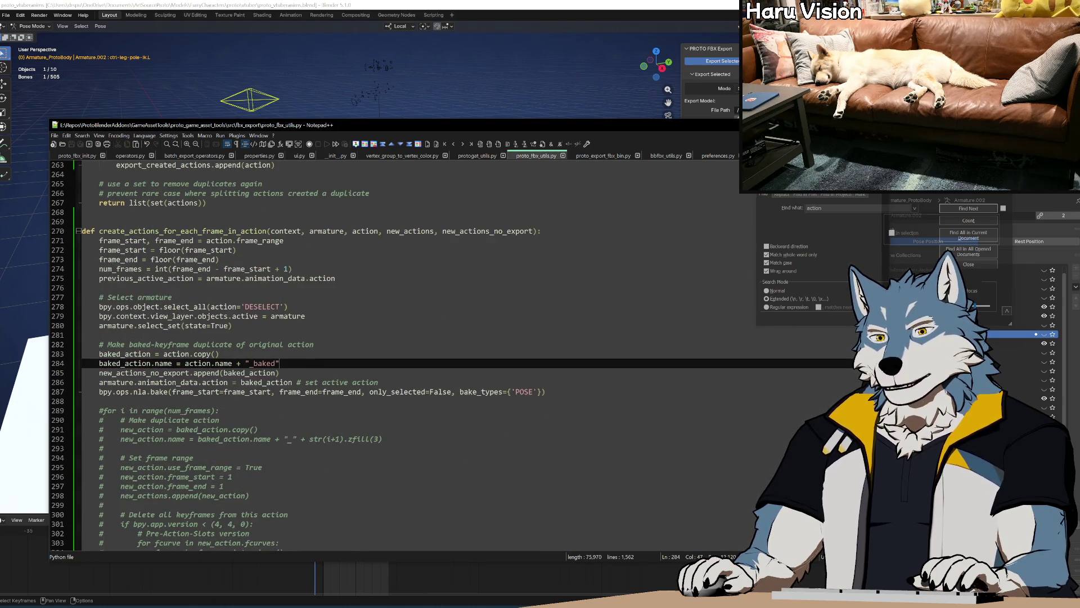
{"action": "key", "text": "Up"}
{"action": "key", "text": "Up"}
{"action": "key", "text": "End"}
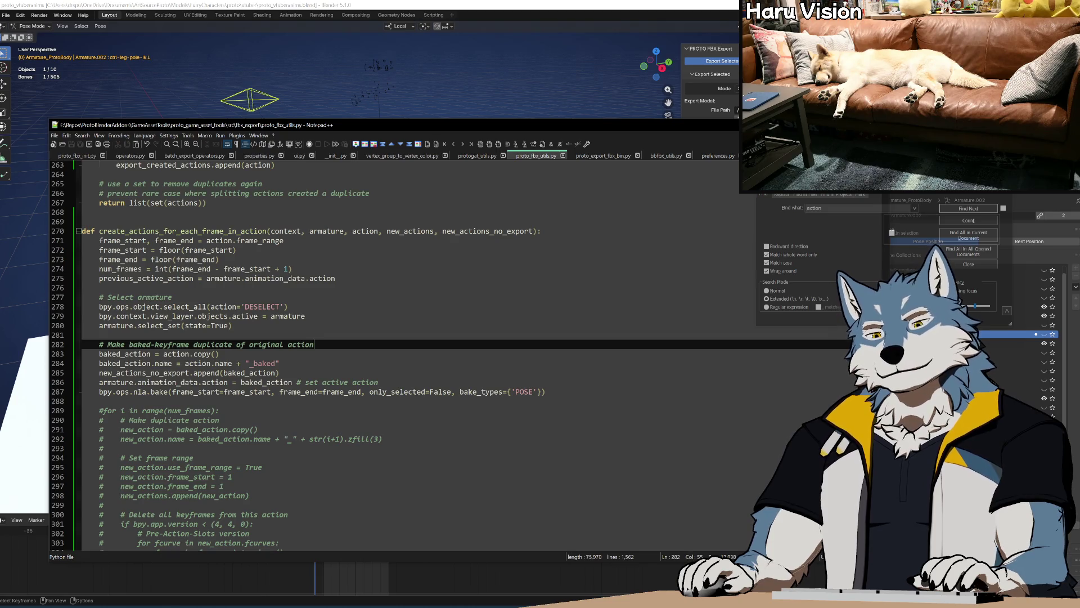
{"action": "key", "text": "Down"}
{"action": "left_click", "coordinate": [179, 605]}
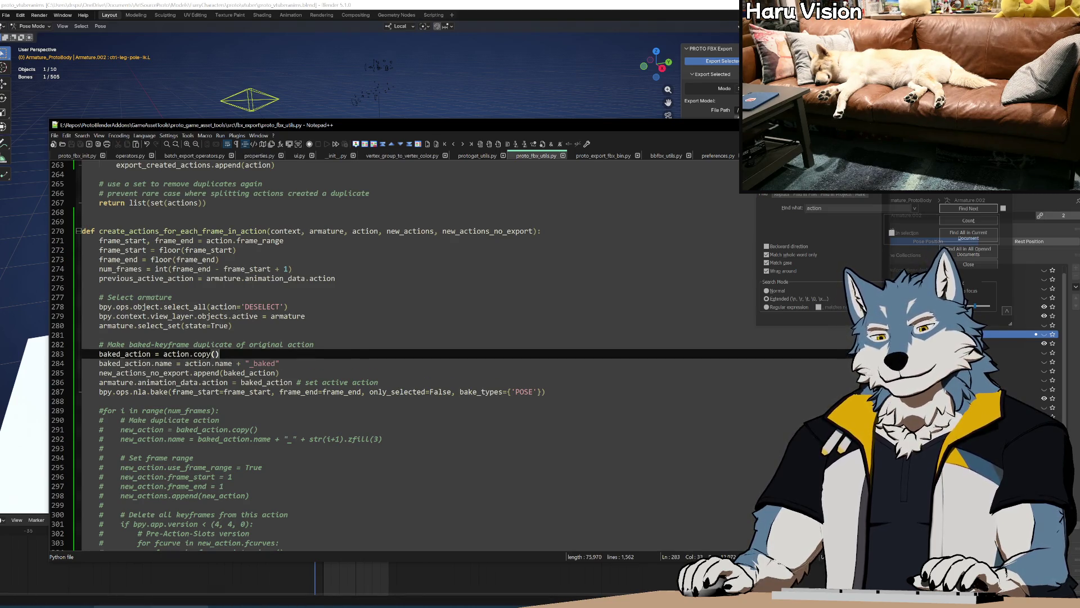
{"action": "double_click", "coordinate": [377, 294]}
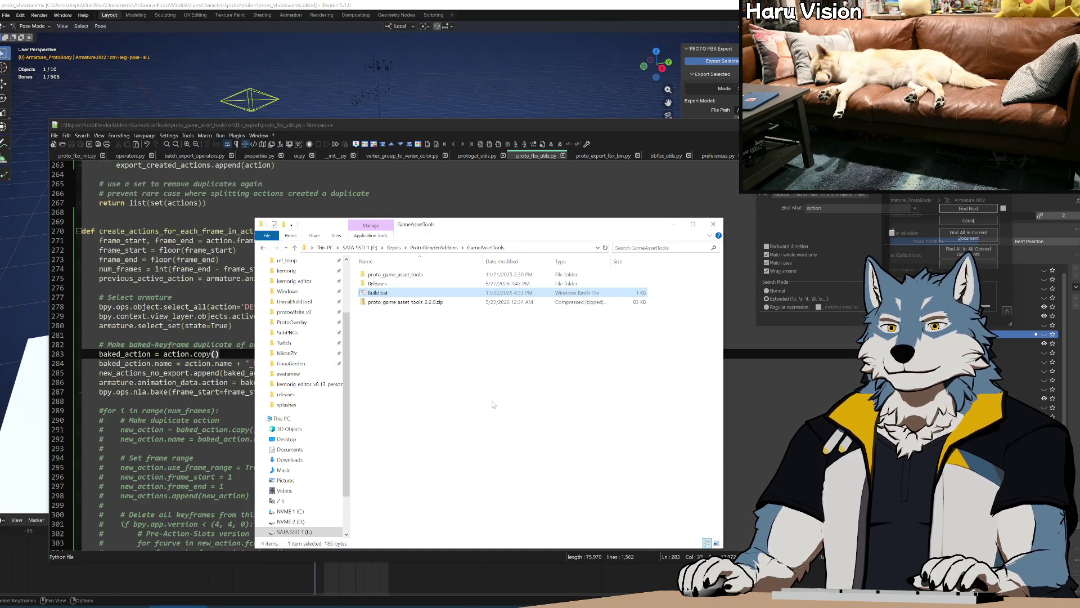
{"action": "left_click", "coordinate": [315, 104]}
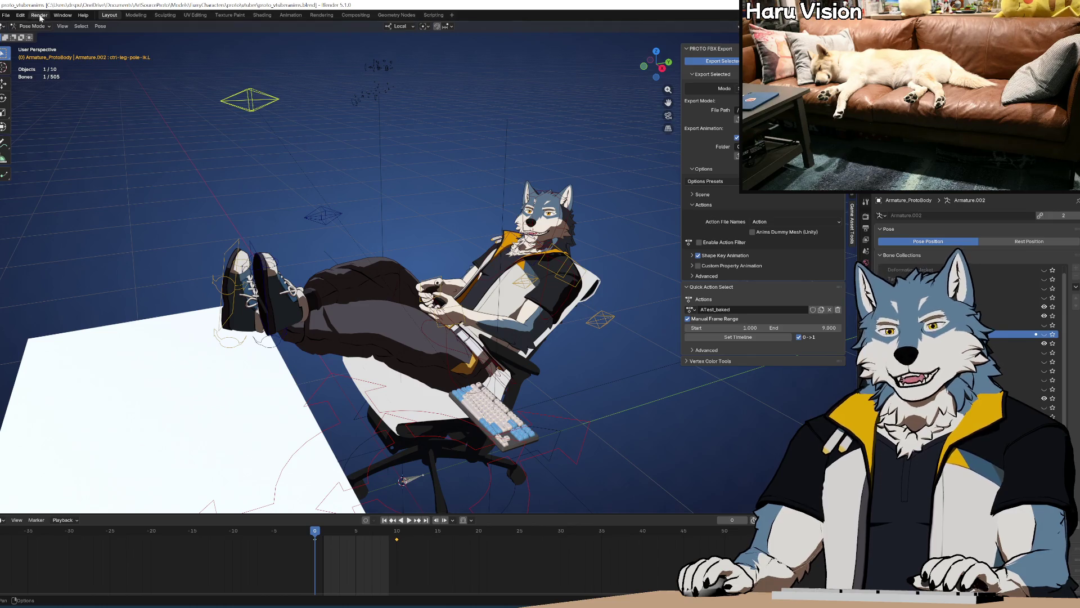
Step: Revert the Blender scene to its saved file
{"action": "left_click", "coordinate": [5, 16]}
{"action": "left_click", "coordinate": [39, 52]}
{"action": "left_click", "coordinate": [525, 318]}
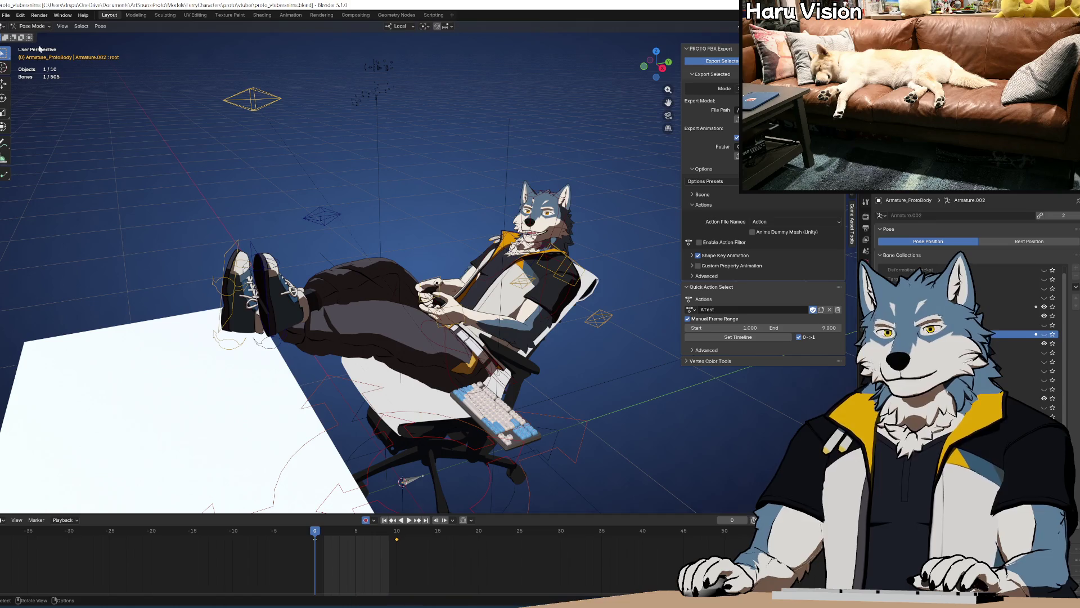
Step: Install the rebuilt add-on package from disk from the GameAssetTools folder
{"action": "left_click", "coordinate": [20, 15]}
{"action": "left_click", "coordinate": [50, 133]}
{"action": "left_click", "coordinate": [454, 409]}
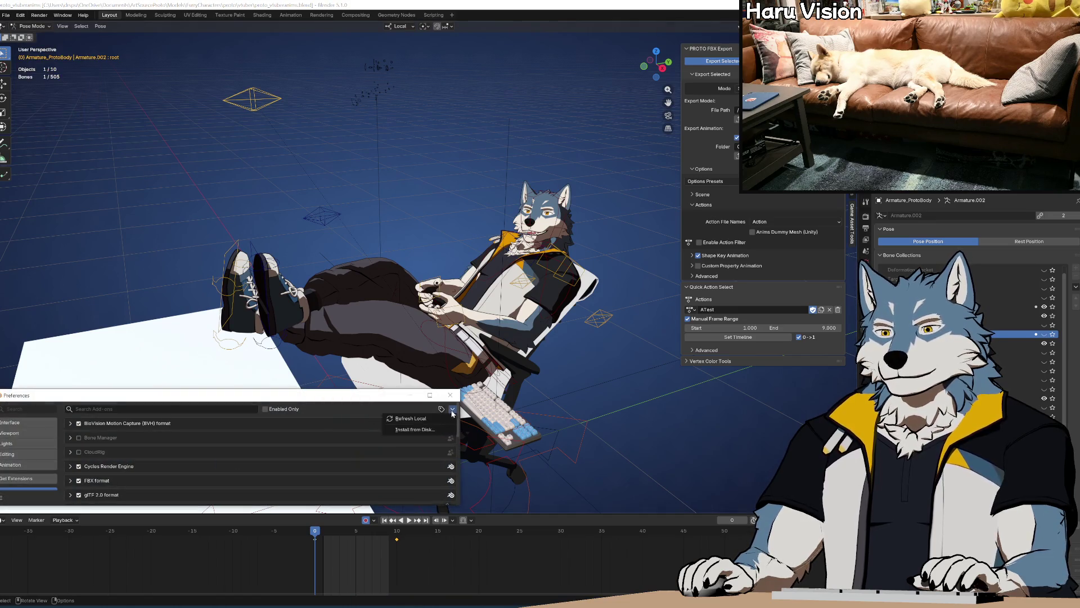
{"action": "left_click", "coordinate": [425, 427]}
{"action": "left_click", "coordinate": [191, 358]}
{"action": "double_click", "coordinate": [298, 193]}
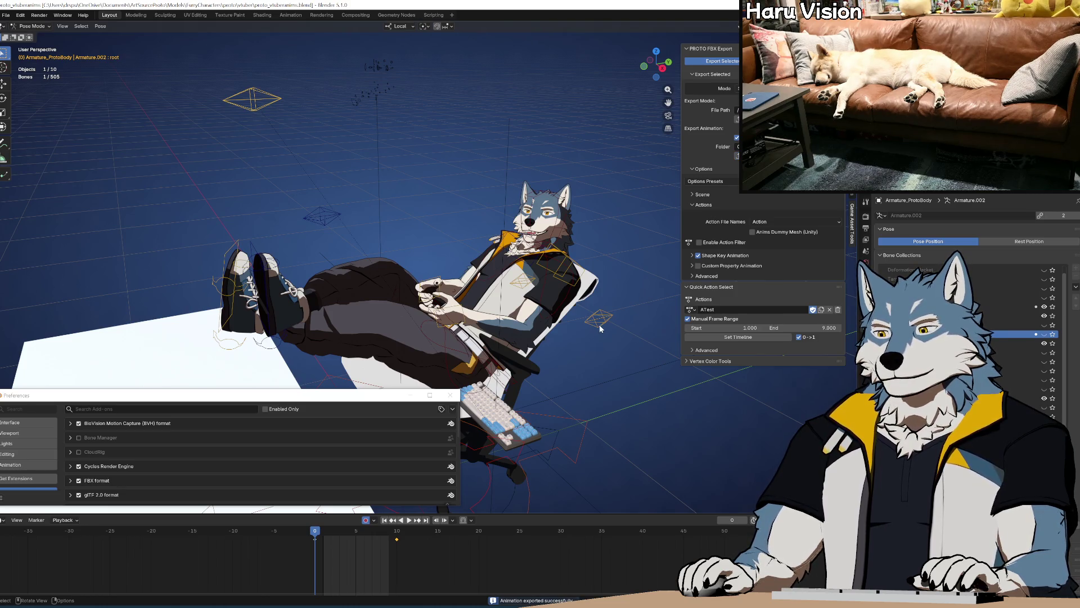
{"action": "left_click", "coordinate": [691, 309]}
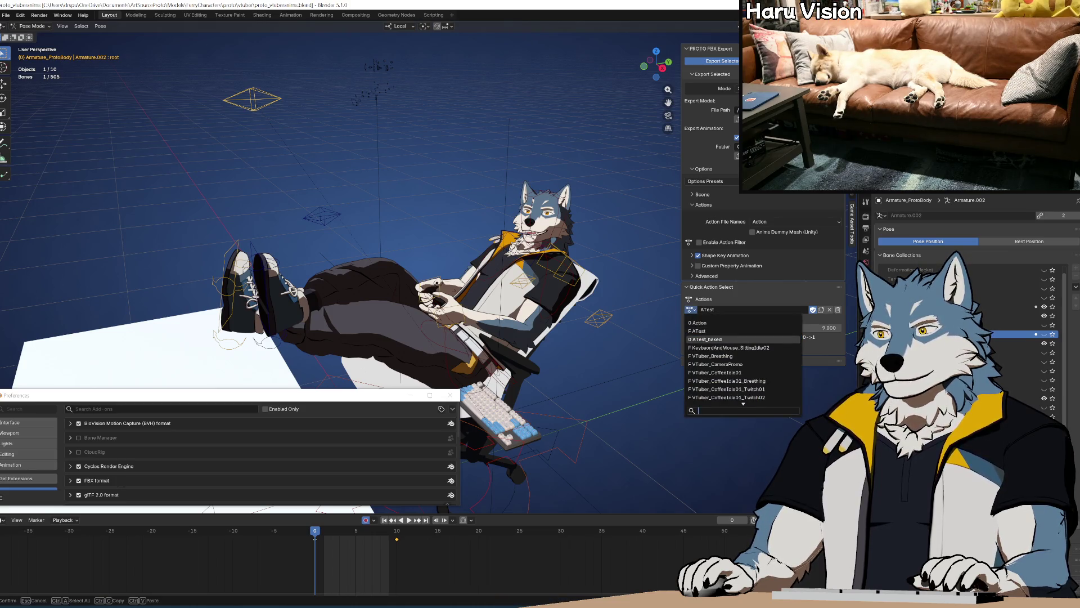
Step: Make ATest_baked active, rewind the playhead to frame 0, deselect all bones, and enter Object Mode
{"action": "left_click", "coordinate": [707, 339]}
{"action": "left_click_drag", "start_coordinate": [322, 536], "coordinate": [351, 536]}
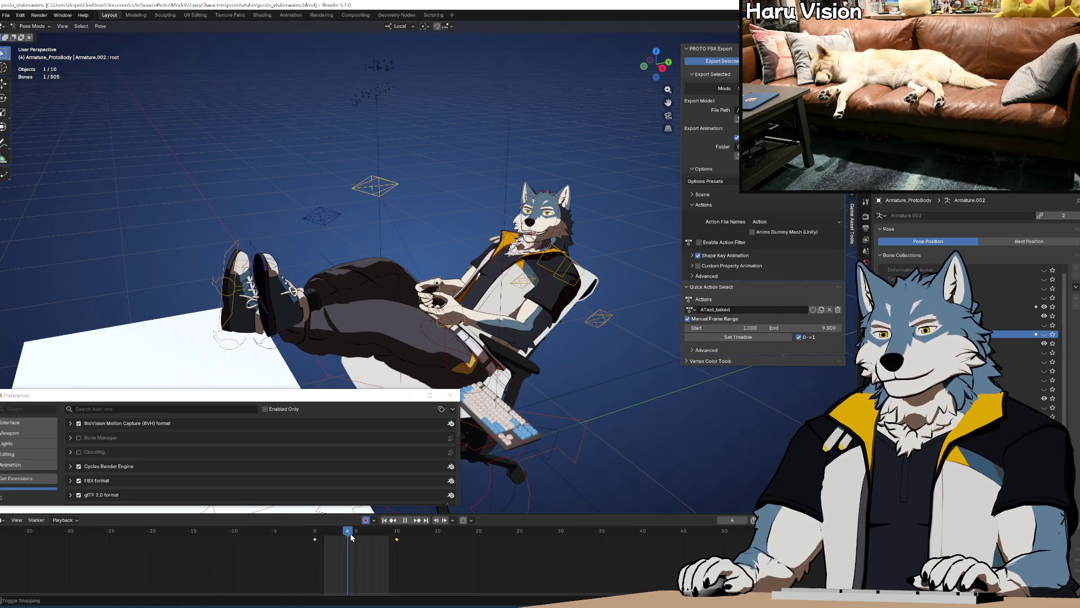
{"action": "left_click", "coordinate": [397, 190]}
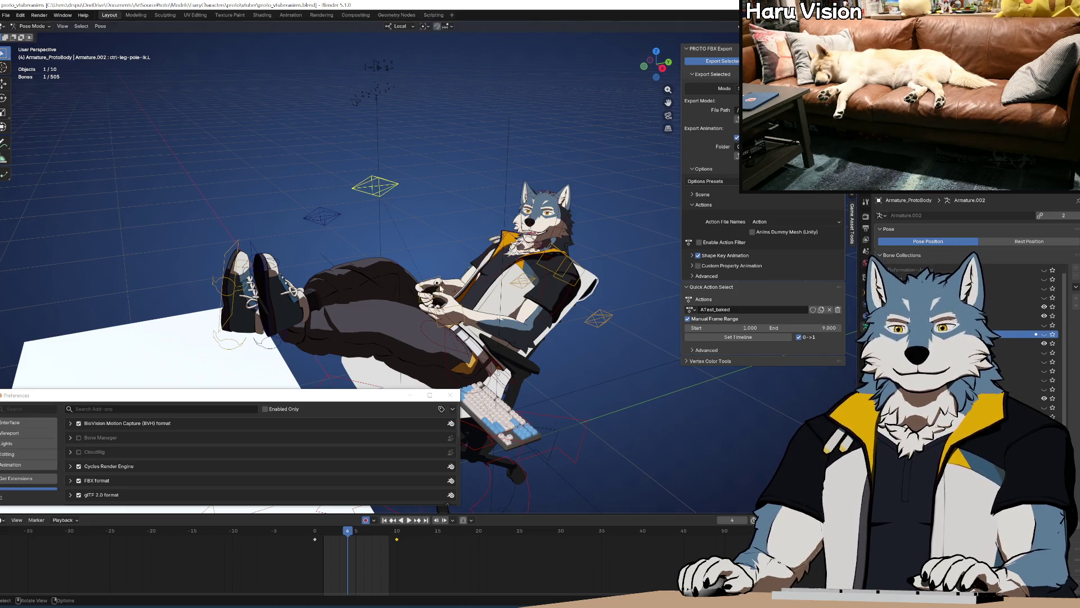
{"action": "left_click_drag", "start_coordinate": [348, 534], "coordinate": [315, 534]}
{"action": "left_click", "coordinate": [594, 375]}
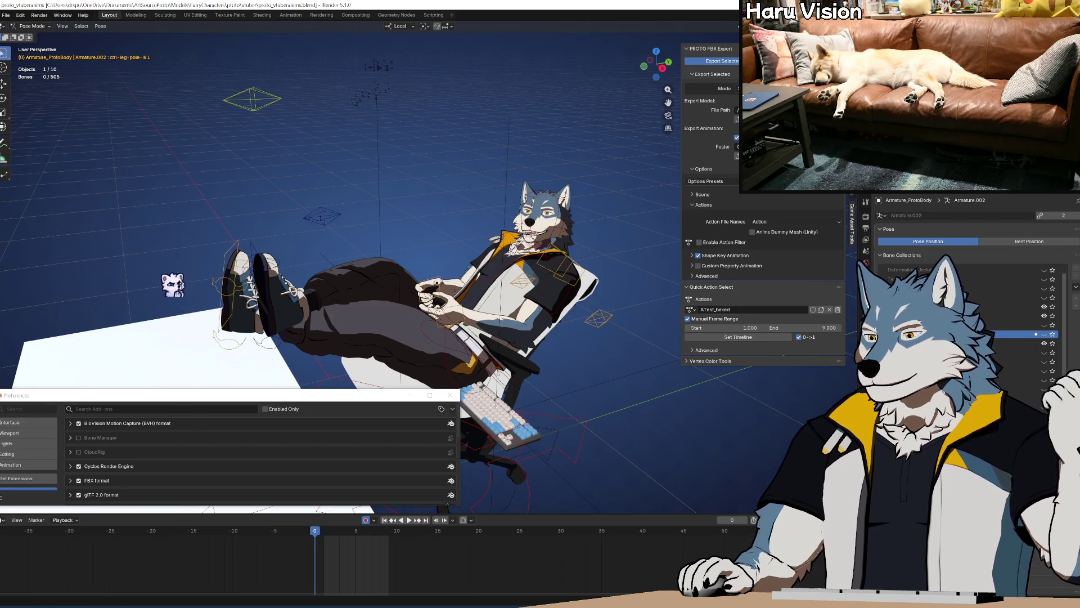
{"action": "middle_click_drag", "start_coordinate": [438, 204], "coordinate": [437, 201]}
{"action": "key", "text": "ctrl+Tab"}
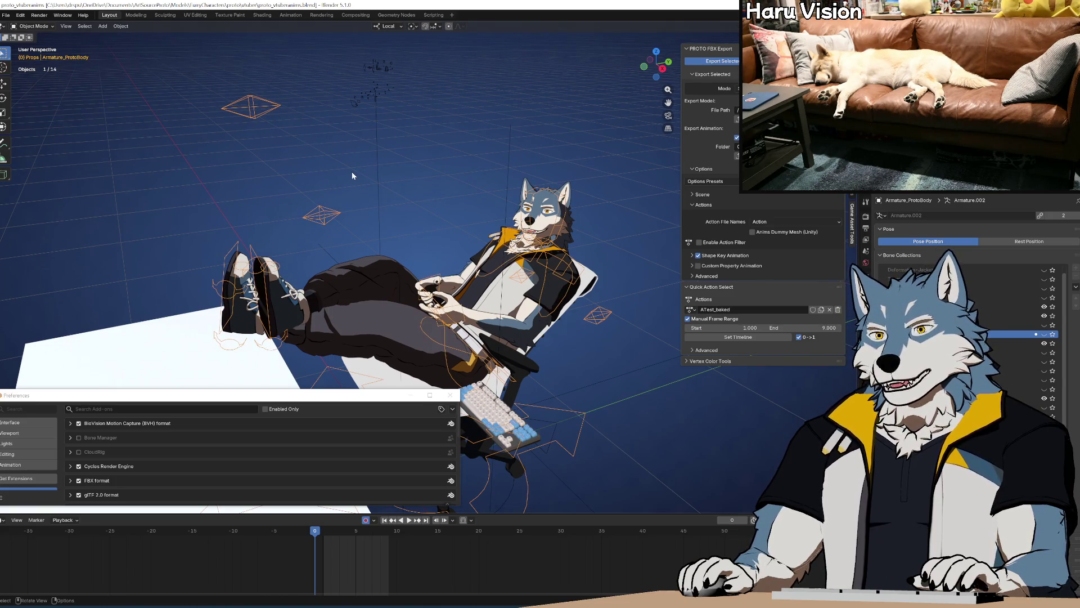
Step: Bake Action over frames 1–9 with Only Selected Bones off and Bake Data set to Pose
{"action": "left_click", "coordinate": [120, 27]}
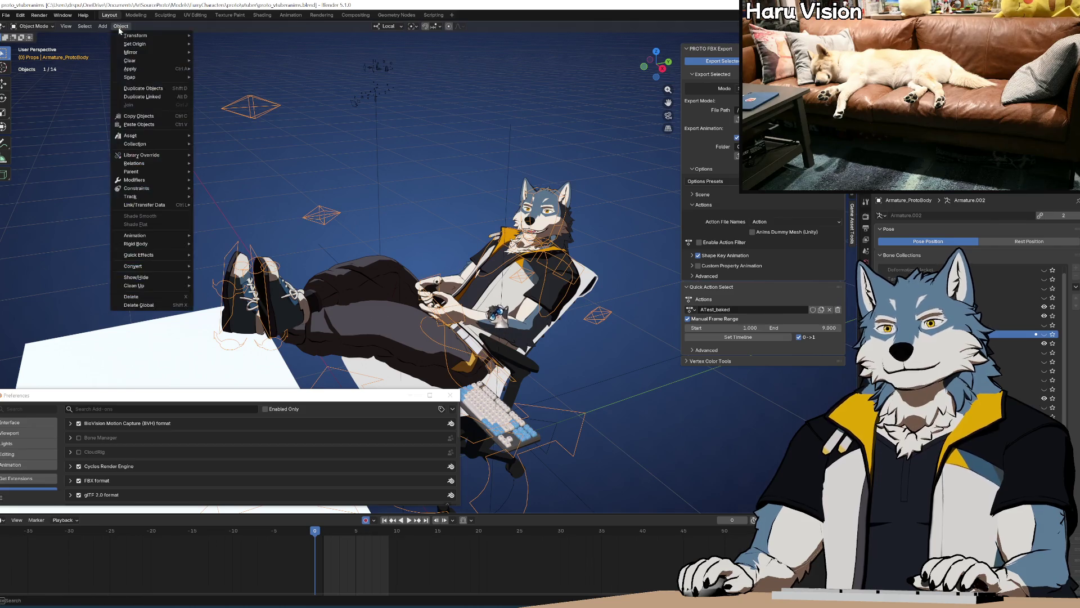
{"action": "mouse_move", "coordinate": [163, 157]}
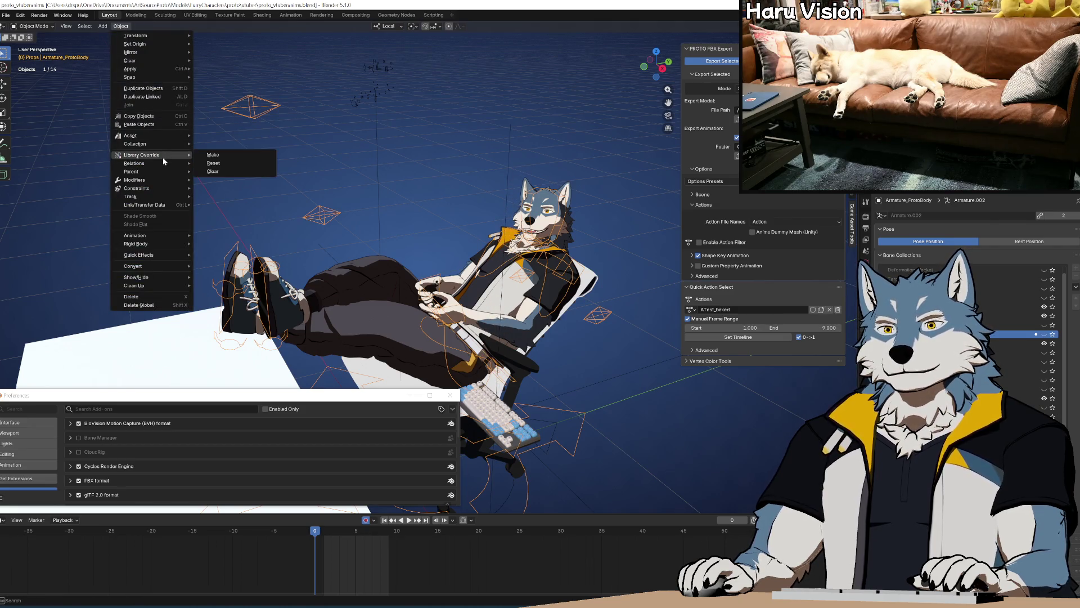
{"action": "mouse_move", "coordinate": [162, 234]}
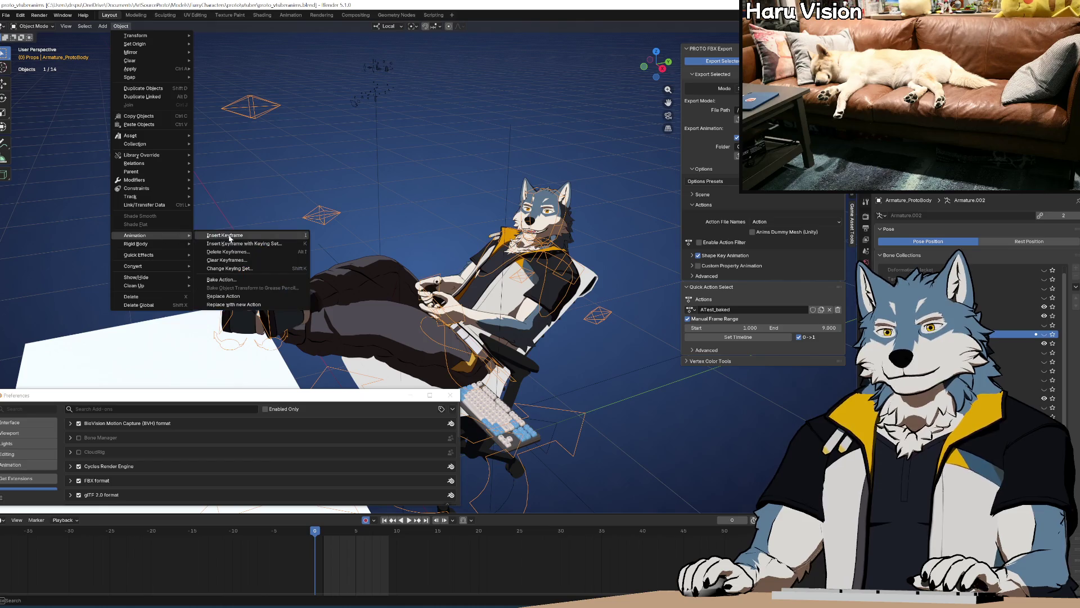
{"action": "left_click", "coordinate": [265, 279]}
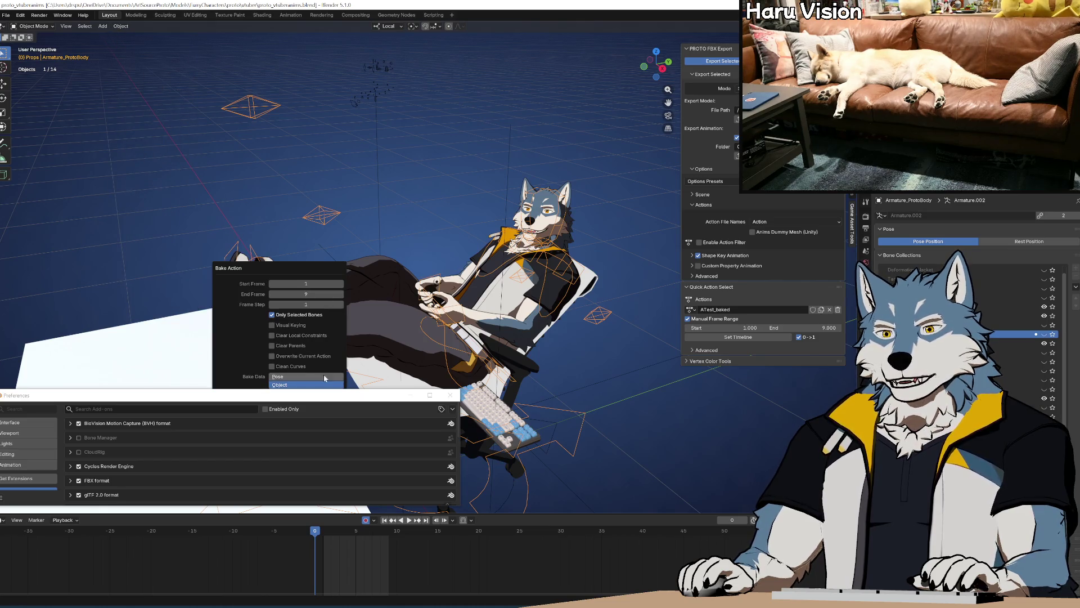
{"action": "left_click", "coordinate": [296, 315]}
{"action": "left_click_drag", "start_coordinate": [308, 395], "coordinate": [315, 497]}
{"action": "left_click", "coordinate": [303, 376]}
{"action": "left_click", "coordinate": [260, 444]}
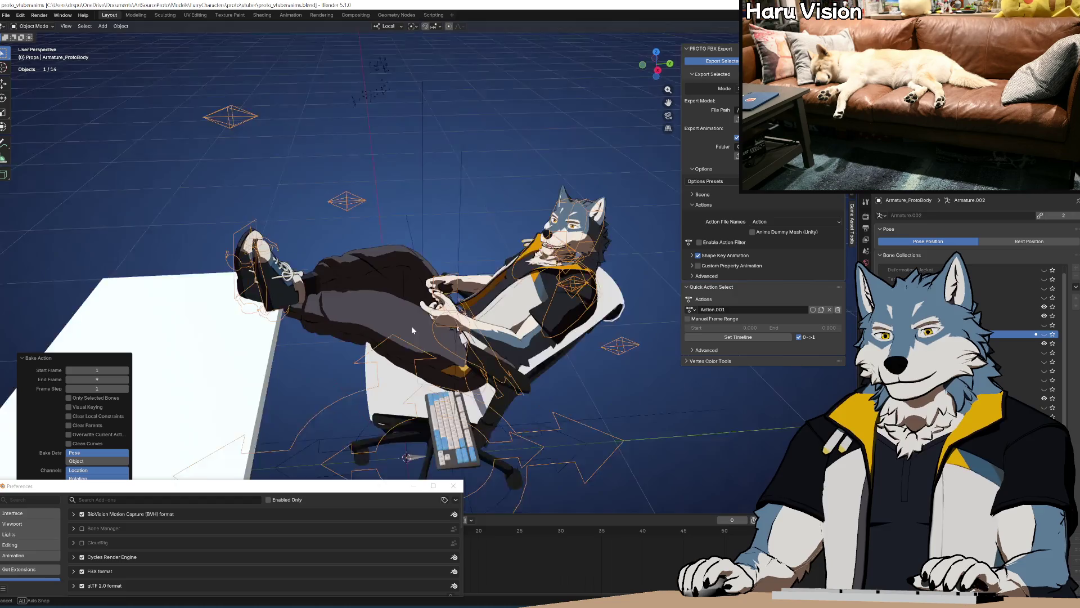
{"action": "left_click_drag", "start_coordinate": [356, 489], "coordinate": [357, 399]}
{"action": "left_click", "coordinate": [415, 395]}
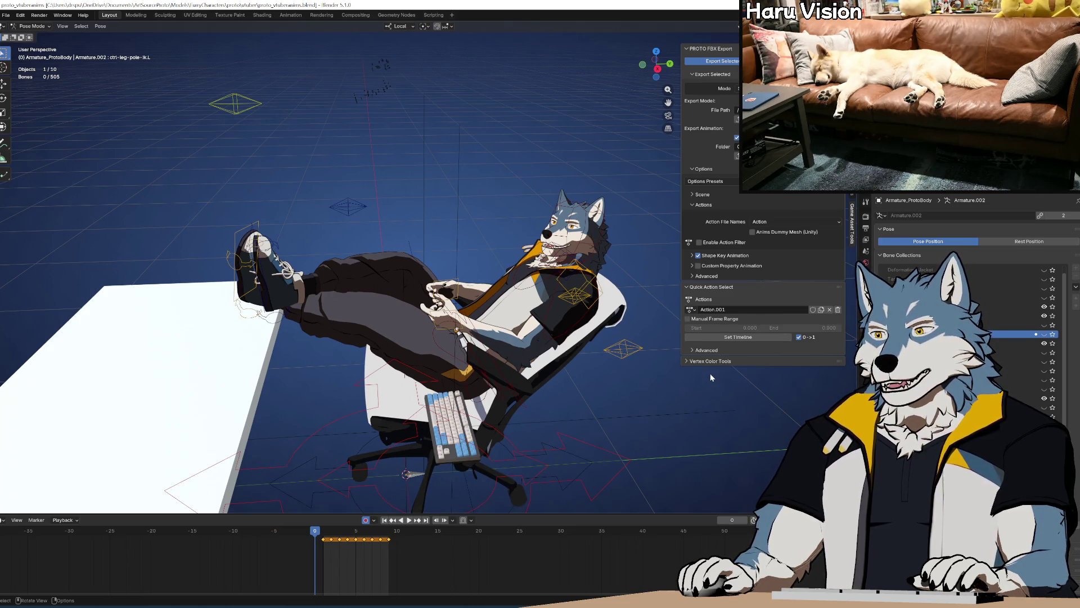
Step: Switch the armature's active action to the one named Action
{"action": "left_click", "coordinate": [690, 310]}
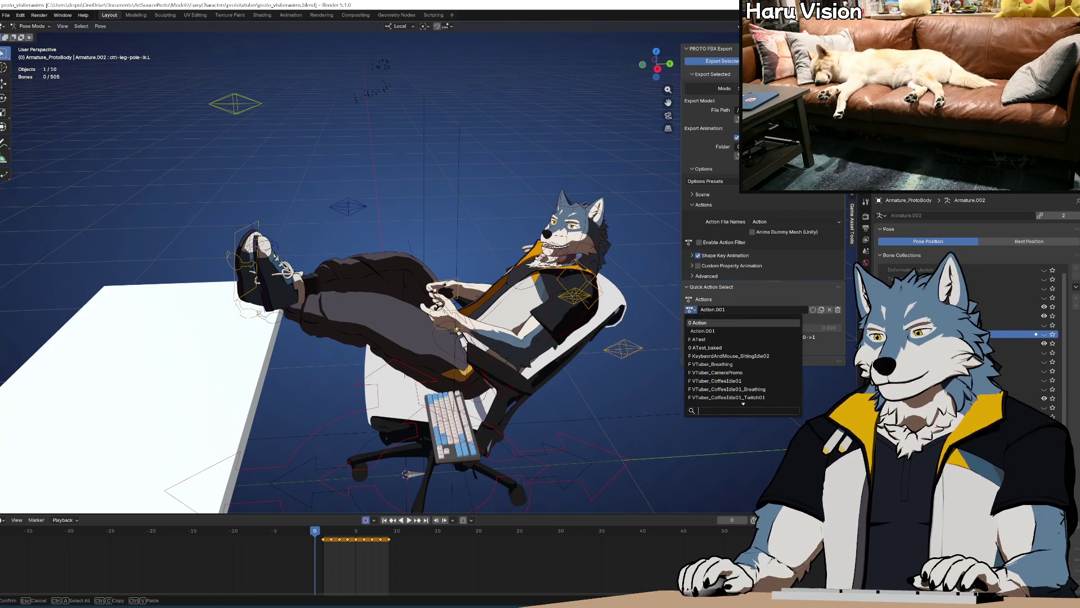
{"action": "left_click", "coordinate": [731, 323]}
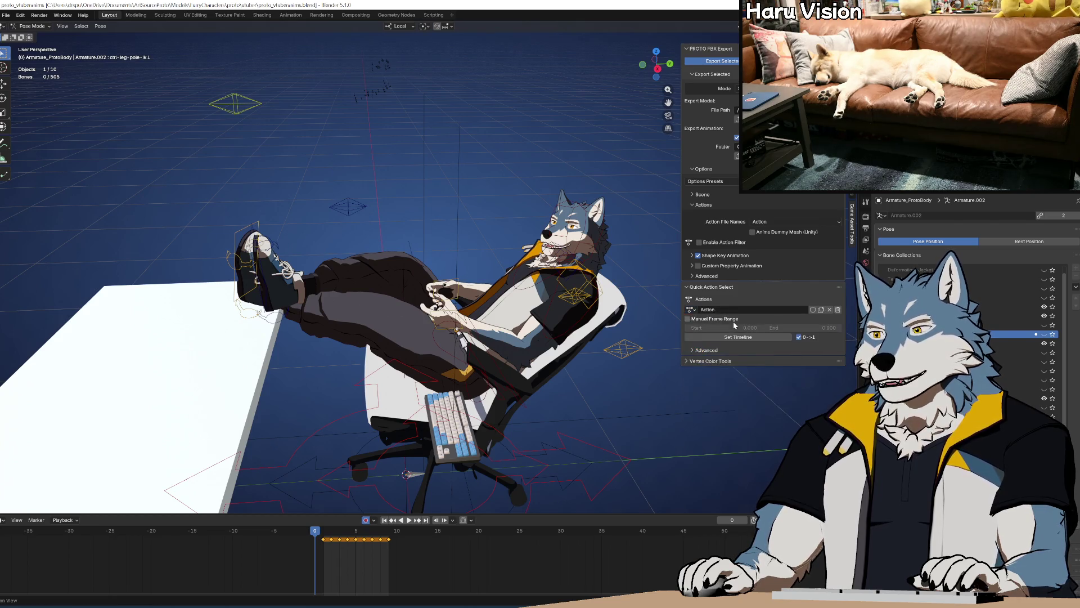
{"action": "left_click", "coordinate": [690, 309]}
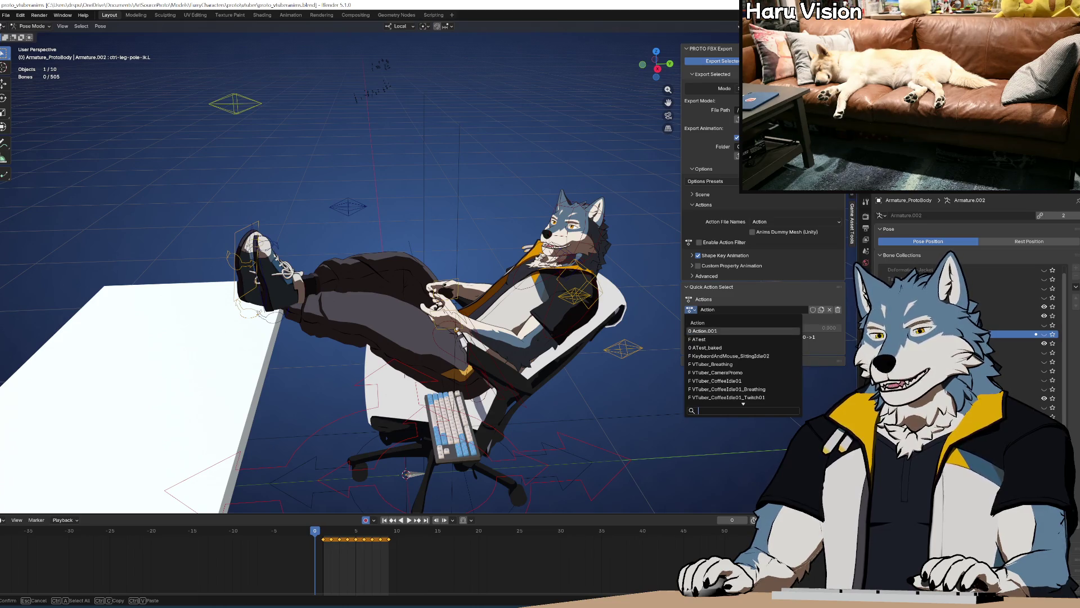
Step: Revert Blender to the saved file, discarding the bake test
{"action": "left_click", "coordinate": [6, 15]}
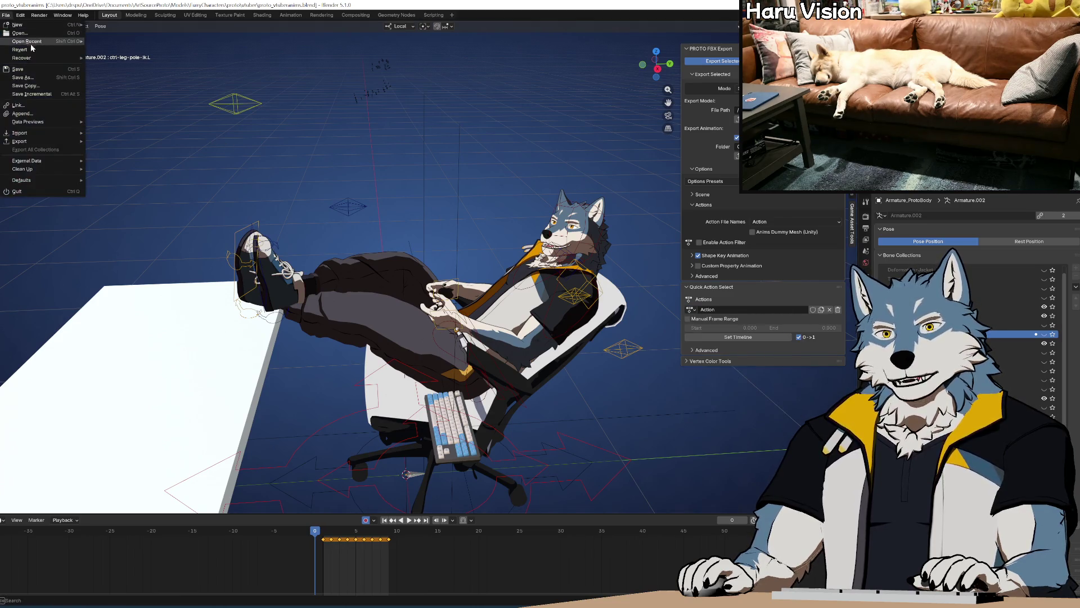
{"action": "left_click", "coordinate": [23, 54]}
{"action": "left_click", "coordinate": [525, 319]}
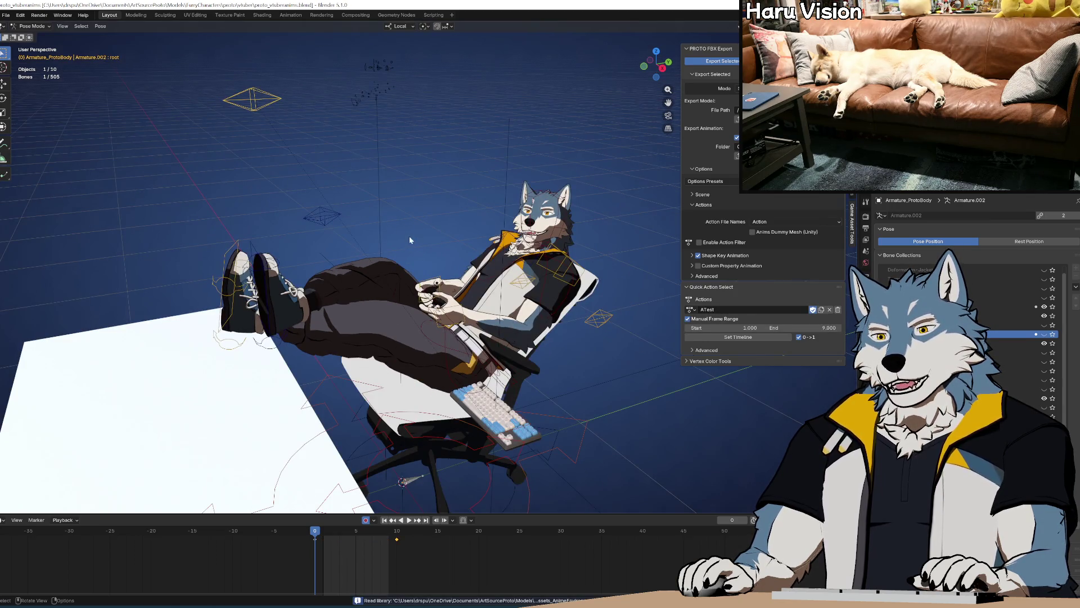
{"action": "key", "text": "ctrl+Tab"}
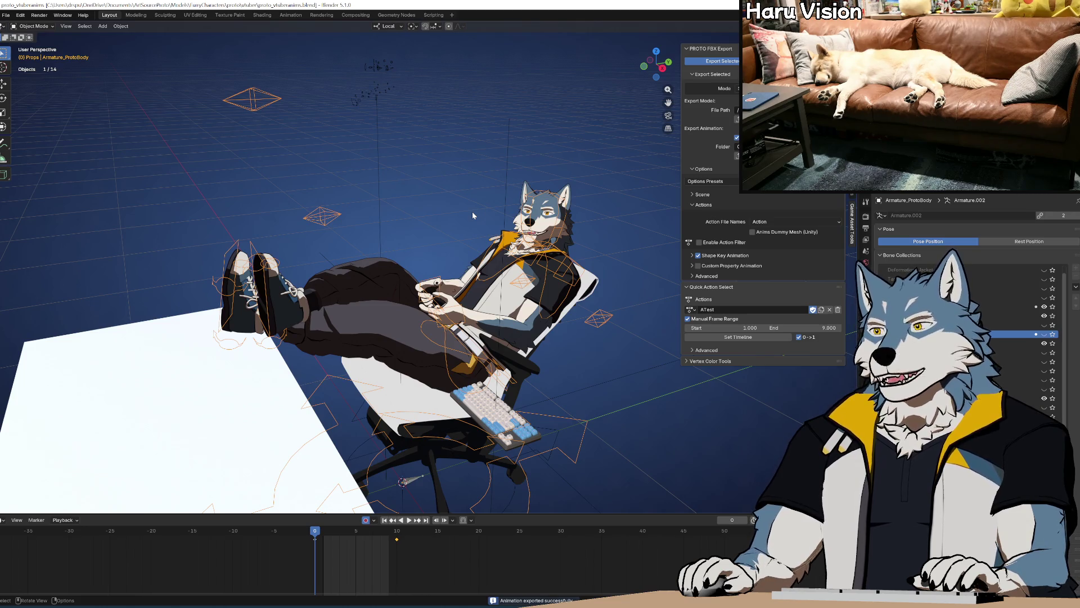
{"action": "left_click", "coordinate": [690, 309]}
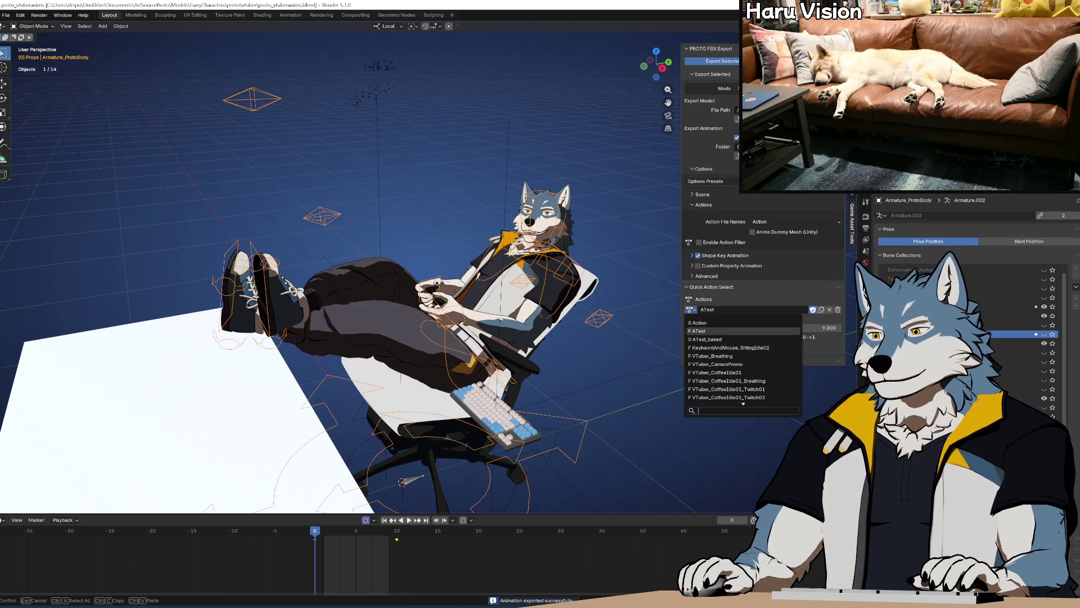
{"action": "left_click", "coordinate": [707, 339]}
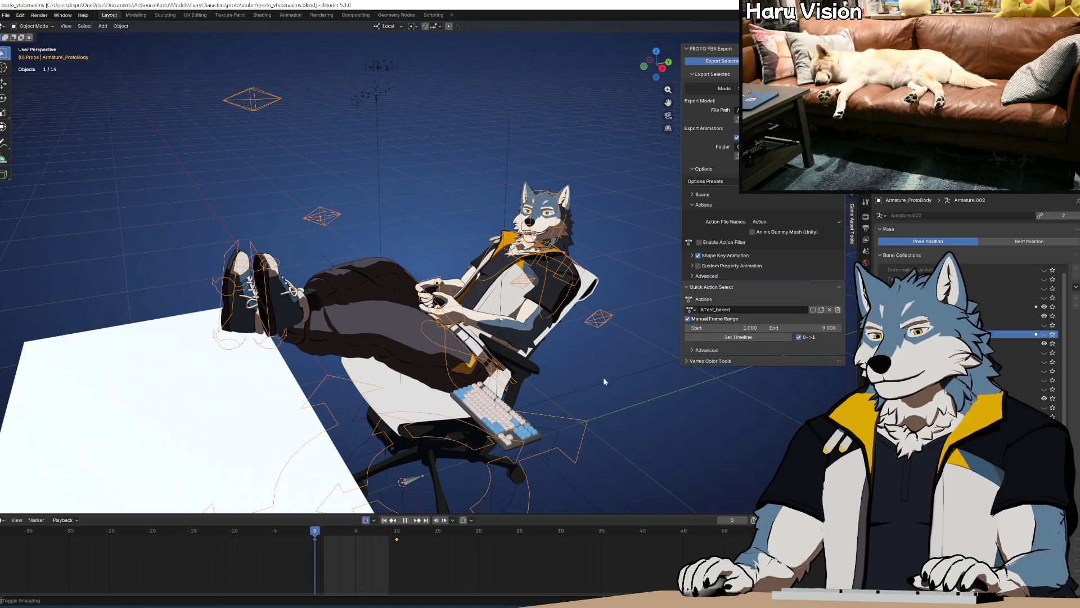
{"action": "left_click", "coordinate": [695, 310]}
{"action": "mouse_move", "coordinate": [317, 543]}
{"action": "left_mouse_down"}
{"action": "mouse_move", "coordinate": [392, 545]}
{"action": "mouse_move", "coordinate": [325, 544]}
{"action": "left_mouse_up"}
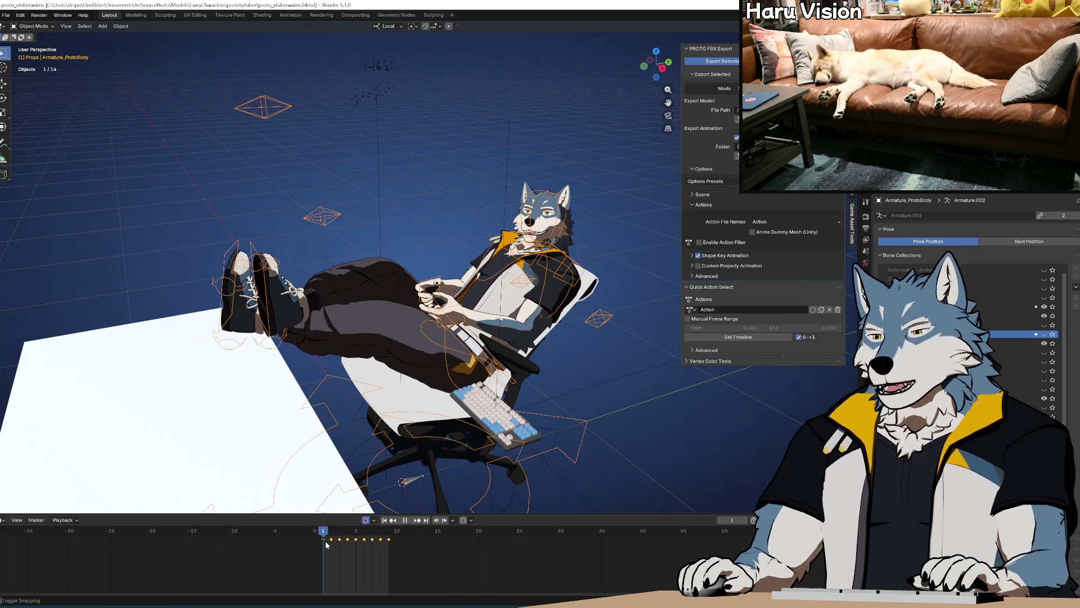
{"action": "left_click_drag", "start_coordinate": [326, 544], "coordinate": [315, 545]}
{"action": "middle_click_drag", "start_coordinate": [580, 353], "coordinate": [565, 346]}
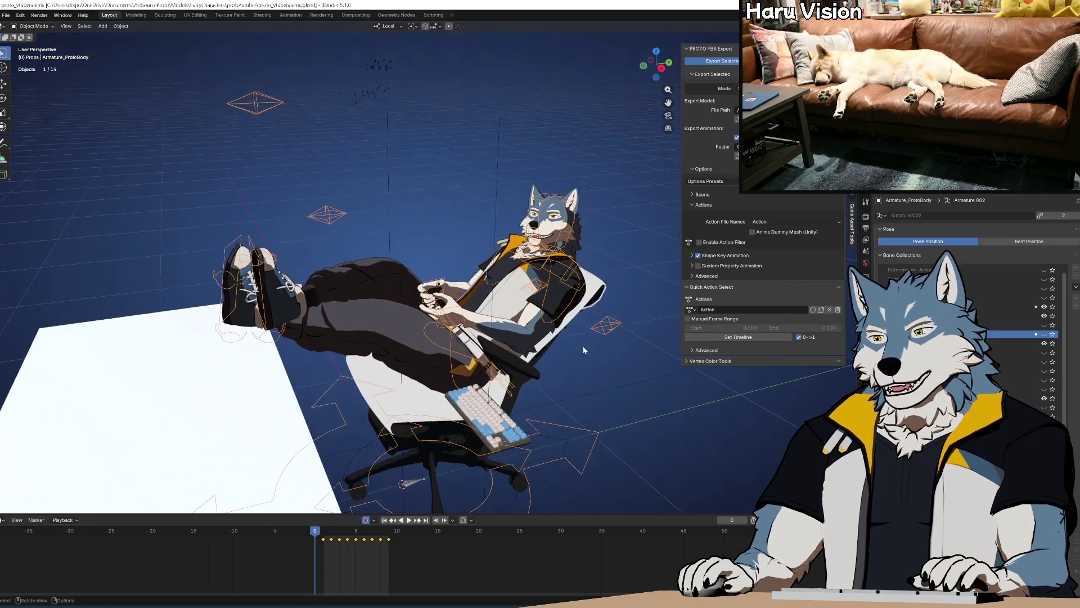
{"action": "left_click", "coordinate": [6, 15]}
{"action": "left_click", "coordinate": [20, 49]}
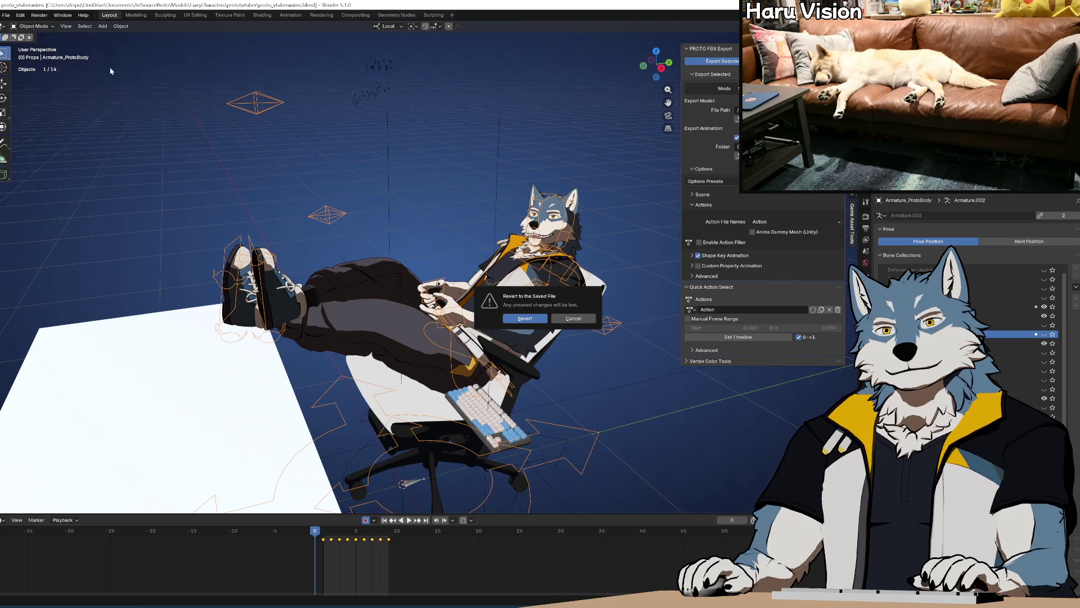
{"action": "key", "text": "Return"}
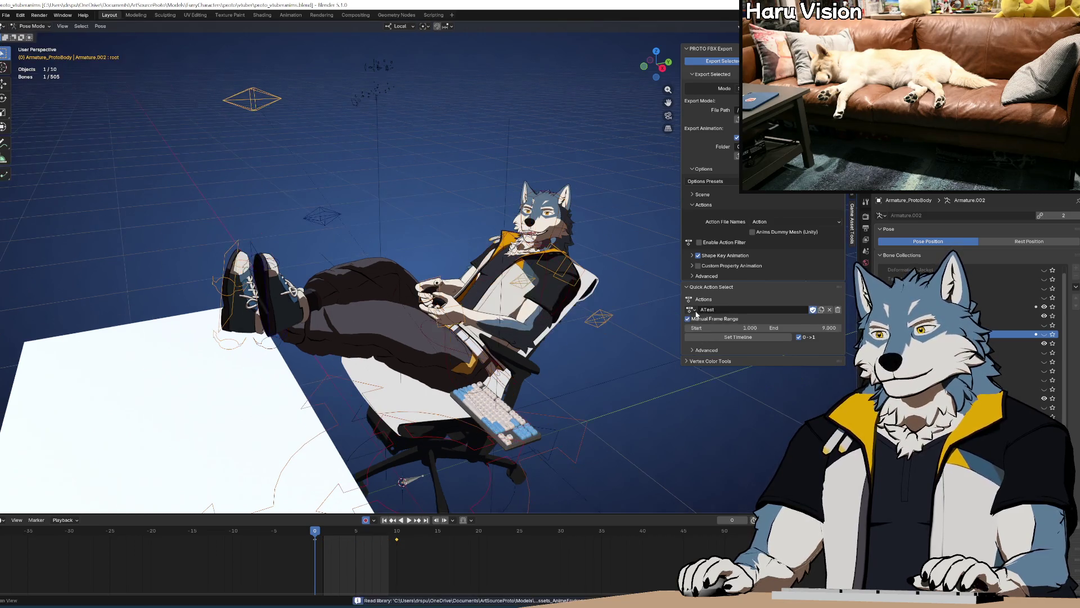
{"action": "left_click", "coordinate": [691, 309]}
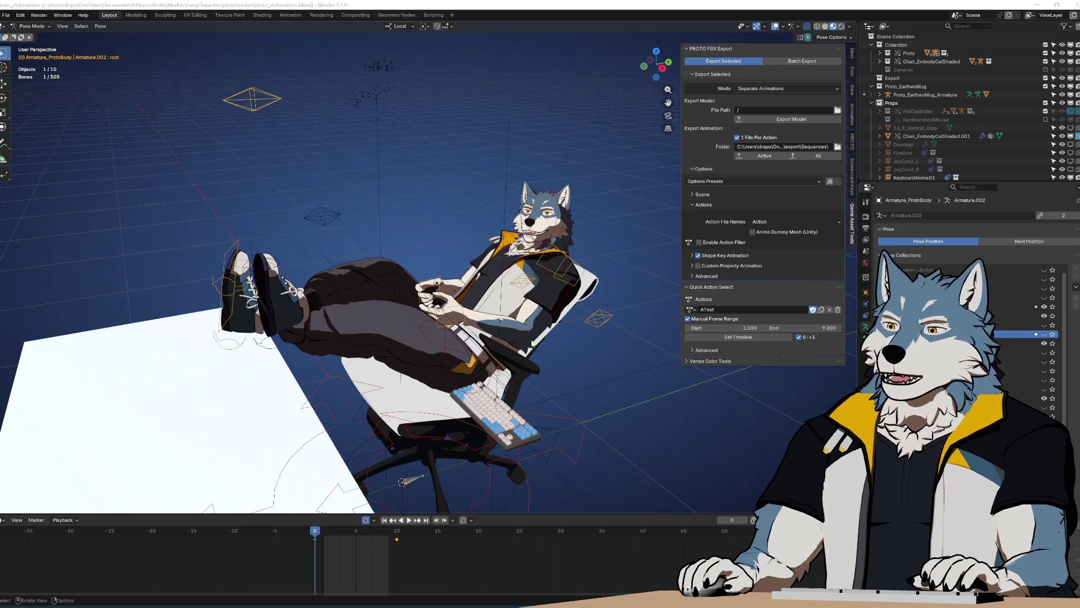
{"action": "middle_click_drag", "start_coordinate": [442, 288], "coordinate": [454, 302]}
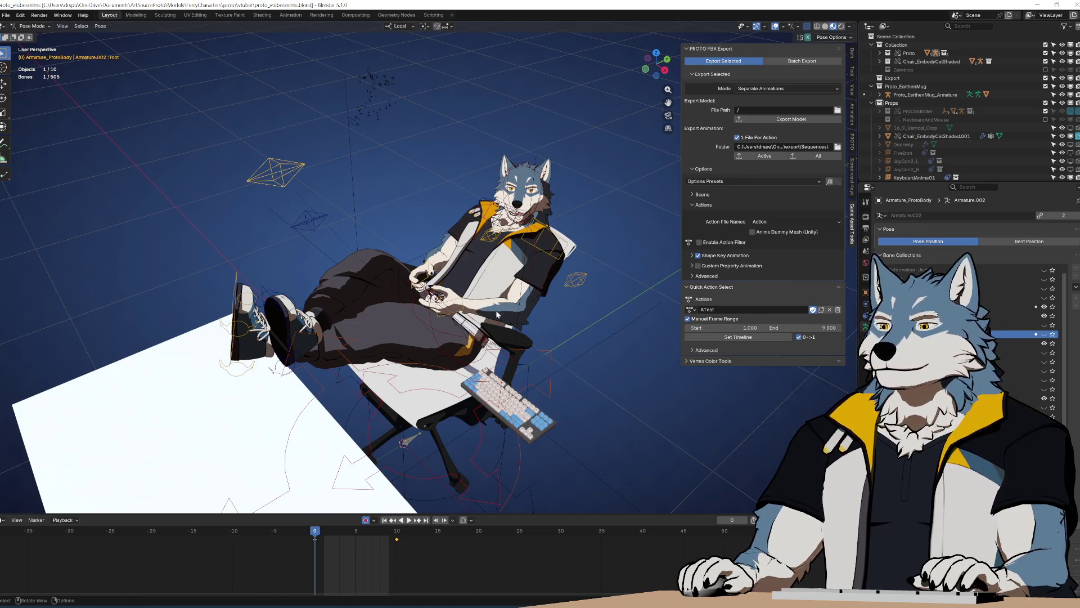
Step: In Object Mode, run Bake Action with default settings over frames 1–9, creating Action
{"action": "left_click", "coordinate": [691, 309]}
{"action": "middle_click_drag", "start_coordinate": [538, 330], "coordinate": [523, 315]}
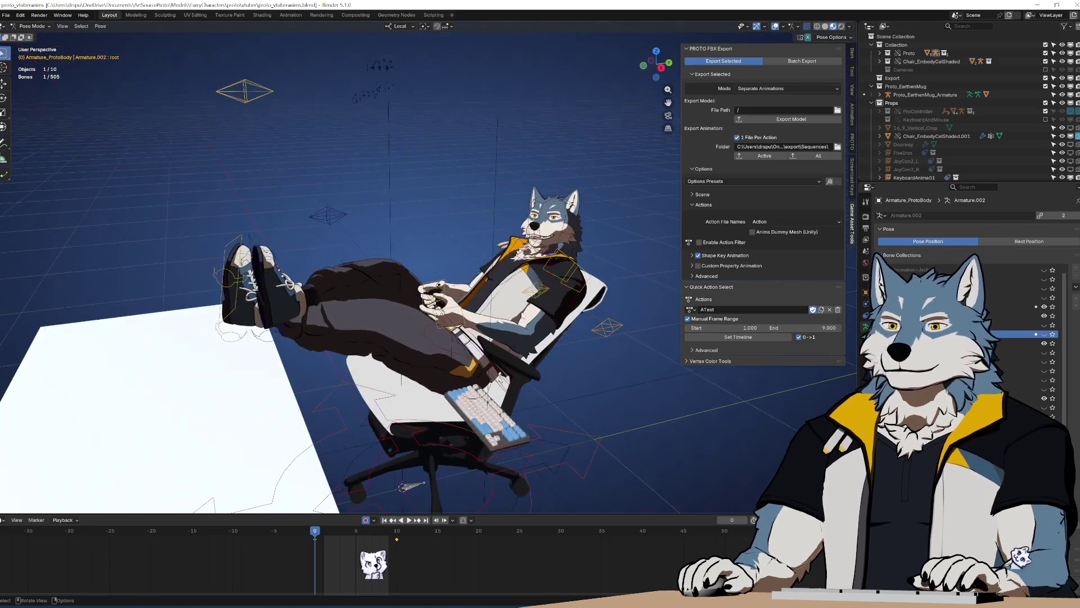
{"action": "key", "text": "ctrl+Tab"}
{"action": "key", "text": "ctrl+Tab"}
{"action": "key", "text": "ctrl+Tab"}
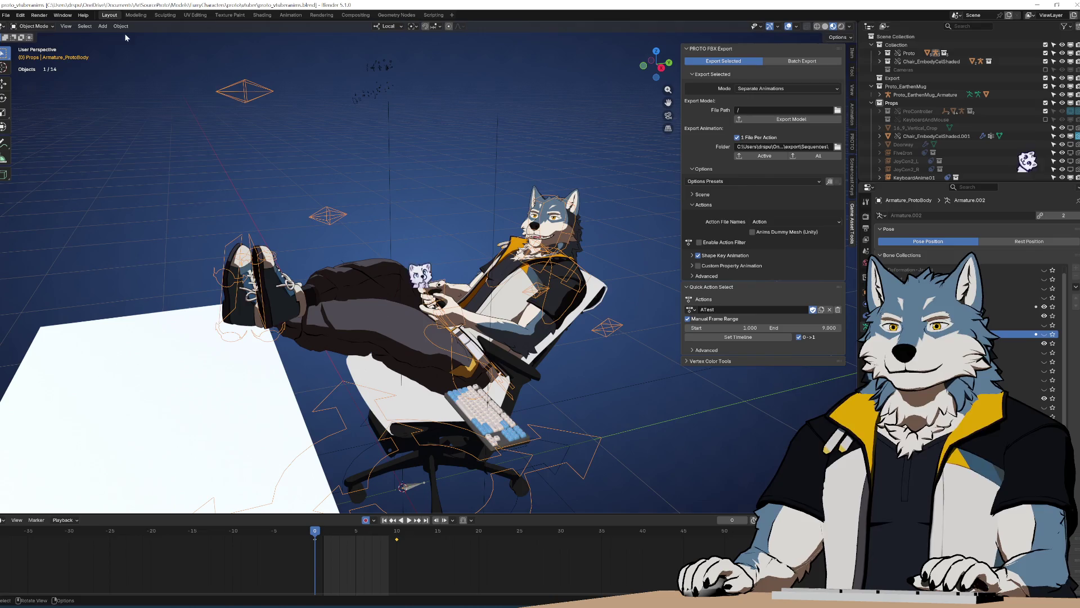
{"action": "left_click", "coordinate": [121, 26]}
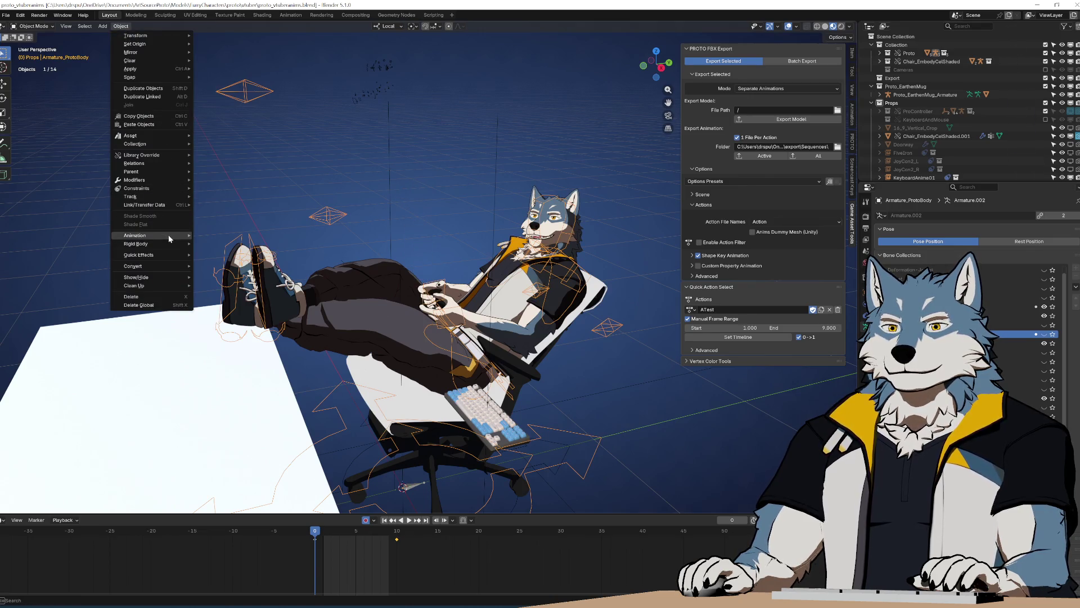
{"action": "mouse_move", "coordinate": [167, 234]}
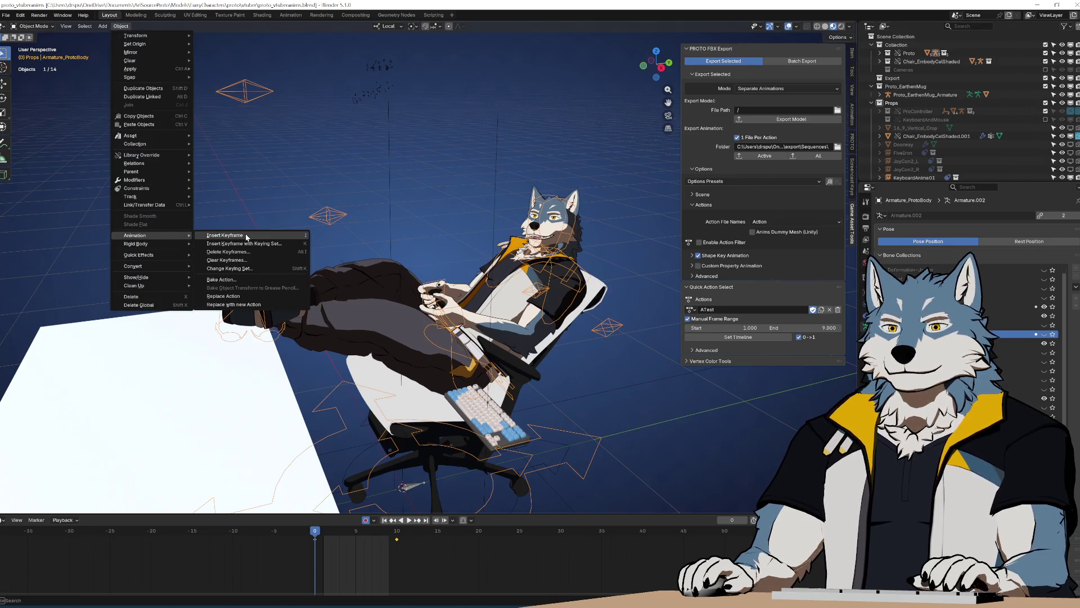
{"action": "left_click", "coordinate": [254, 279]}
{"action": "left_click", "coordinate": [267, 441]}
{"action": "left_click", "coordinate": [691, 310]}
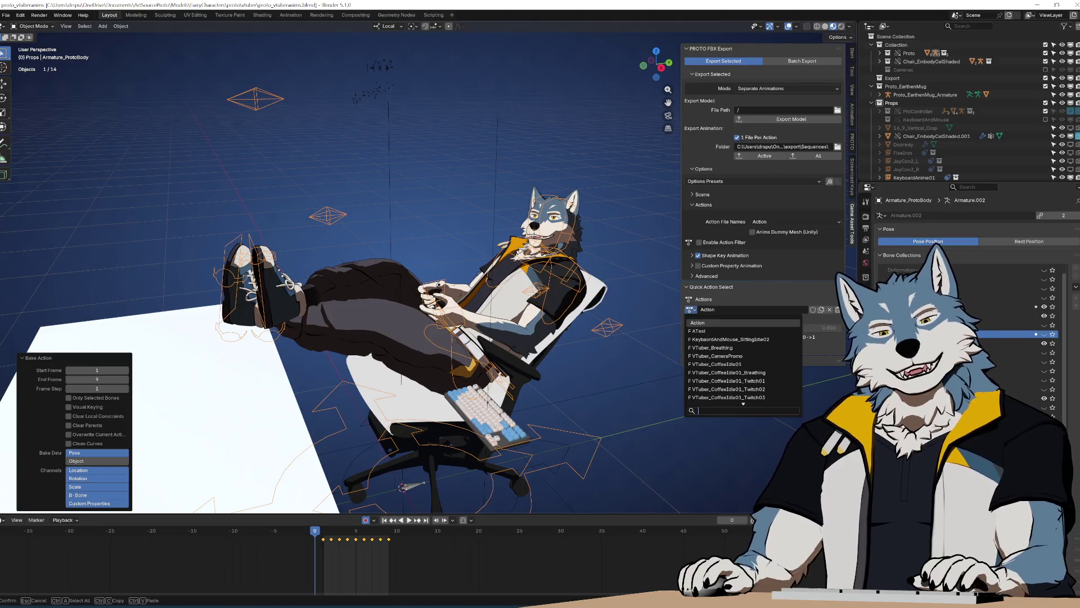
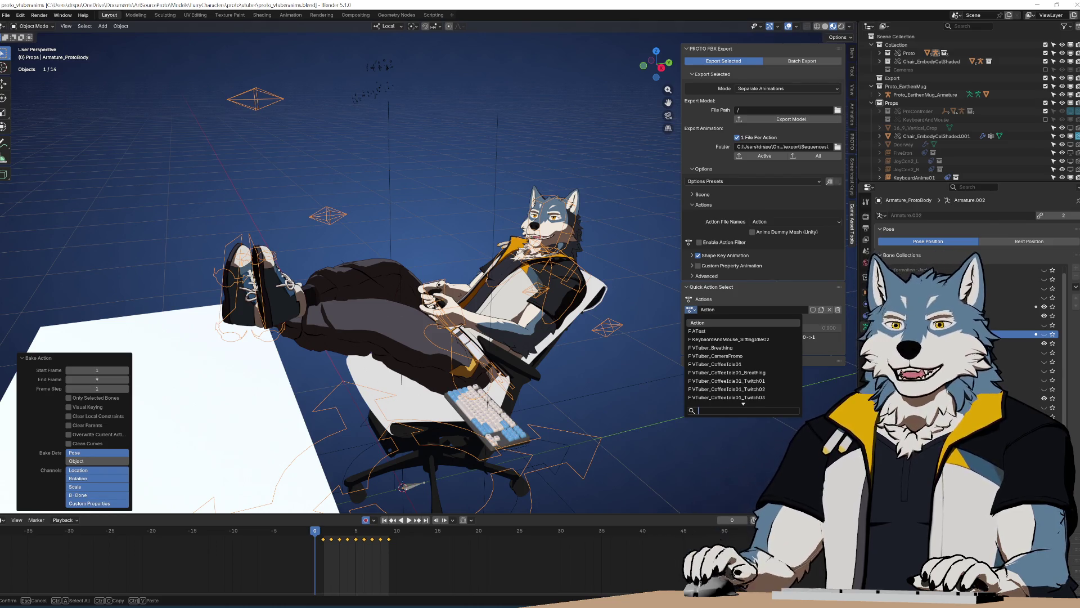
Step: Revert the Blender scene to its last saved file, discarding unsaved changes
{"action": "left_click", "coordinate": [6, 15]}
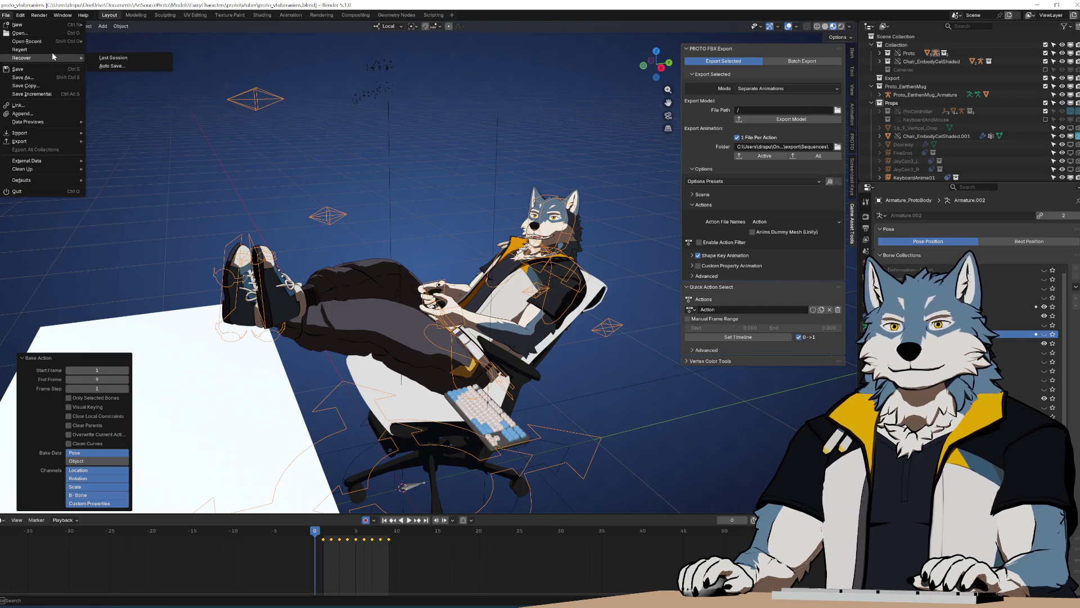
{"action": "left_click", "coordinate": [23, 47]}
{"action": "left_click", "coordinate": [527, 322]}
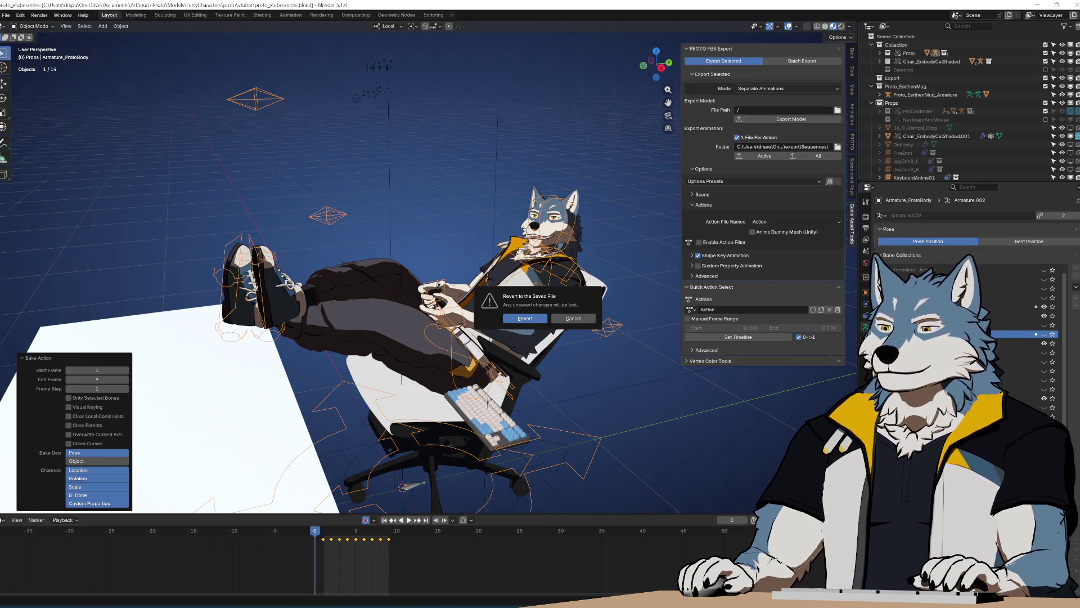
Step: Select nla.bake on line 287 of the add-on script and bring up the browser search
{"action": "key", "text": "alt+Tab"}
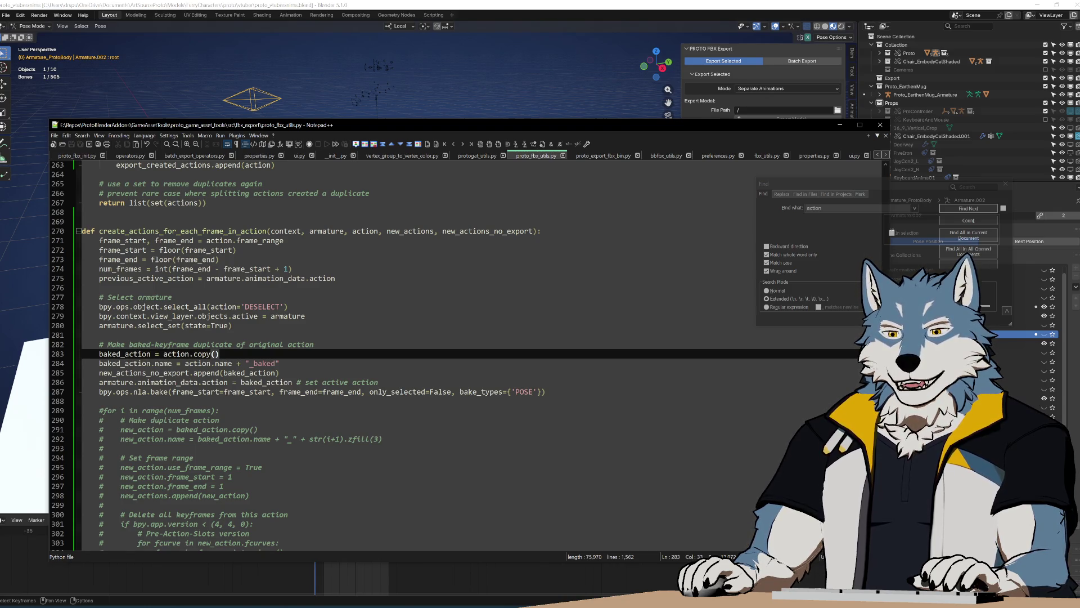
{"action": "left_click", "coordinate": [135, 392]}
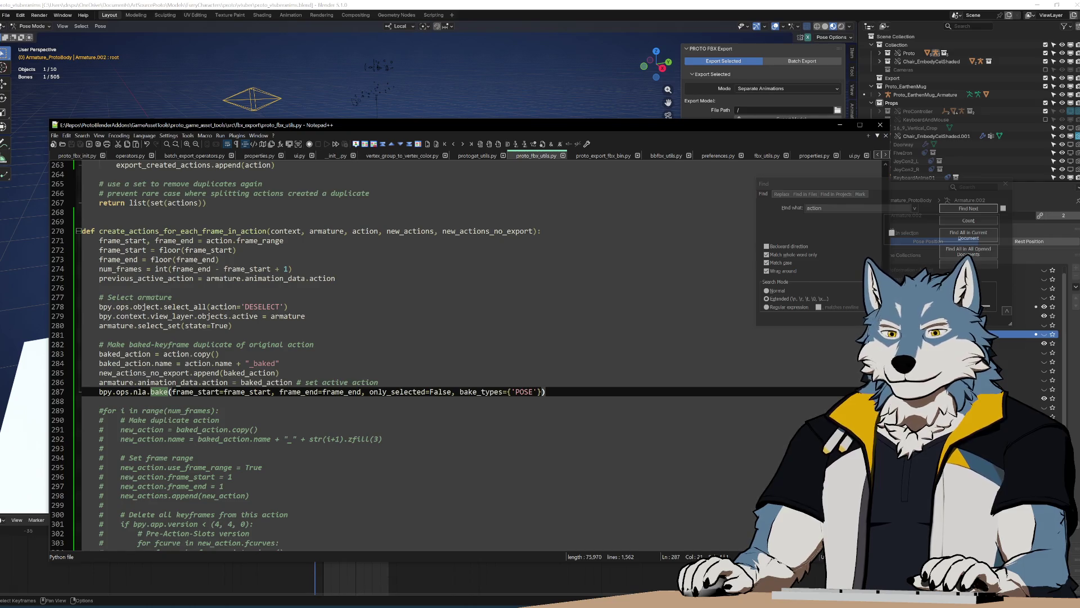
{"action": "left_click_drag", "start_coordinate": [135, 392], "coordinate": [168, 392]}
{"action": "key", "text": "ctrl+c"}
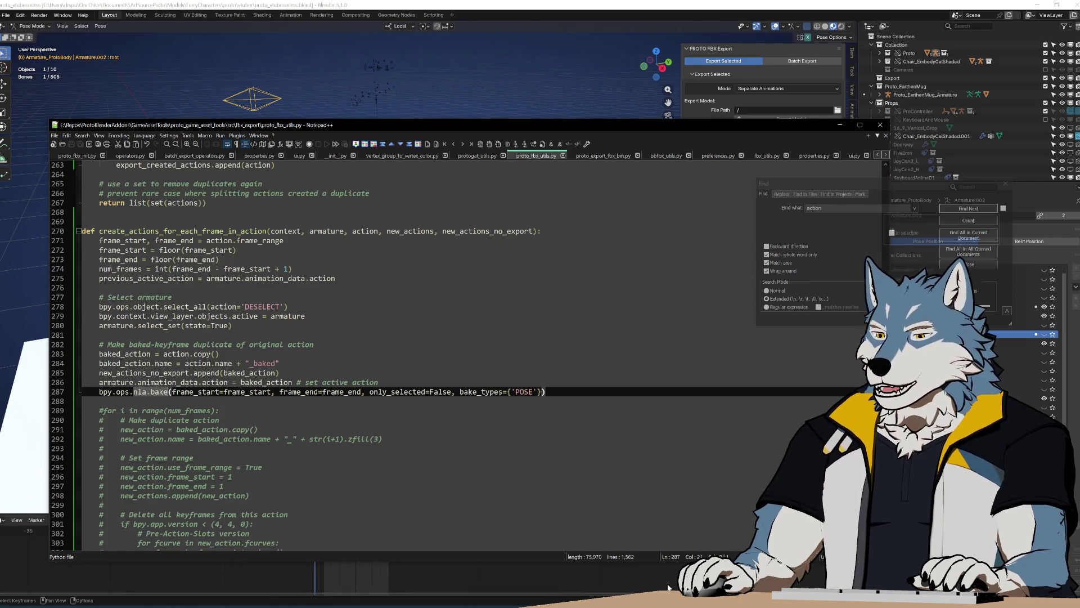
{"action": "left_click", "coordinate": [294, 605]}
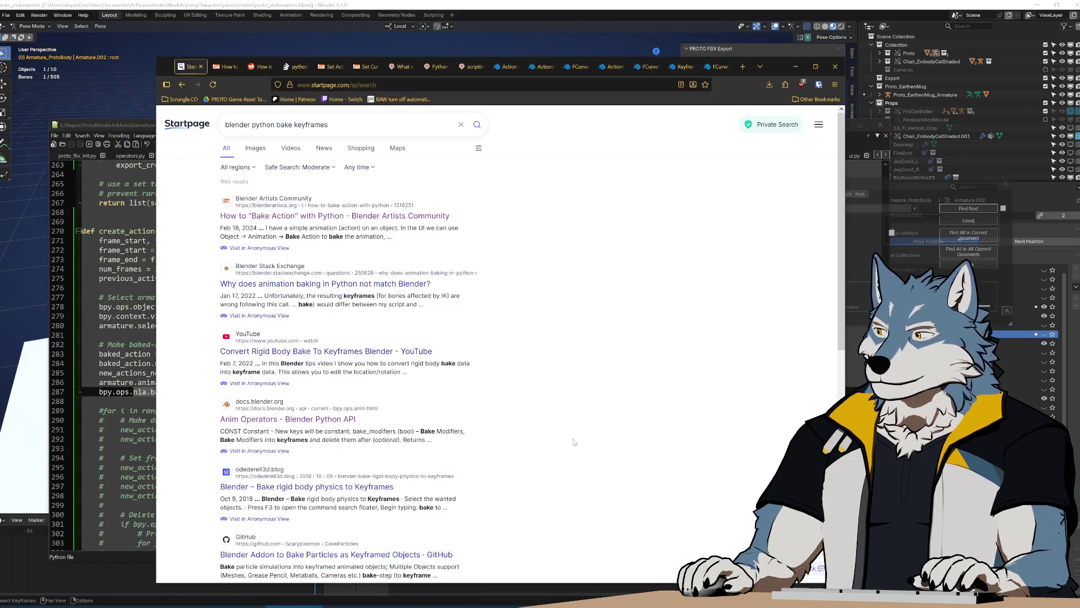
Step: Search the Blender API docs for nla.bake and open the bpy.ops.nla.bake entry
{"action": "left_click", "coordinate": [507, 67]}
{"action": "left_click", "coordinate": [241, 179]}
{"action": "key", "text": "ctrl+v"}
{"action": "key", "text": "Return"}
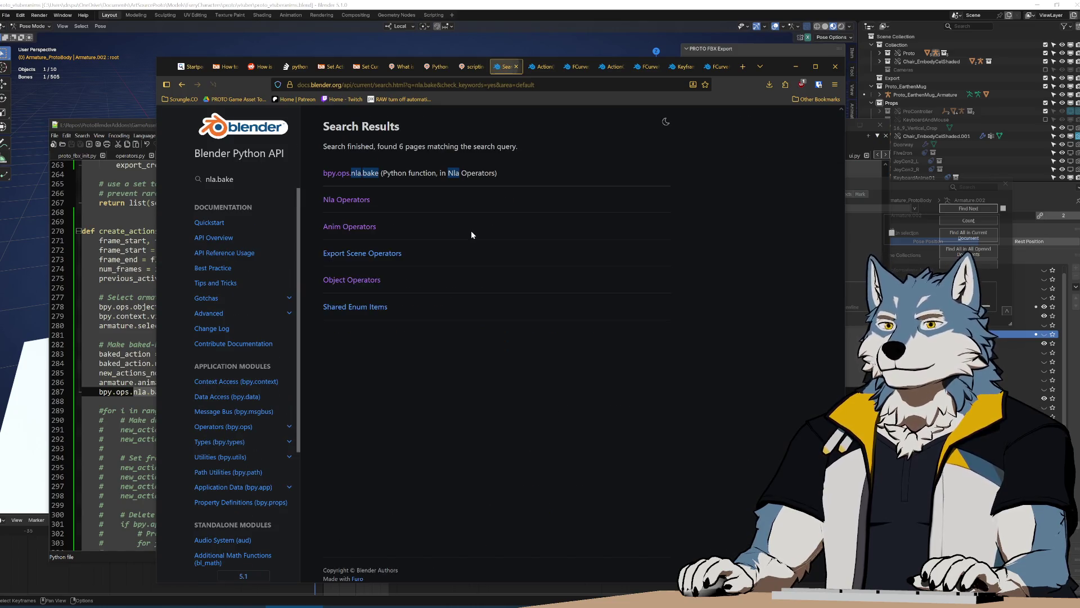
{"action": "left_click", "coordinate": [365, 173]}
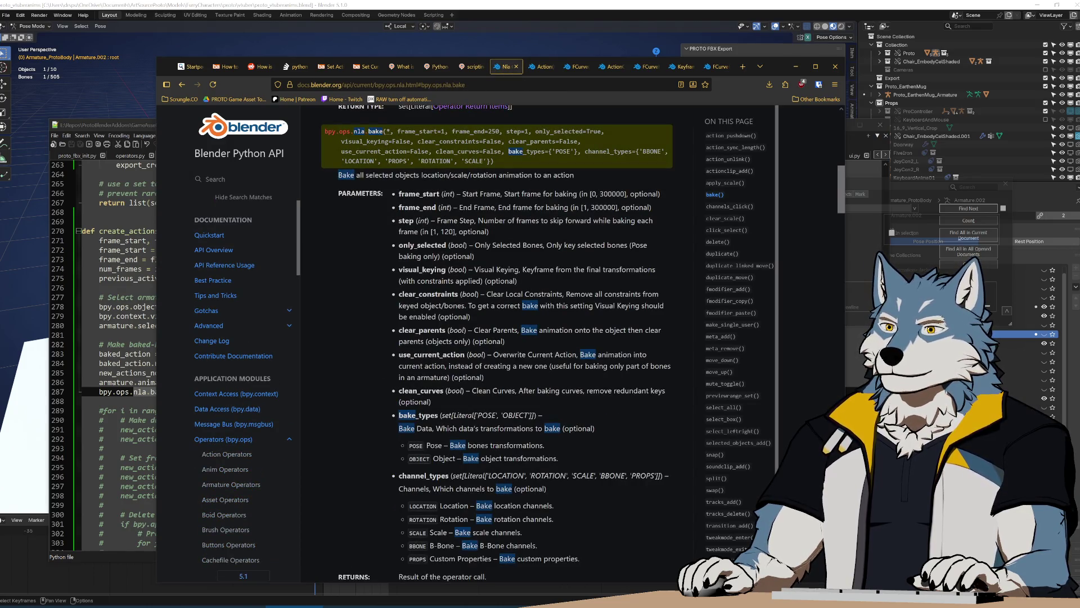
Step: Read through the bpy.ops.nla.bake parameter list, then go back to line 292 in the editor
{"action": "scroll", "coordinate": [593, 245], "scroll_direction": "down", "scroll_amount": 3}
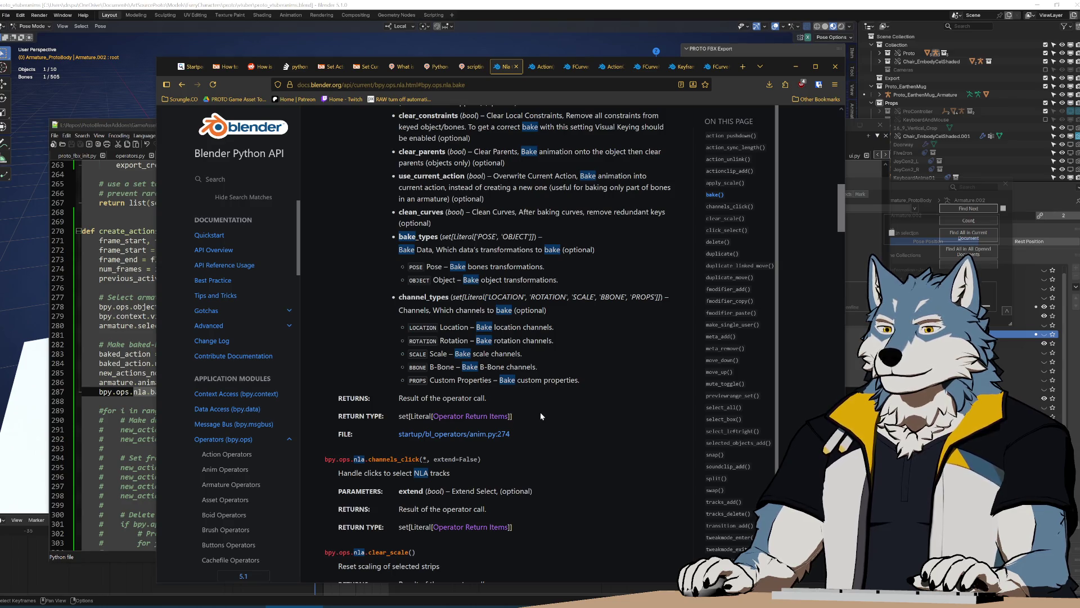
{"action": "scroll", "coordinate": [584, 418], "scroll_direction": "up", "scroll_amount": 4}
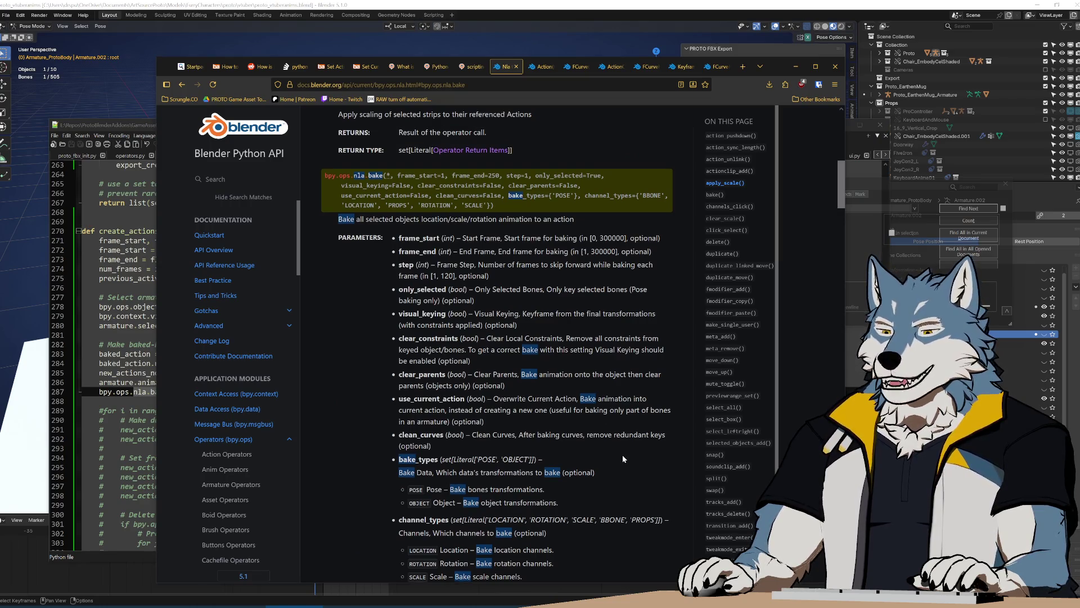
{"action": "scroll", "coordinate": [622, 455], "scroll_direction": "down", "scroll_amount": 3}
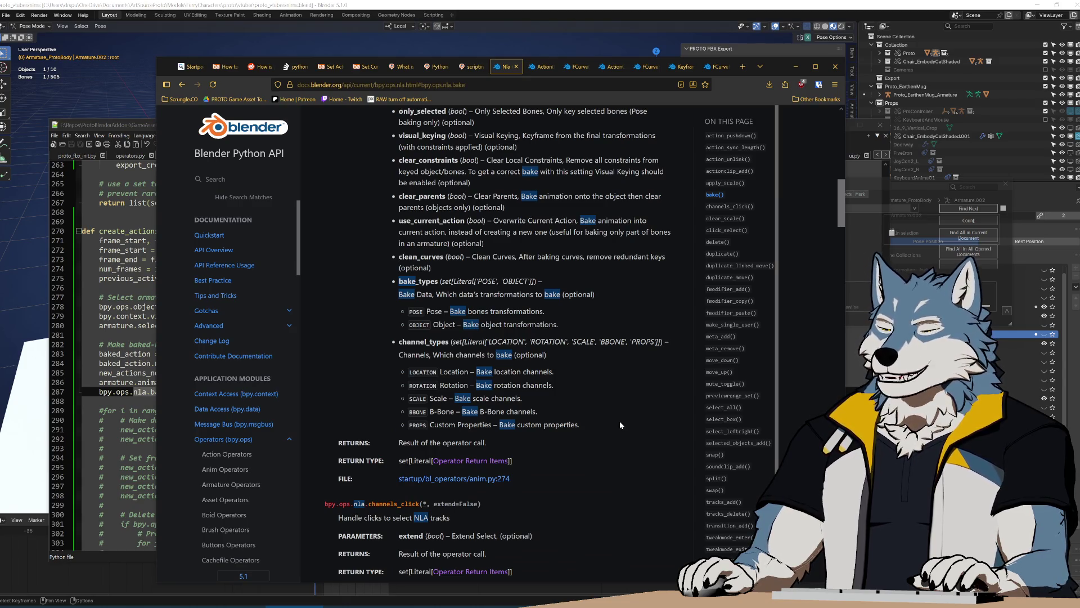
{"action": "scroll", "coordinate": [620, 420], "scroll_direction": "up", "scroll_amount": 4}
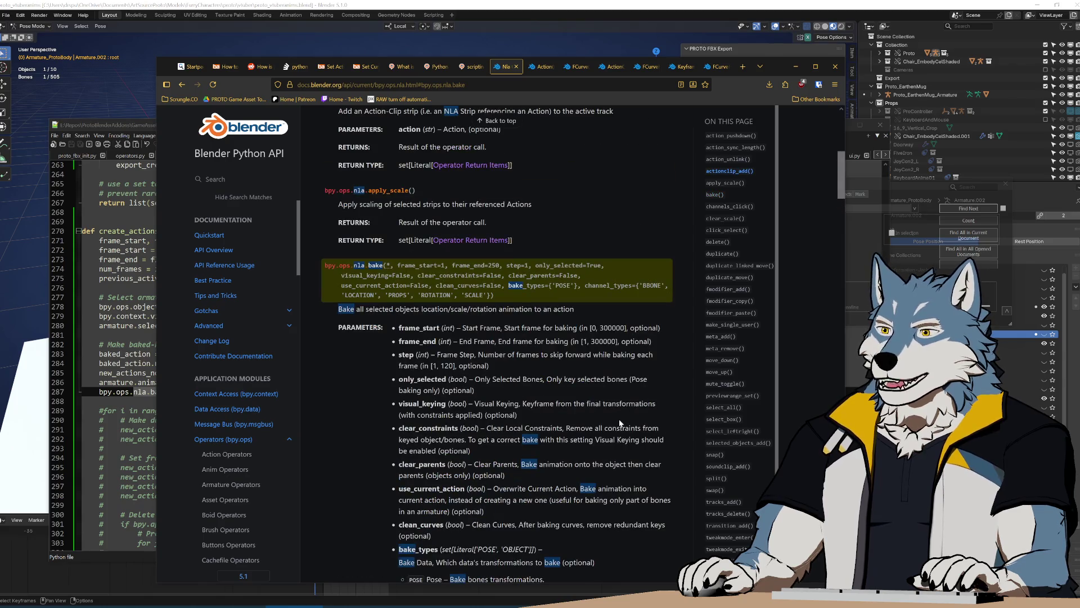
{"action": "left_click", "coordinate": [111, 126]}
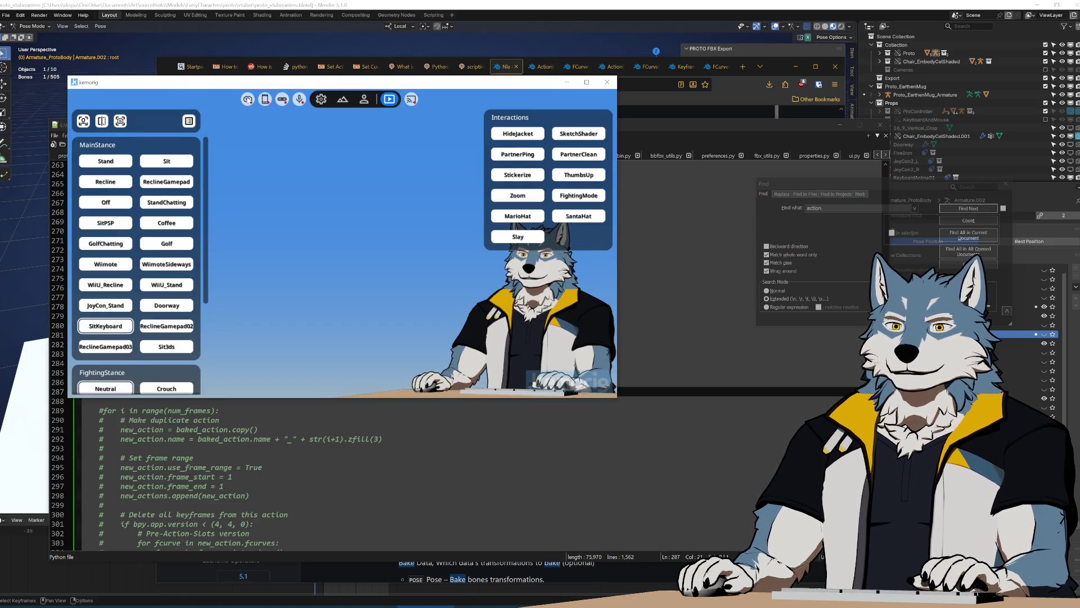
{"action": "left_click", "coordinate": [382, 439]}
Step: Copy nla.bake from line 287 and place the caret at the end of line 282
{"action": "key", "text": "alt+Tab"}
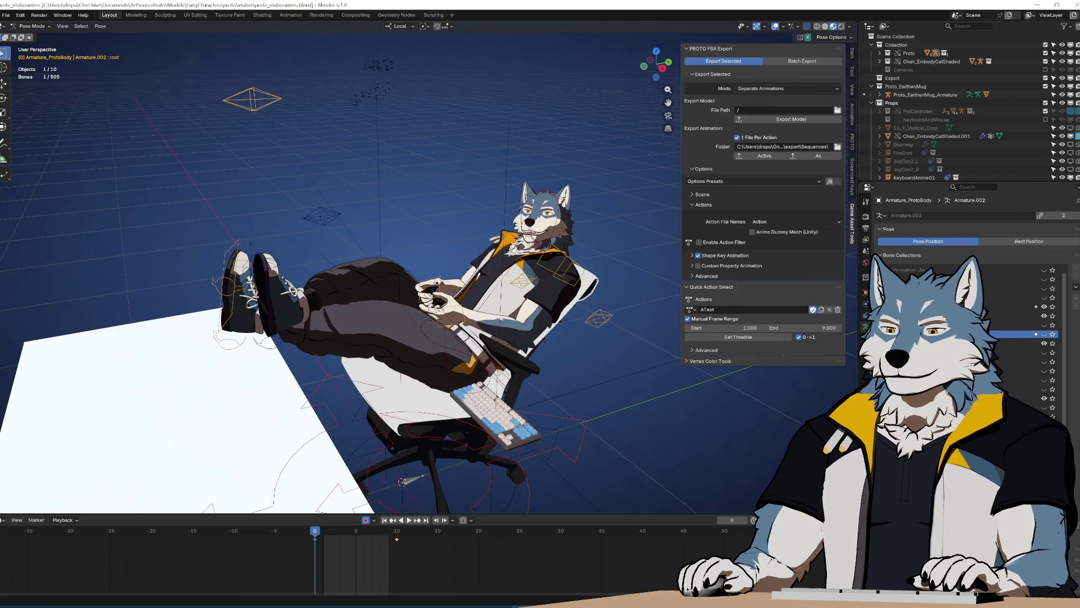
{"action": "key", "text": "alt+Tab"}
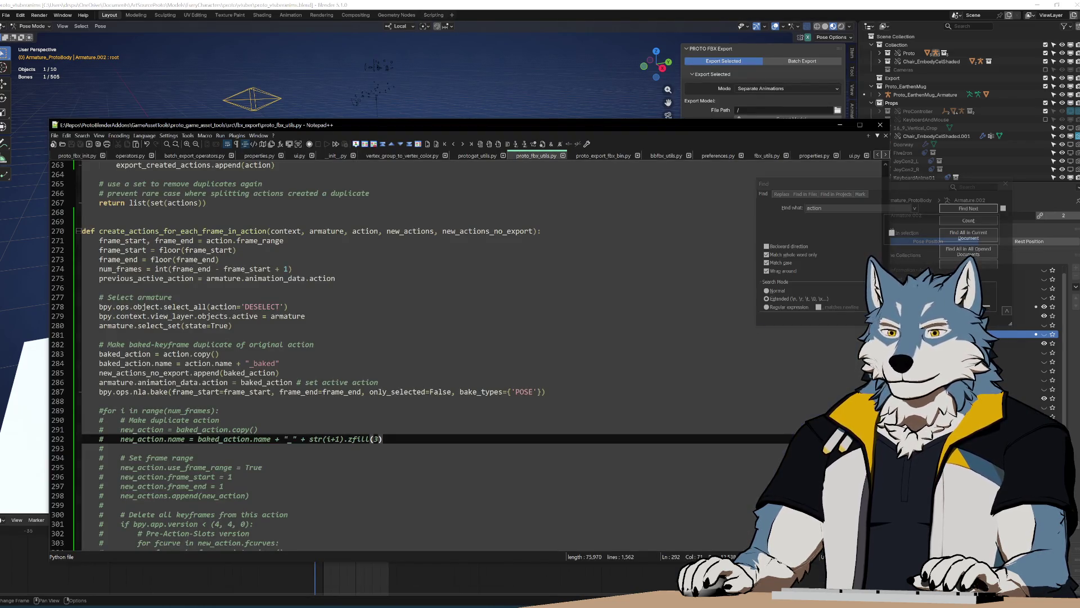
{"action": "left_click", "coordinate": [99, 401]}
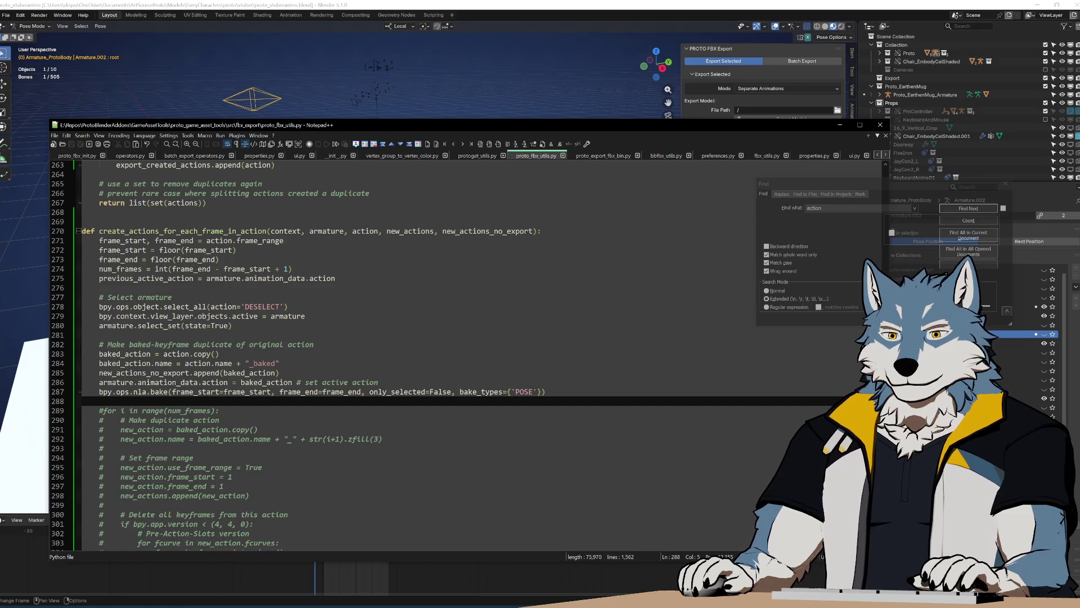
{"action": "key", "text": "Up"}
{"action": "key", "text": "Up"}
{"action": "key", "text": "Up"}
{"action": "key", "text": "End"}
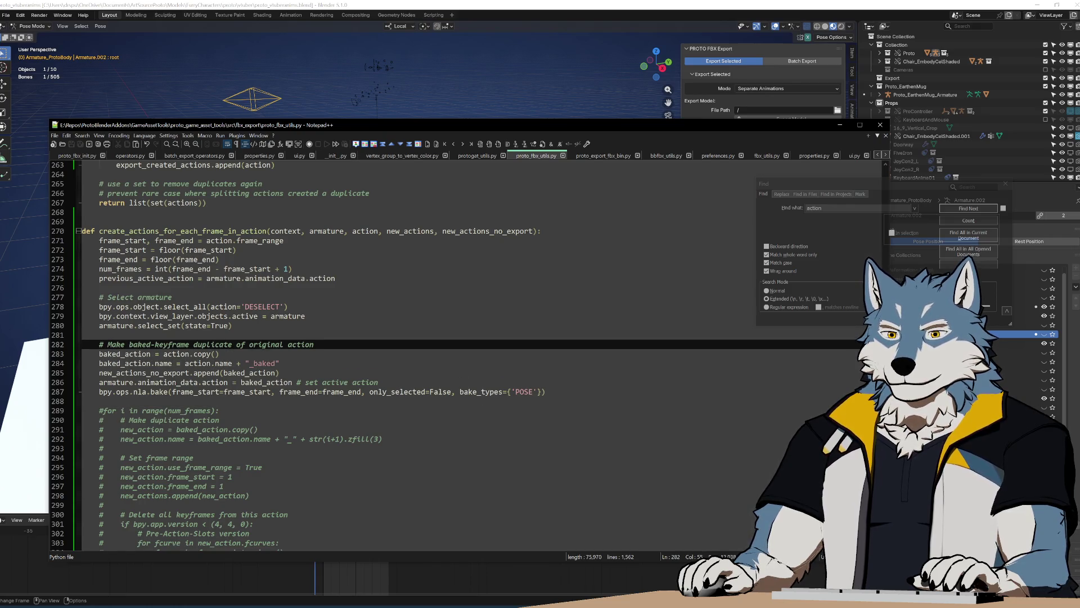
{"action": "left_click", "coordinate": [133, 392]}
{"action": "key", "text": "ctrl+shift+Right"}
{"action": "key", "text": "ctrl+shift+Right"}
{"action": "key", "text": "ctrl+shift+Right"}
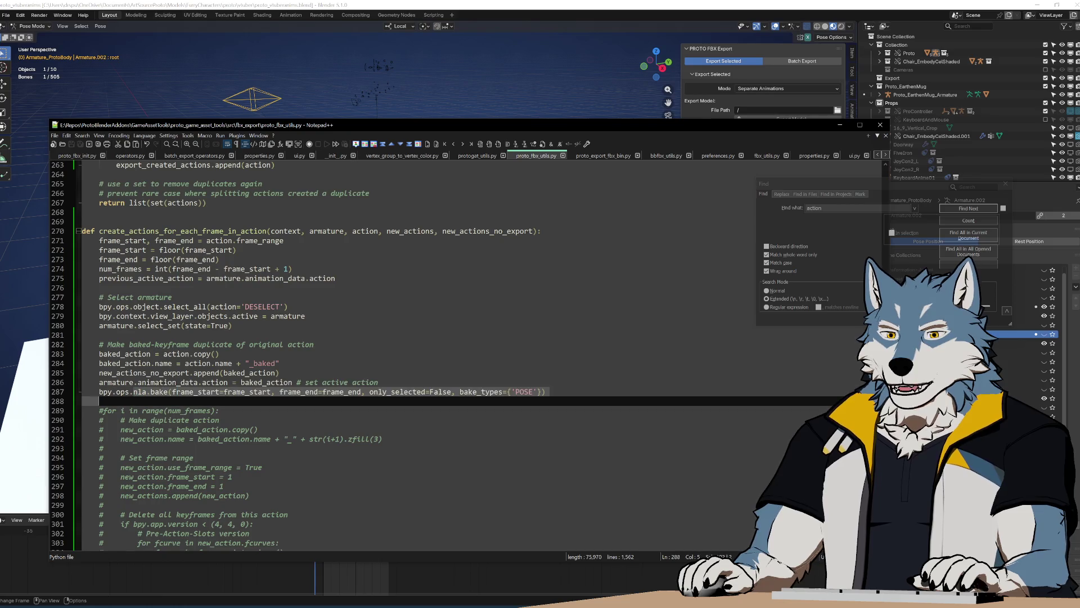
{"action": "left_click", "coordinate": [314, 344]}
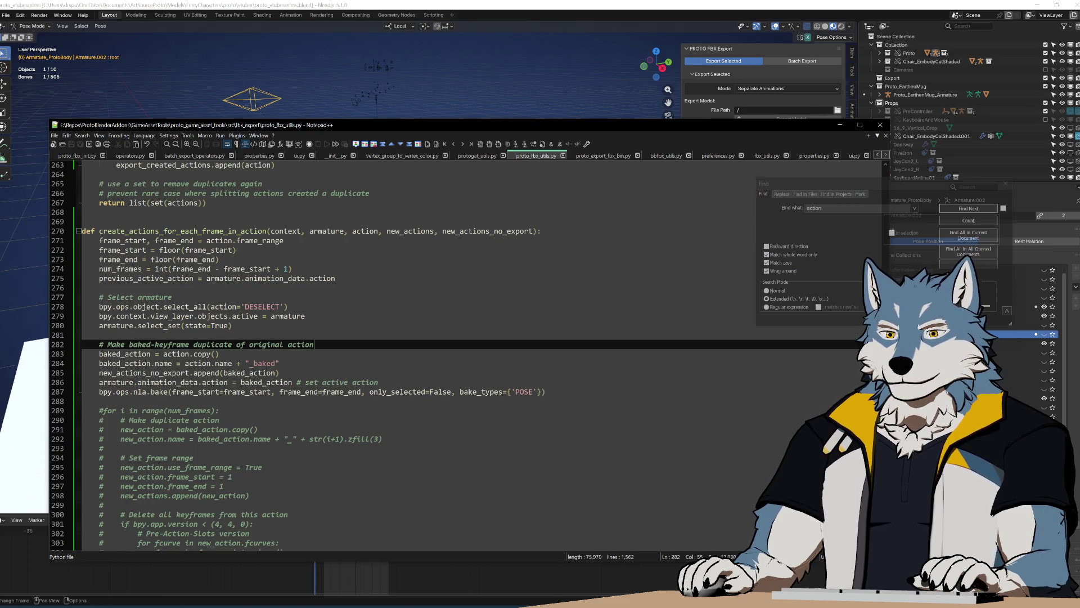
Step: Add the comment '# (nla.bake creates a new action, that becomes the active action)' on line 283
{"action": "key", "text": "Return"}
{"action": "type", "text": "# ("}
{"action": "key", "text": "ctrl+v"}
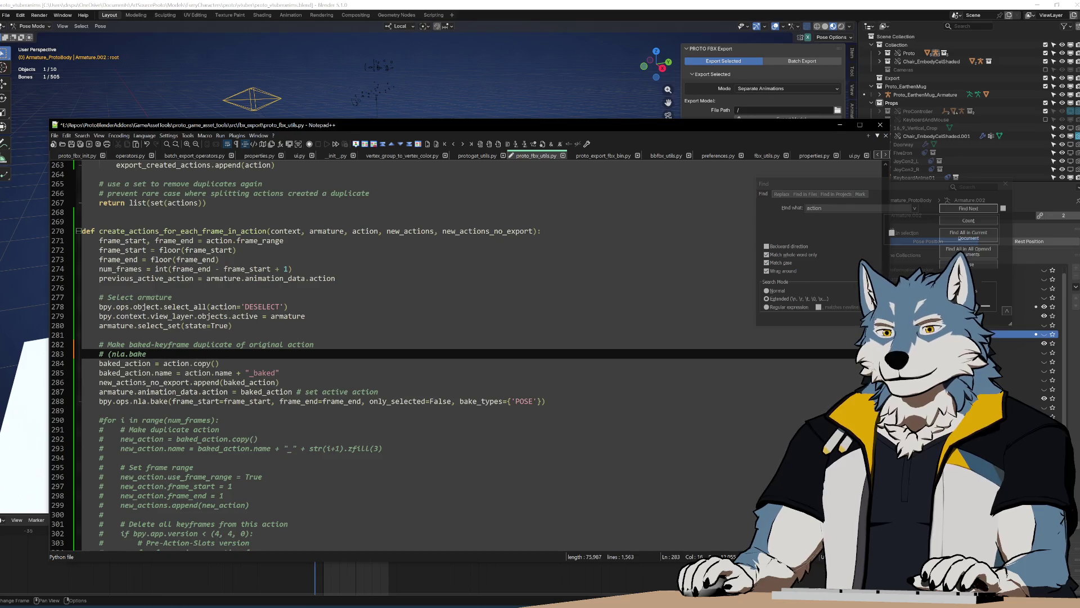
{"action": "type", "text": "c"}
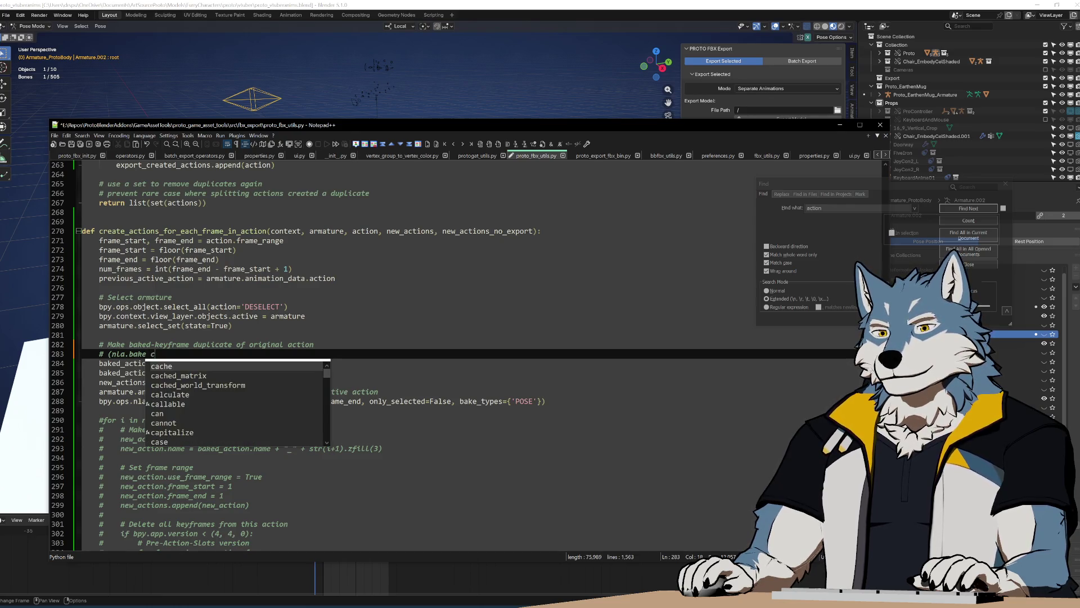
{"action": "type", "text": "reates a new act"}
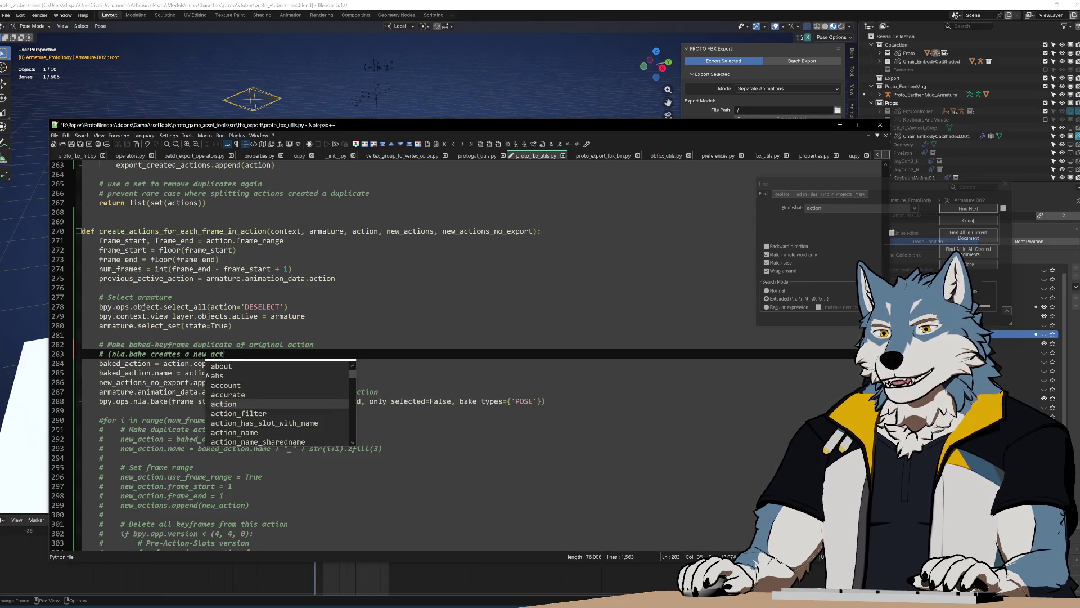
{"action": "type", "text": "ion, that is s"}
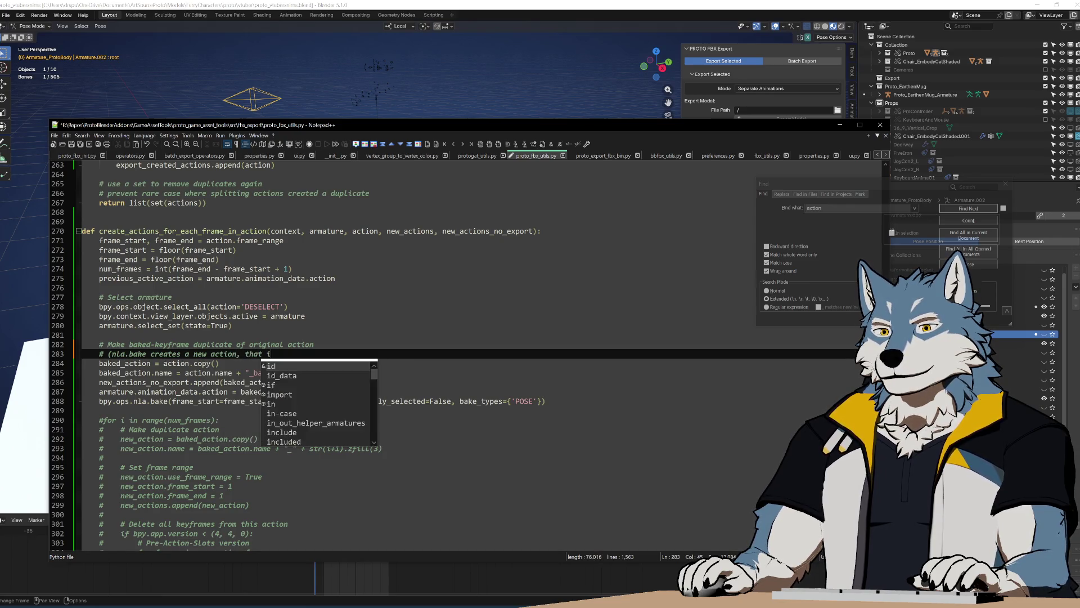
{"action": "key", "text": "BackSpace"}
{"action": "key", "text": "BackSpace"}
{"action": "key", "text": "BackSpace"}
{"action": "type", "text": "becomes to"}
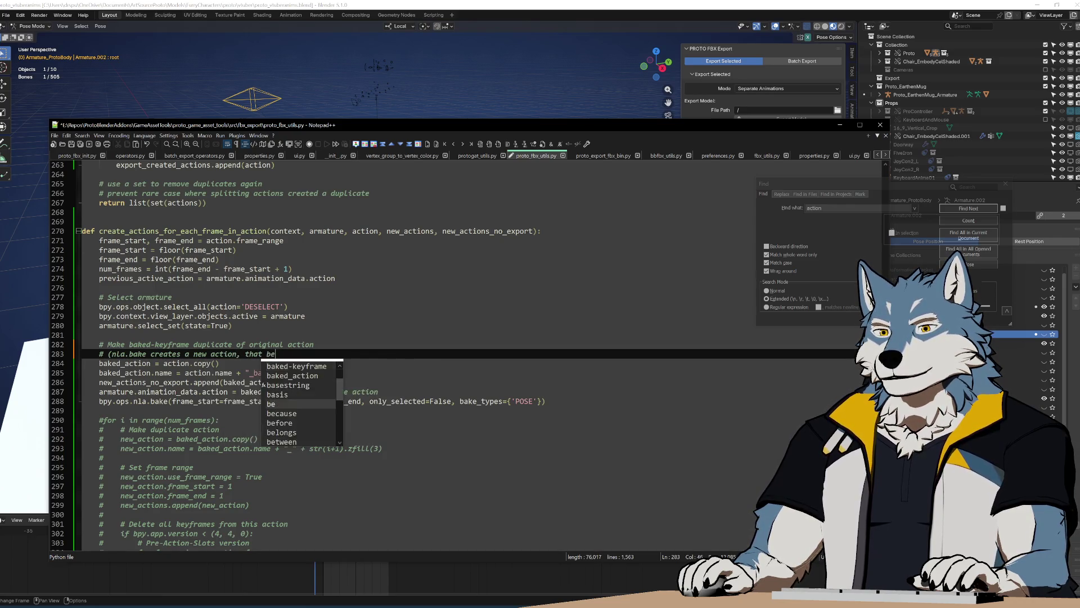
{"action": "key", "text": "BackSpace"}
{"action": "type", "text": "he act"}
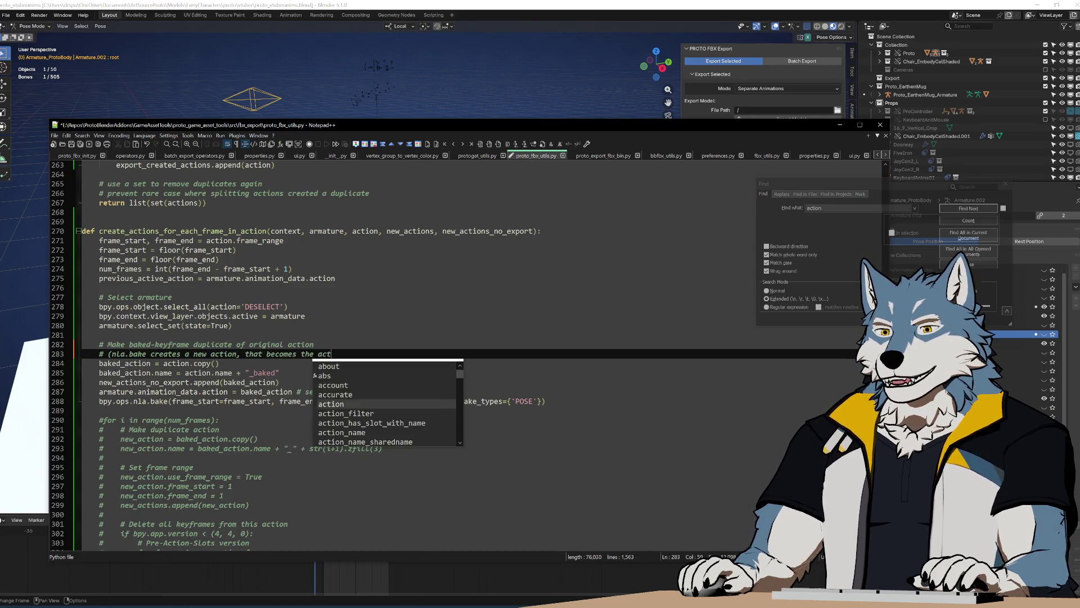
{"action": "type", "text": "ive action"}
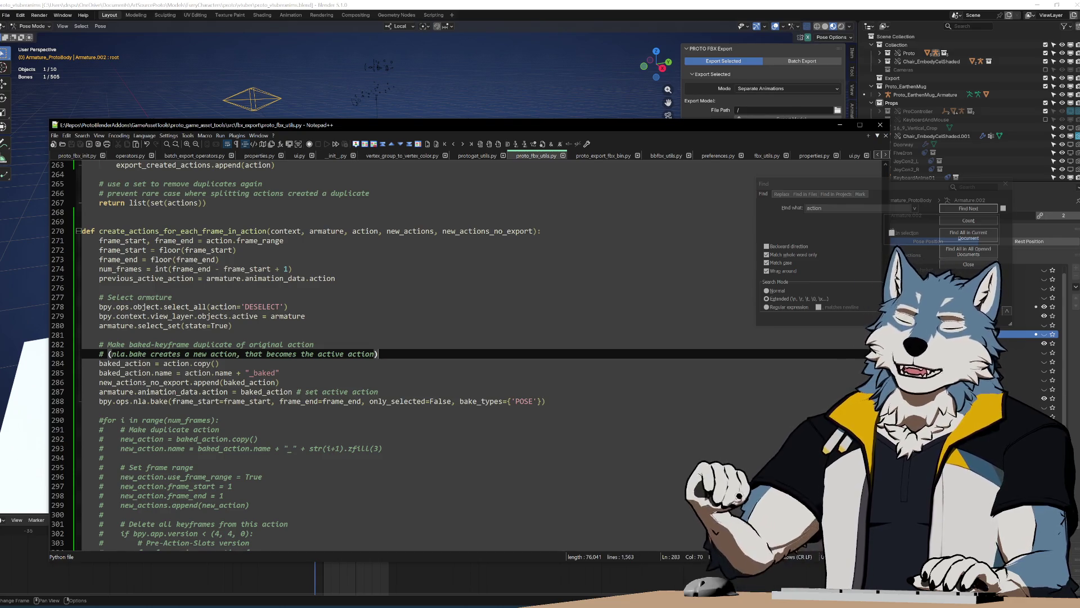
{"action": "left_click", "coordinate": [249, 373]}
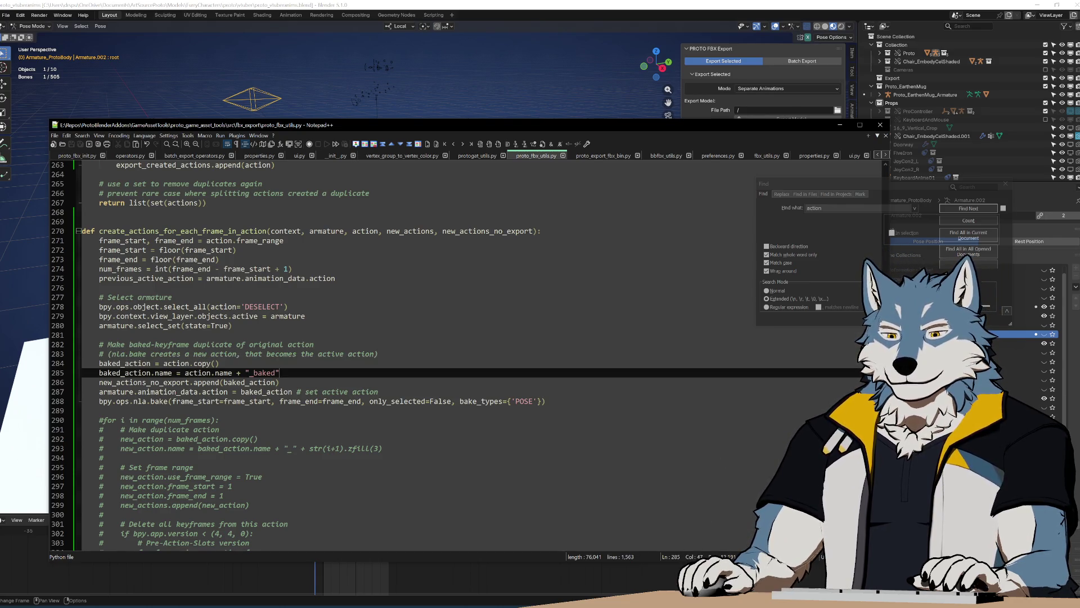
{"action": "left_click", "coordinate": [219, 363]}
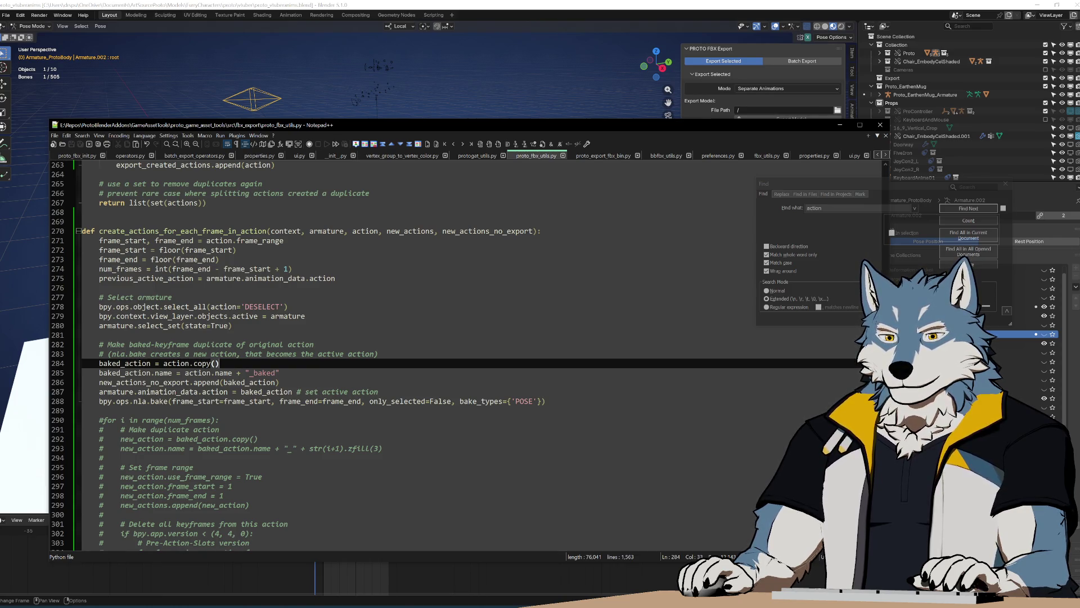
{"action": "left_click", "coordinate": [409, 358]}
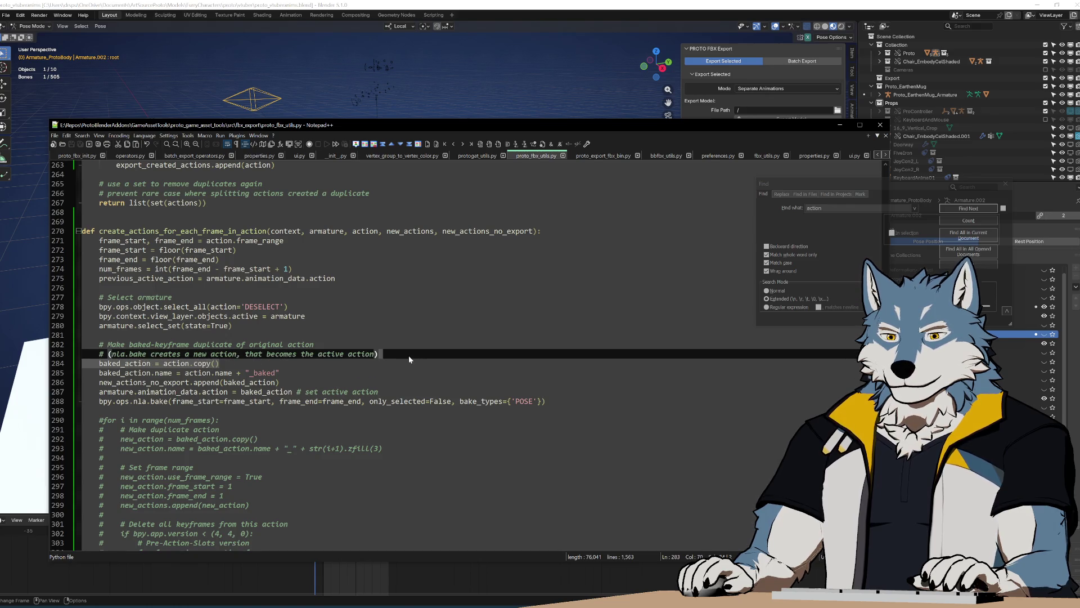
Step: Move the three baked_action lines to just after the nla.bake call
{"action": "key", "text": "Down"}
{"action": "key", "text": "Up"}
{"action": "key", "text": "Down"}
{"action": "left_click", "coordinate": [279, 373]}
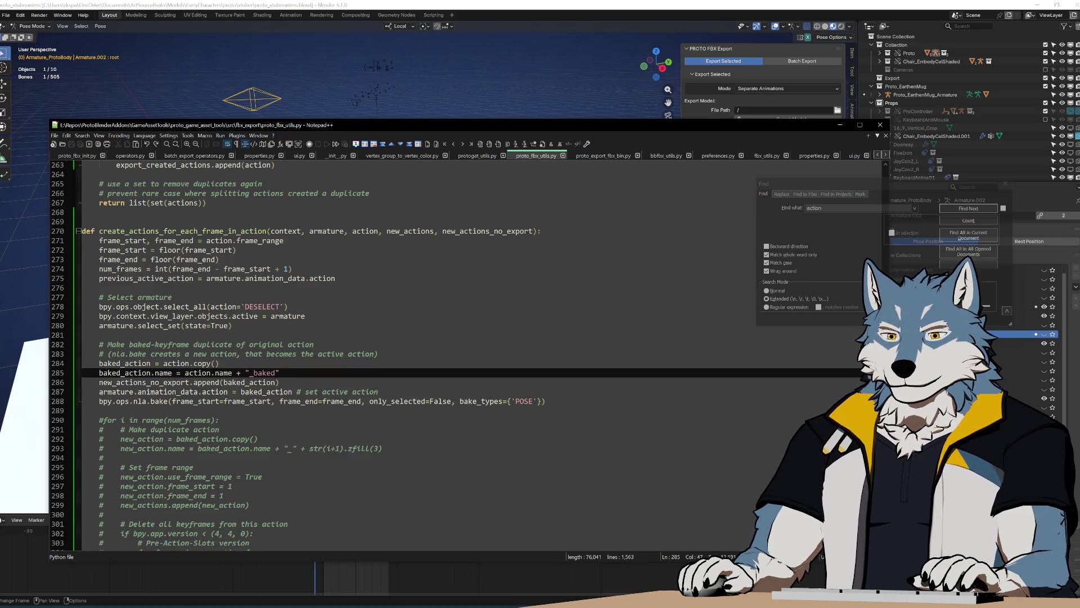
{"action": "key", "text": "Down"}
{"action": "key", "text": "shift+Up"}
{"action": "key", "text": "shift+Up"}
{"action": "key", "text": "shift+Up"}
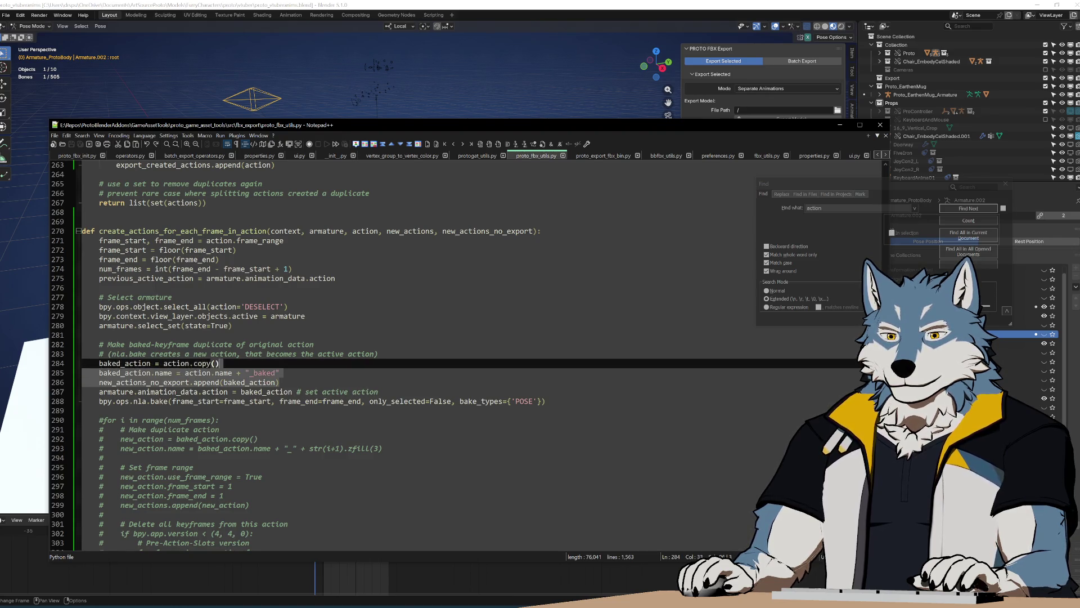
{"action": "key", "text": "shift+End"}
{"action": "key", "text": "Delete"}
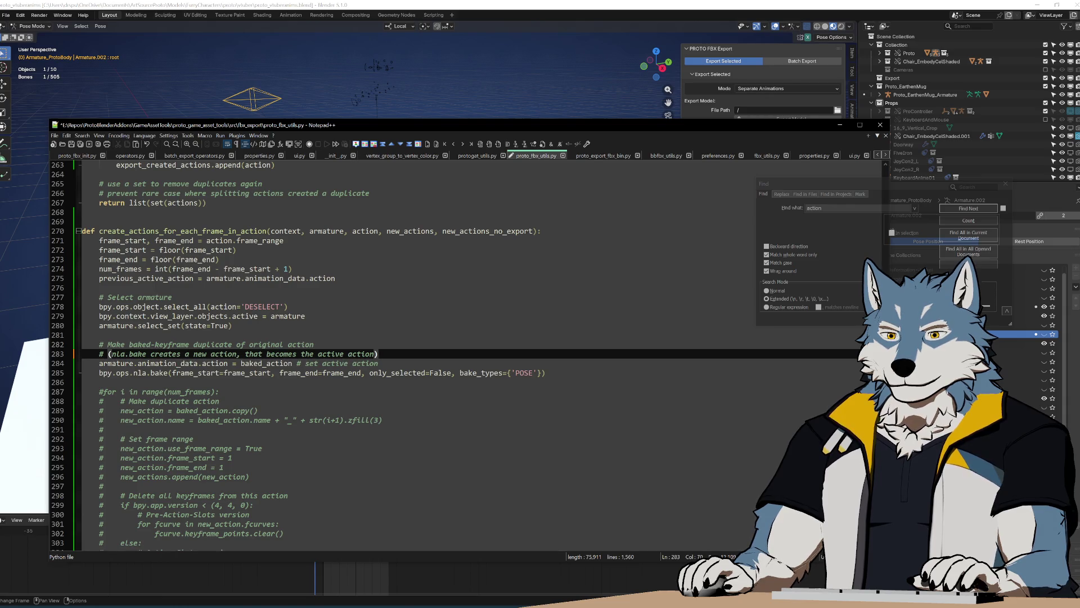
{"action": "left_click", "coordinate": [100, 382]}
{"action": "type", "text": "baked_action = action.copy()     baked_action.name = action.name + \"_baked\"     new_actions_no_export.append(baked_action)"}
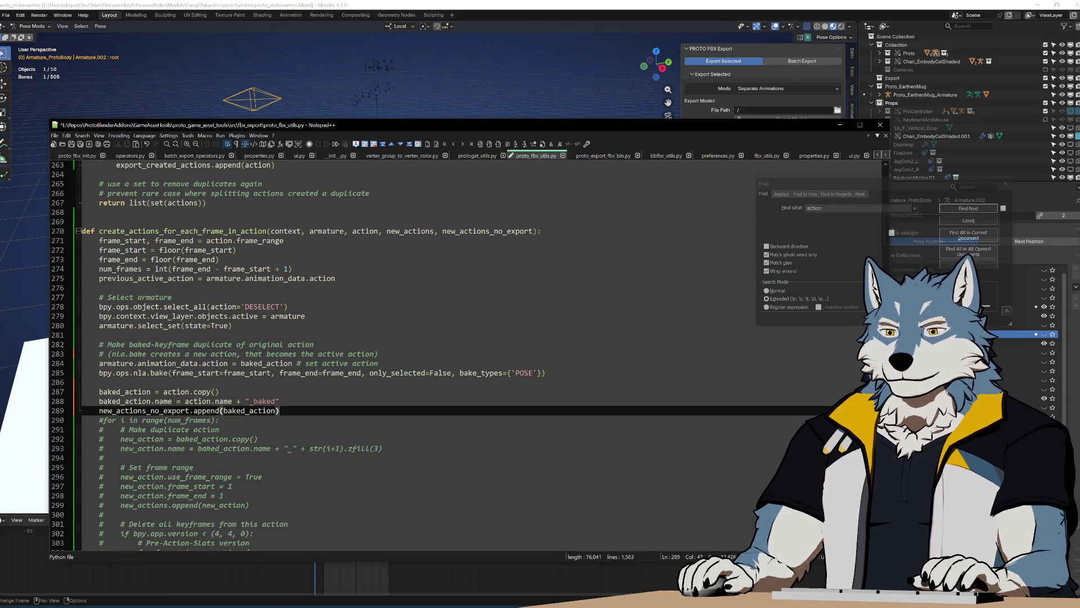
{"action": "key", "text": "Up"}
{"action": "key", "text": "Up"}
{"action": "key", "text": "Up"}
{"action": "key", "text": "ctrl+shift+Down"}
{"action": "key", "text": "ctrl+shift+Down"}
{"action": "key", "text": "ctrl+shift+Down"}
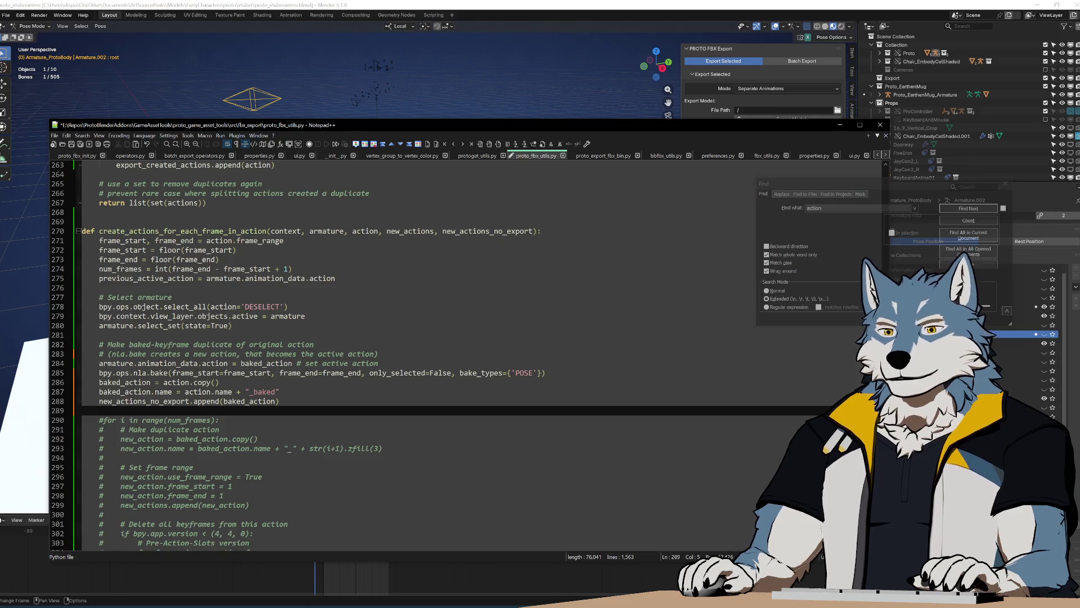
Step: Assign baked_action from armature.animation_data.action instead of action.copy() and save proto_fbx_utils.py
{"action": "left_click_drag", "start_coordinate": [99, 362], "coordinate": [158, 363]}
{"action": "left_click", "coordinate": [223, 363]}
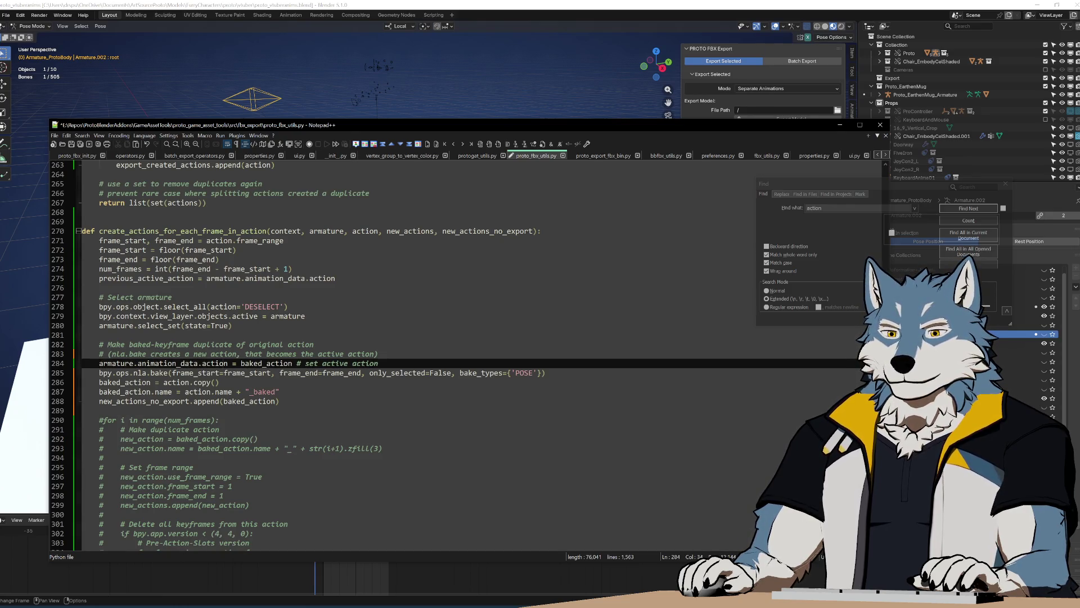
{"action": "mouse_move", "coordinate": [228, 363]}
{"action": "left_mouse_down"}
{"action": "mouse_move", "coordinate": [103, 363]}
{"action": "mouse_move", "coordinate": [409, 373]}
{"action": "left_mouse_up"}
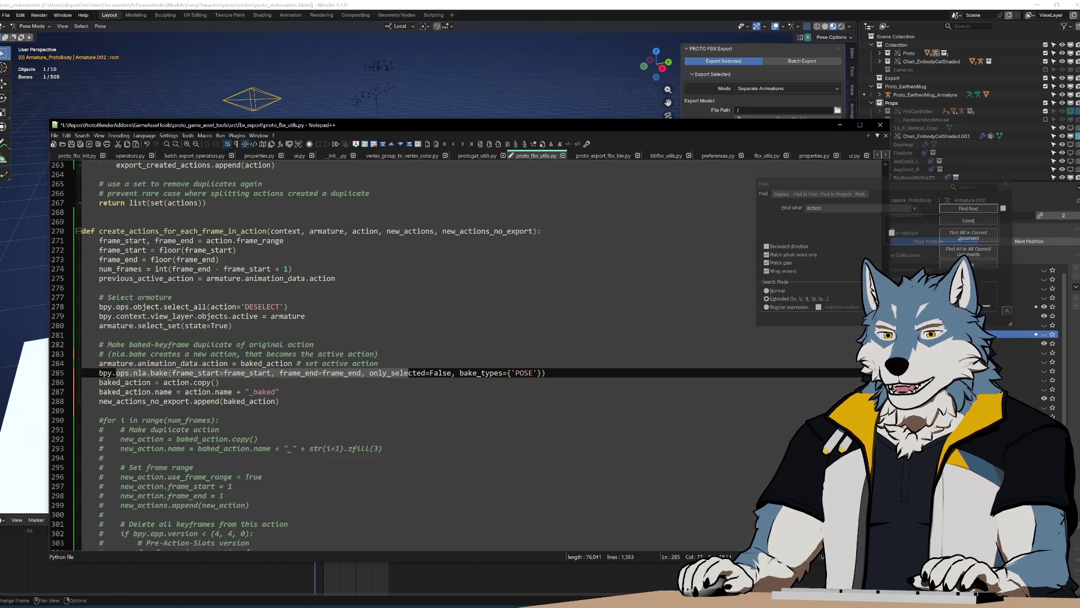
{"action": "left_click", "coordinate": [408, 372]}
{"action": "left_click", "coordinate": [262, 362]}
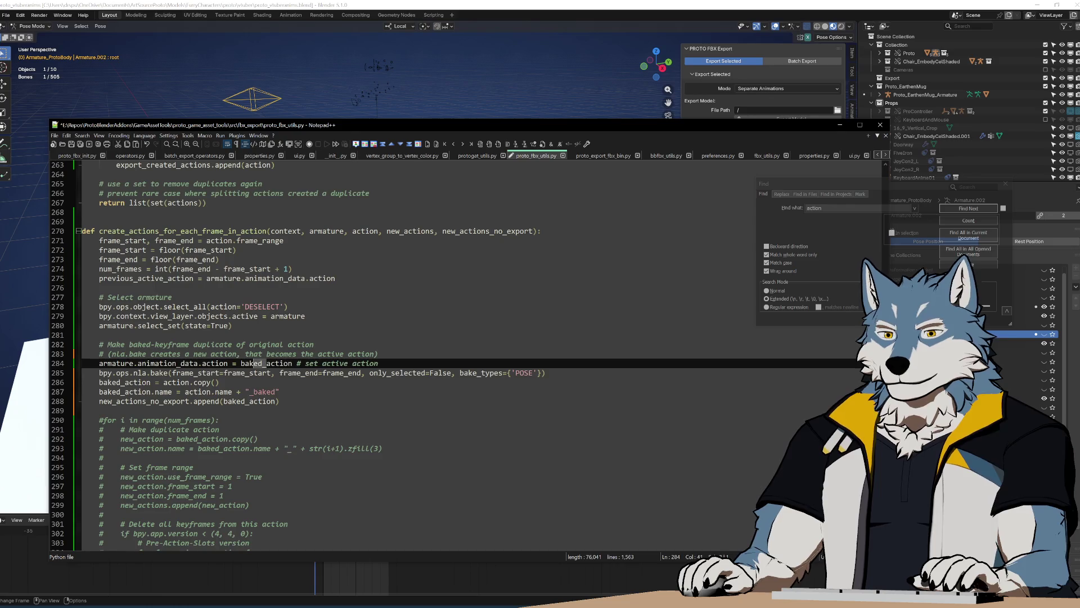
{"action": "key", "text": "Delete"}
{"action": "key", "text": "Delete"}
{"action": "key", "text": "shift+Home"}
{"action": "key", "text": "ctrl+c"}
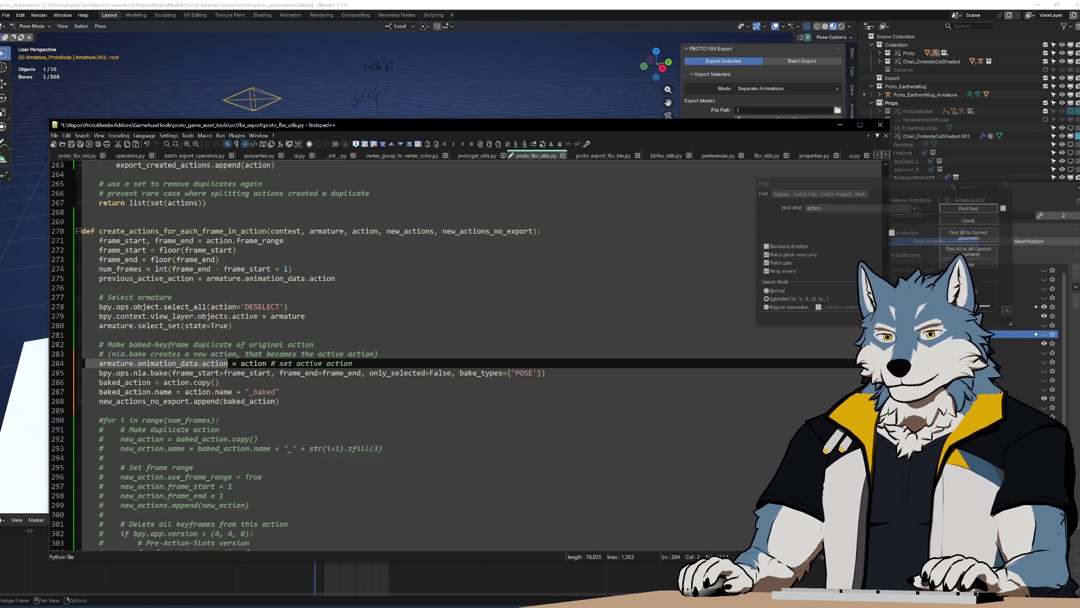
{"action": "left_click", "coordinate": [219, 381]}
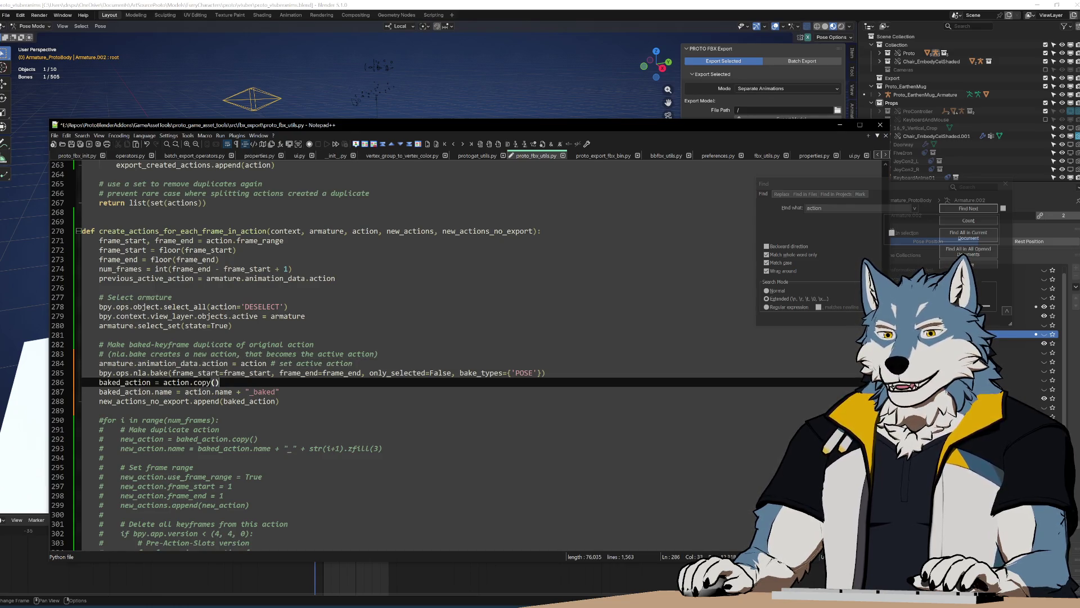
{"action": "key", "text": "ctrl+v"}
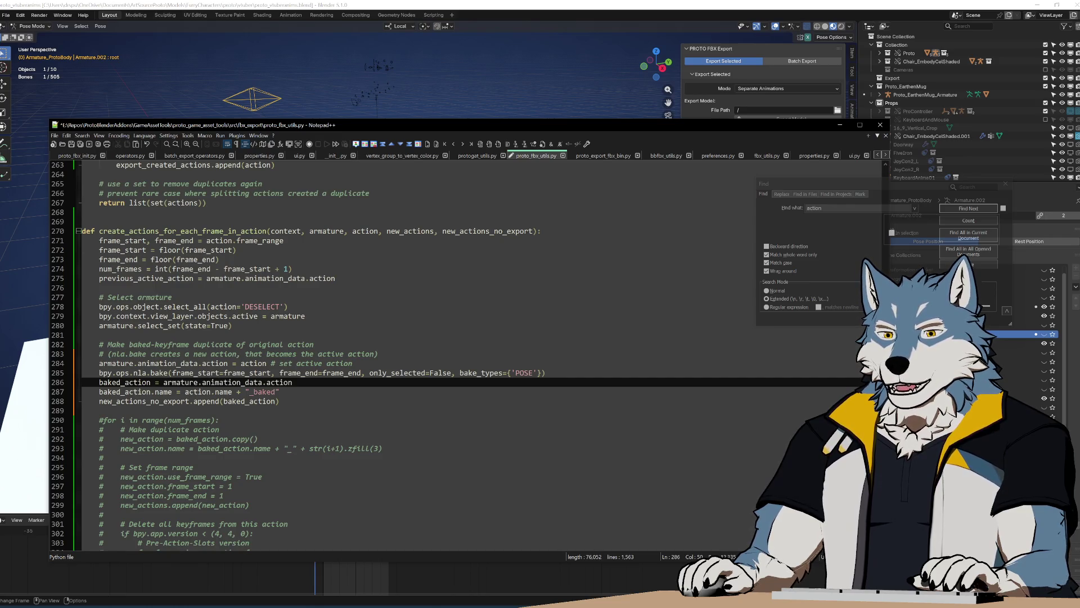
{"action": "key", "text": "ctrl+s"}
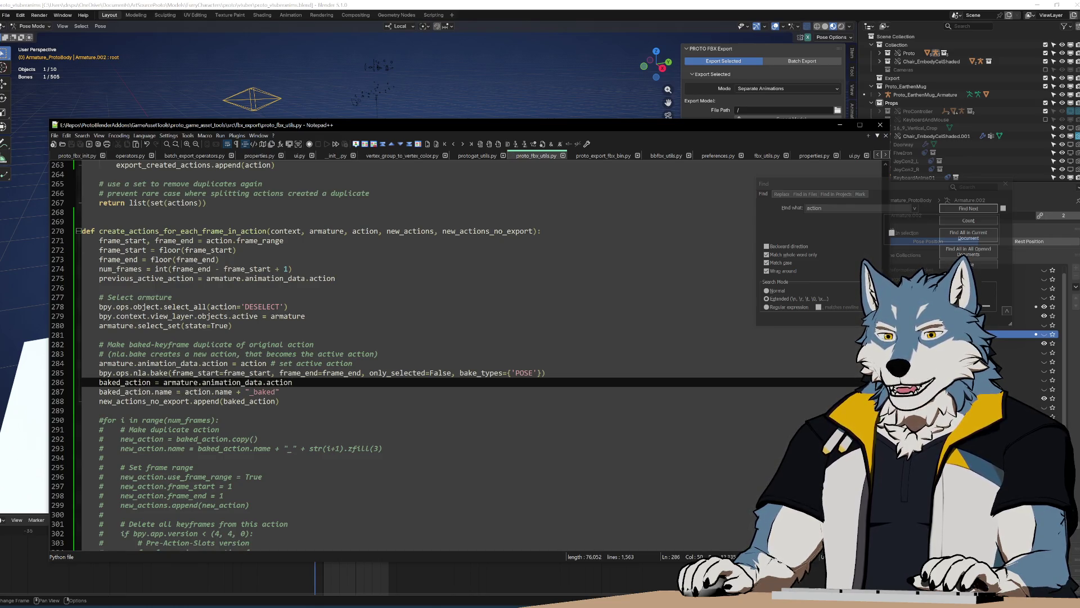
{"action": "double_click", "coordinate": [124, 382]}
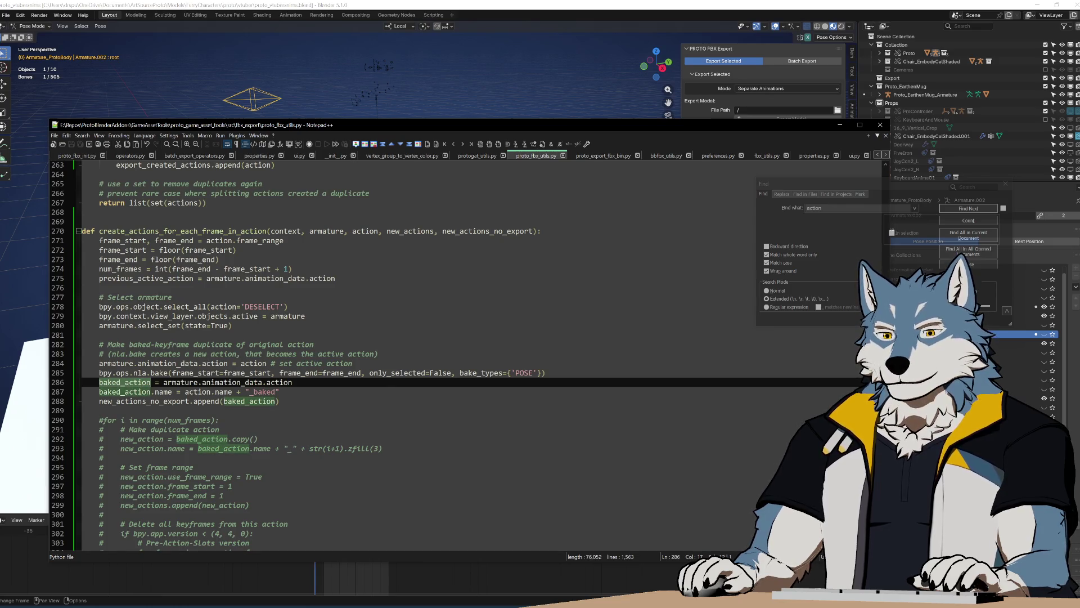
{"action": "key", "text": "End"}
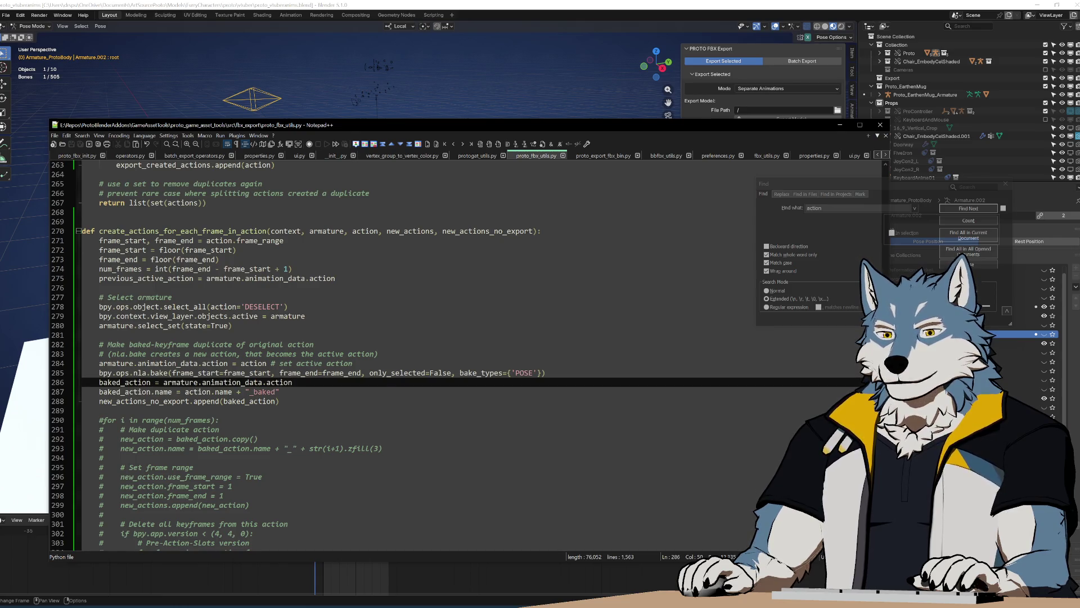
Step: Run Build.bat in the GameAssetTools folder to rebuild the add-on zip
{"action": "key", "text": "alt+Tab"}
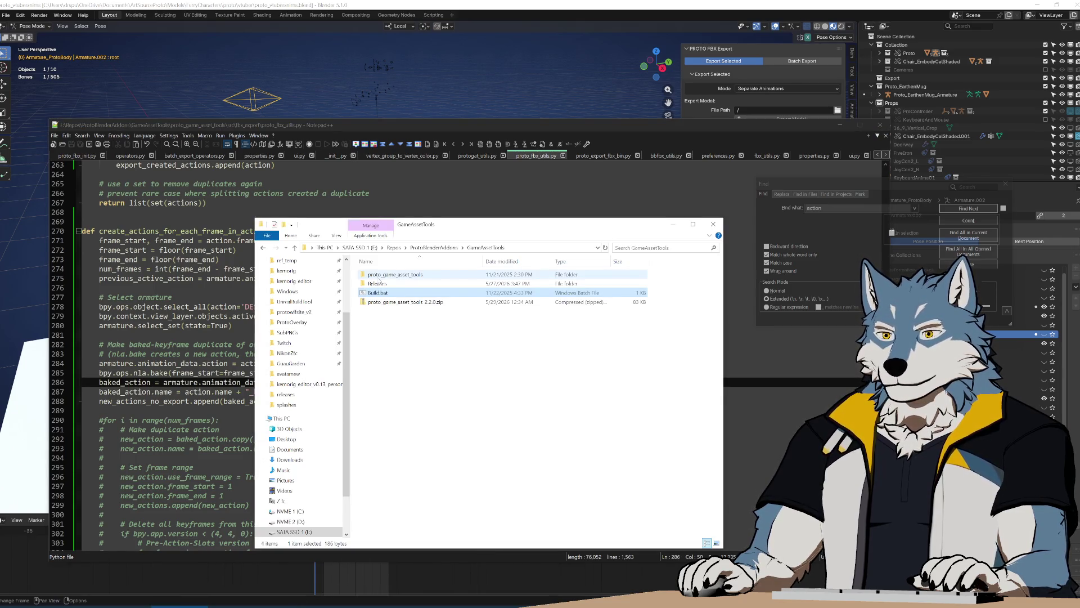
{"action": "double_click", "coordinate": [382, 293]}
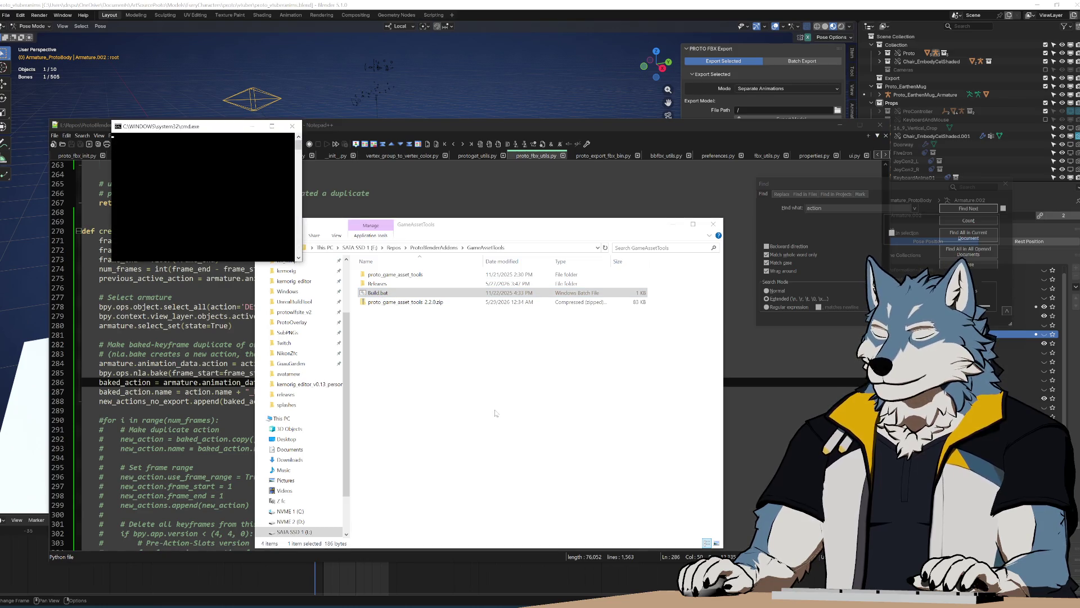
{"action": "key", "text": "Return"}
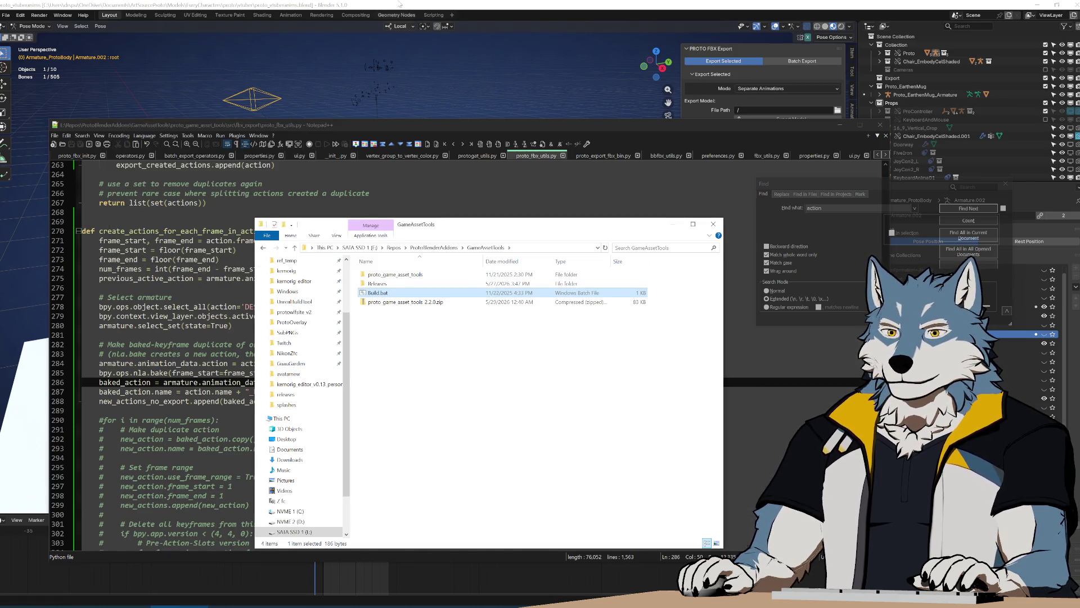
{"action": "key", "text": "alt+Tab"}
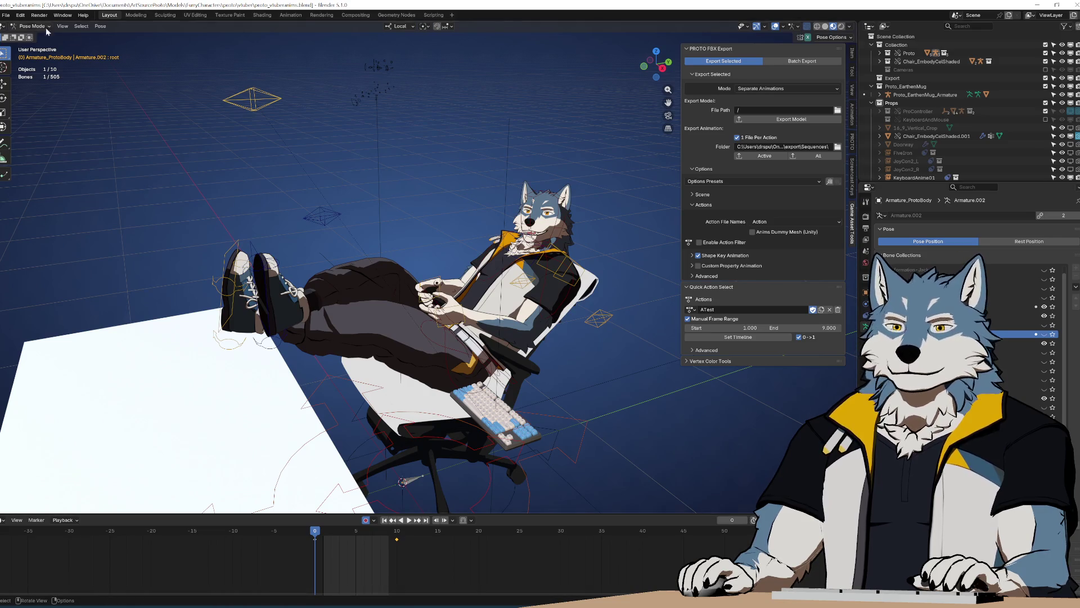
Step: Install the rebuilt proto_game_asset_tools zip from GameAssetTools via Preferences > Add-ons
{"action": "left_click", "coordinate": [22, 16]}
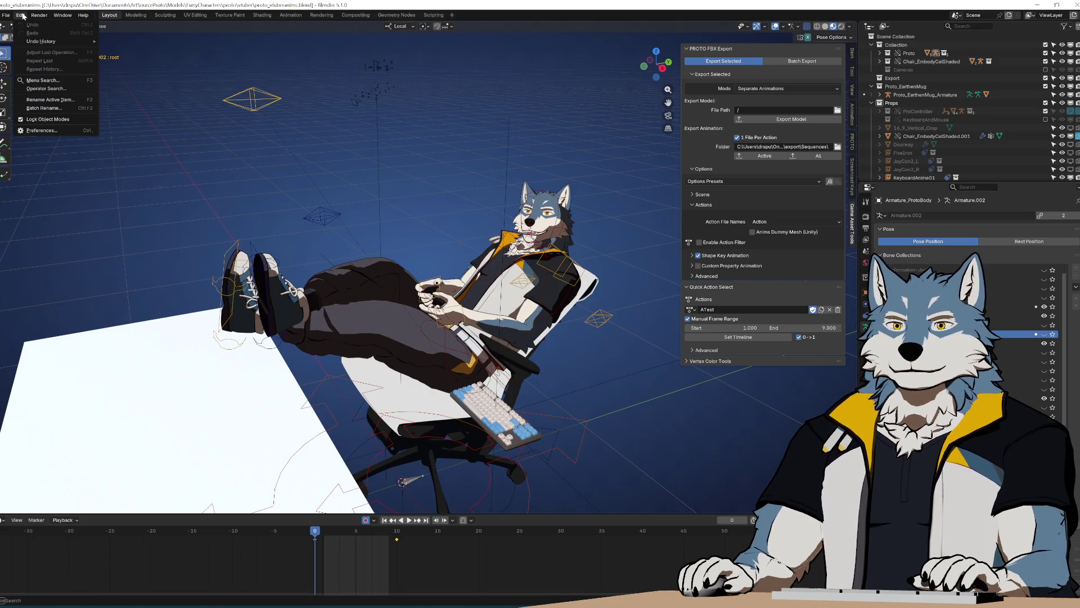
{"action": "left_click", "coordinate": [41, 130]}
{"action": "left_click", "coordinate": [452, 409]}
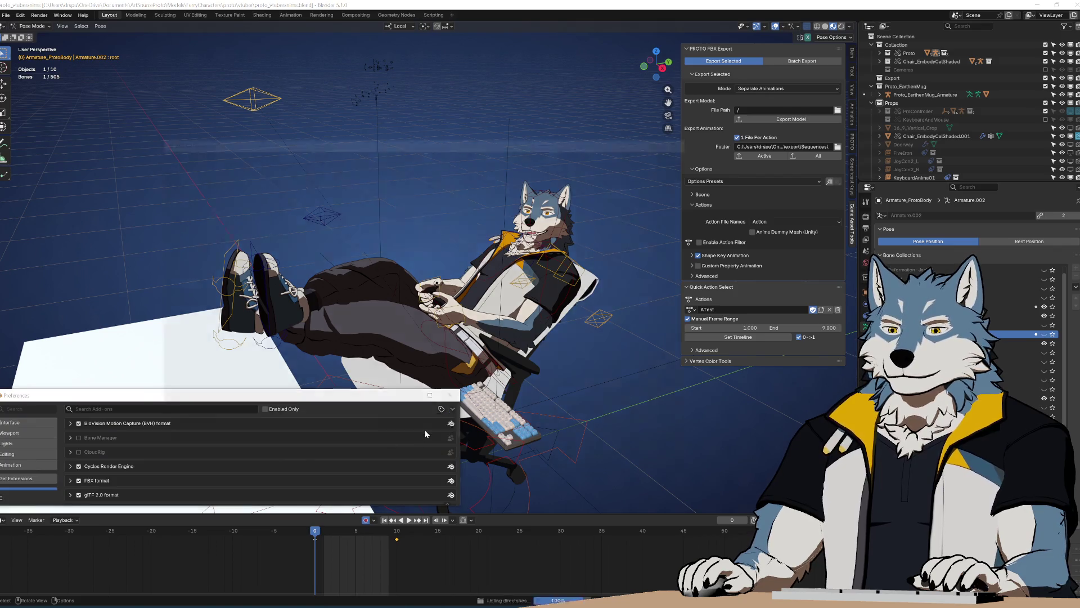
{"action": "left_click", "coordinate": [419, 432]}
{"action": "left_click", "coordinate": [194, 359]}
{"action": "double_click", "coordinate": [322, 191]}
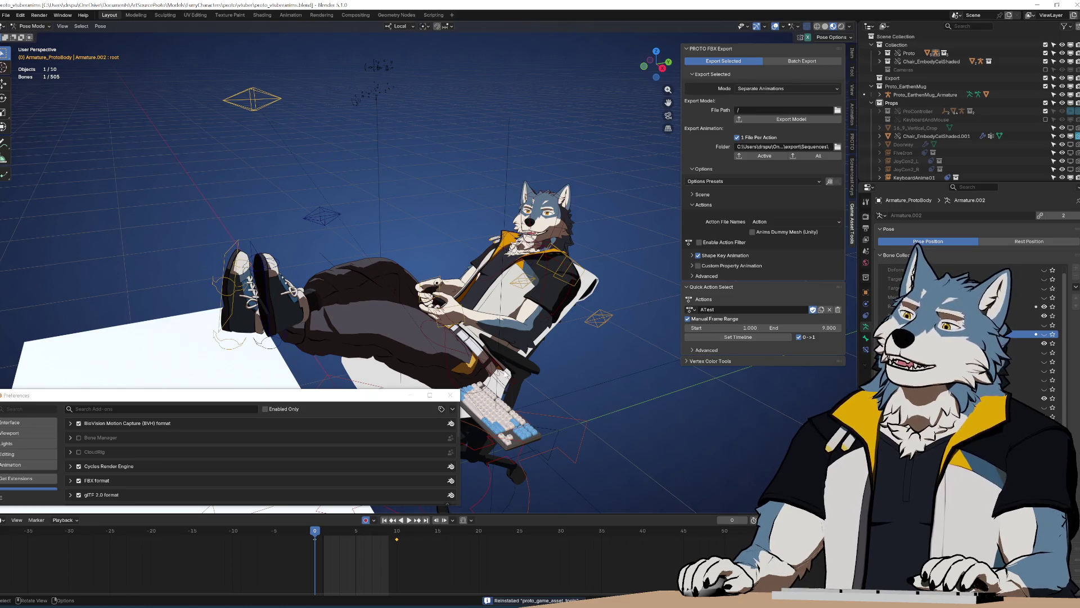
{"action": "left_click", "coordinate": [690, 309]}
{"action": "left_click", "coordinate": [695, 314]}
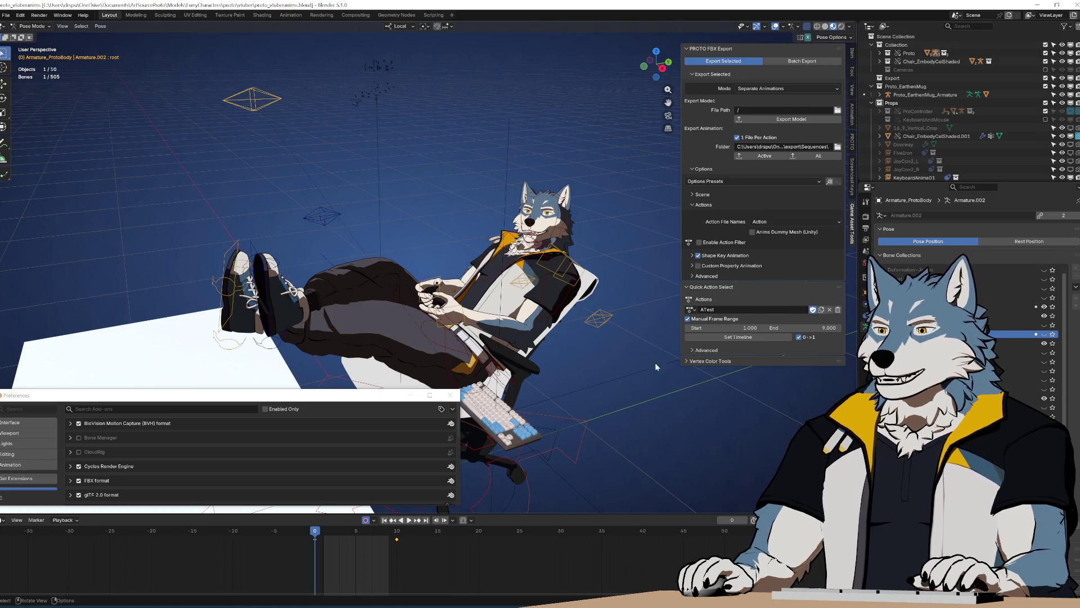
Step: Reinstall the rebuilt add-on package from disk a second time
{"action": "left_click", "coordinate": [691, 309]}
{"action": "left_click", "coordinate": [453, 409]}
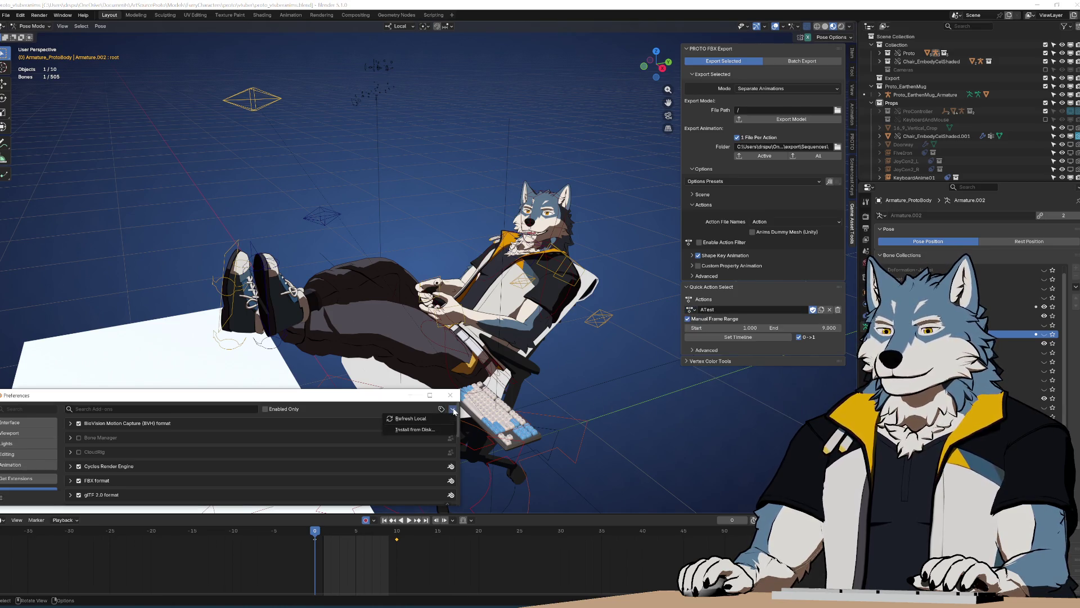
{"action": "left_click", "coordinate": [423, 429]}
{"action": "double_click", "coordinate": [299, 191]}
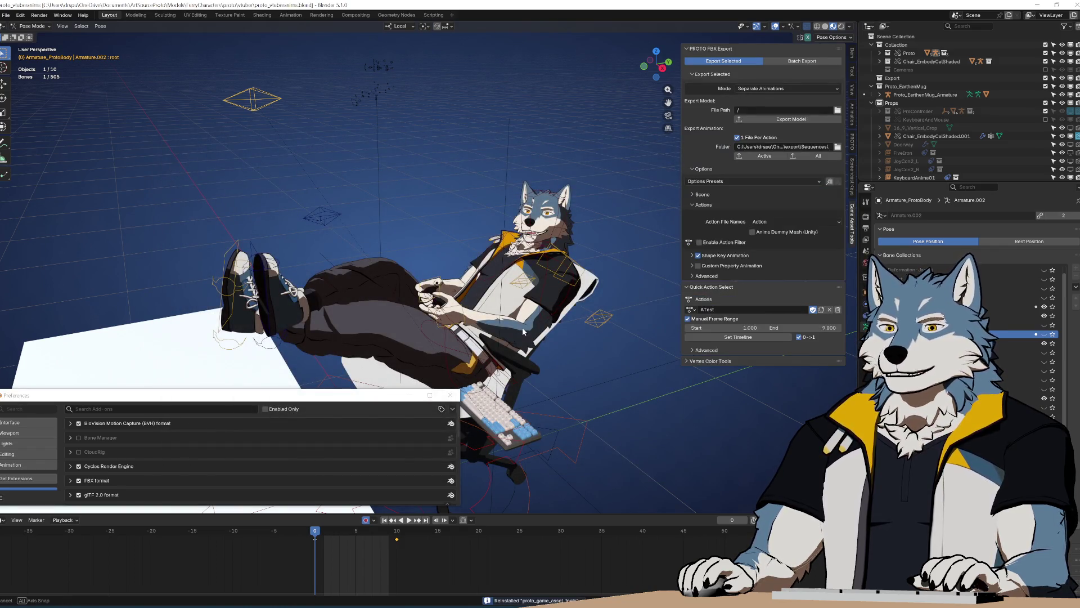
Step: Export the active animation in Object Mode, then play the resulting ATest_baked action
{"action": "middle_click_drag", "start_coordinate": [523, 332], "coordinate": [519, 336]}
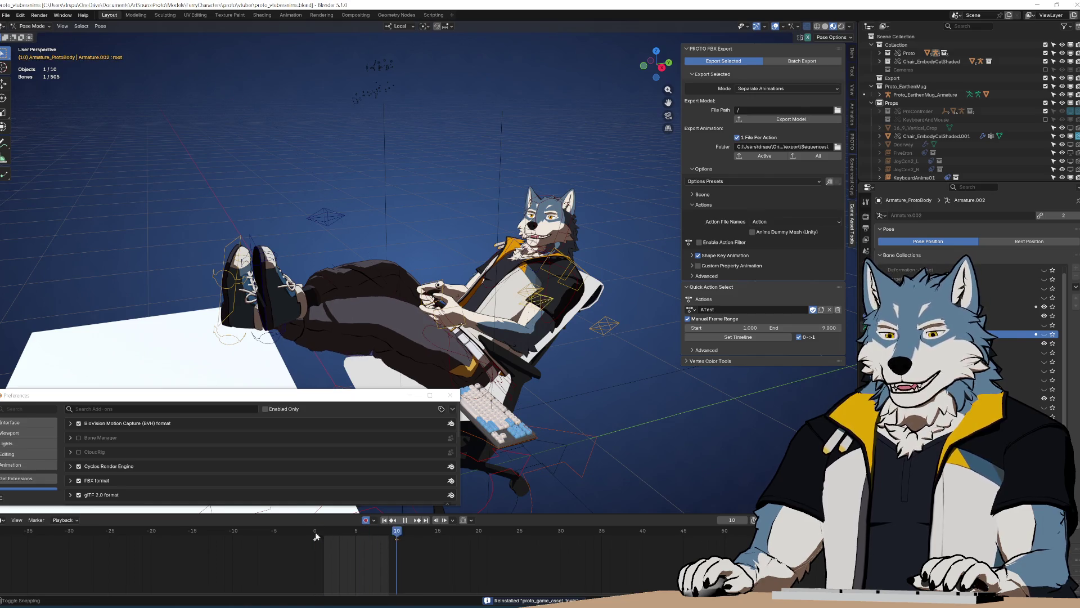
{"action": "key", "text": "ctrl+Tab"}
{"action": "middle_click_drag", "start_coordinate": [675, 388], "coordinate": [687, 382]}
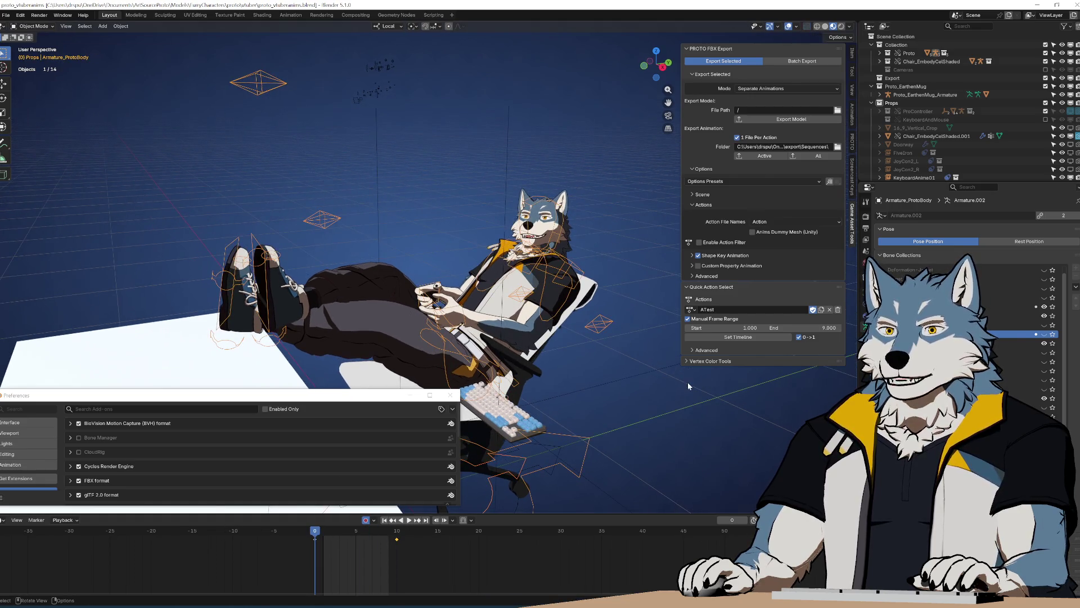
{"action": "left_click", "coordinate": [640, 379]}
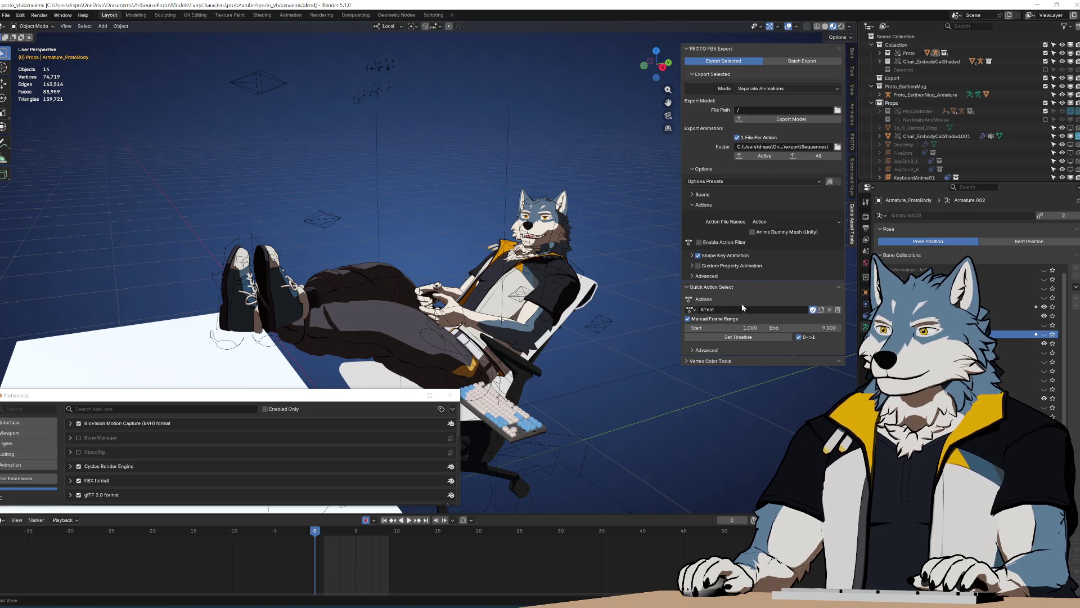
{"action": "left_click", "coordinate": [764, 156]}
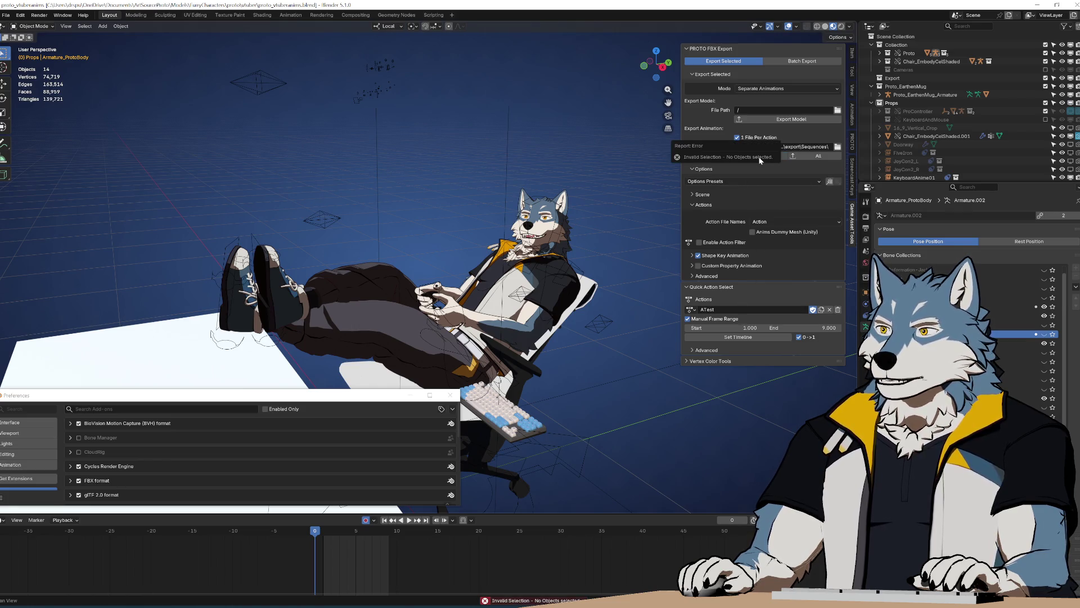
{"action": "left_click", "coordinate": [259, 87]}
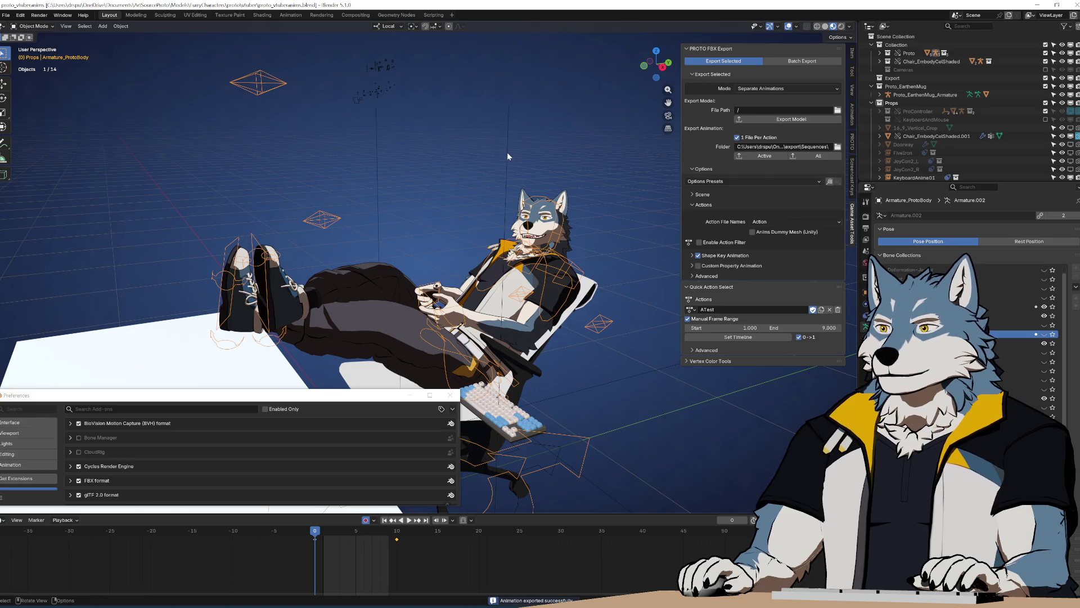
{"action": "left_click", "coordinate": [691, 309]}
{"action": "key", "text": "Down"}
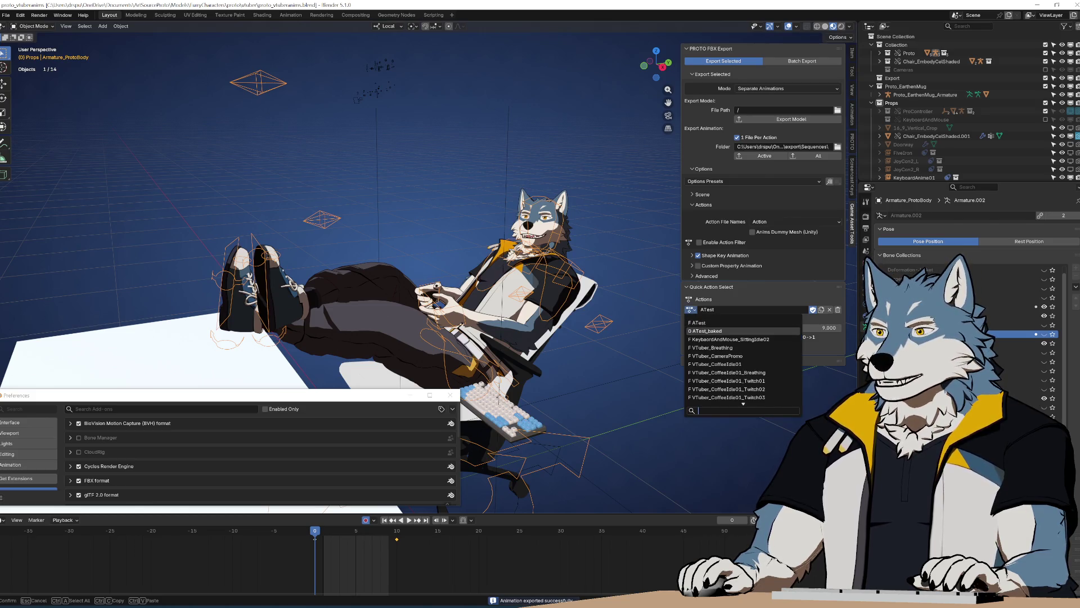
{"action": "left_click", "coordinate": [712, 331]}
{"action": "key", "text": "space"}
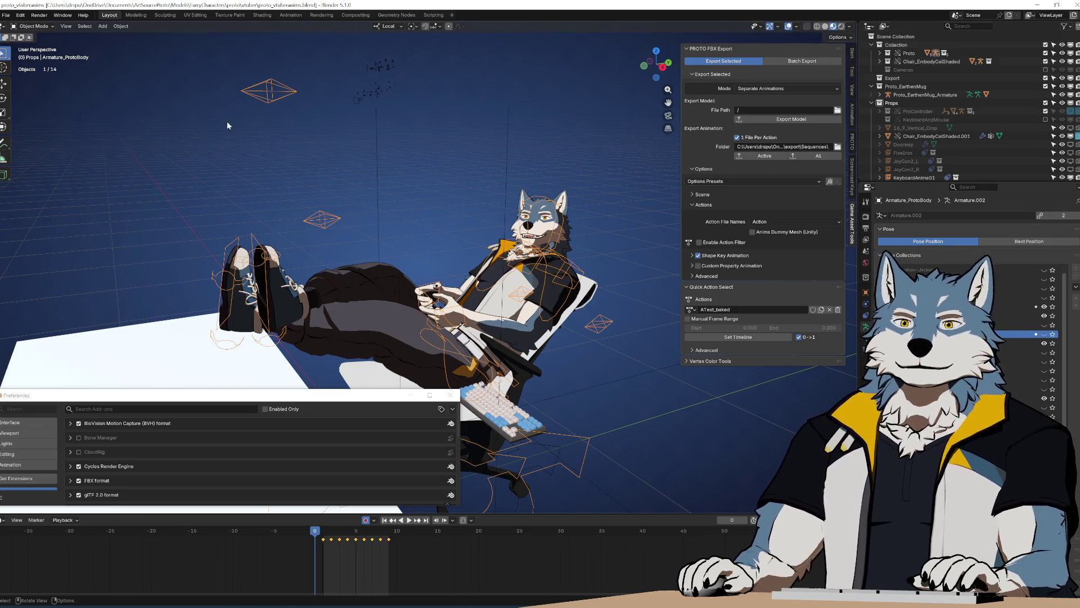
Step: Revert the scene to its saved file and bring proto_fbx_utils.py back up
{"action": "left_click", "coordinate": [6, 15]}
{"action": "left_click", "coordinate": [24, 52]}
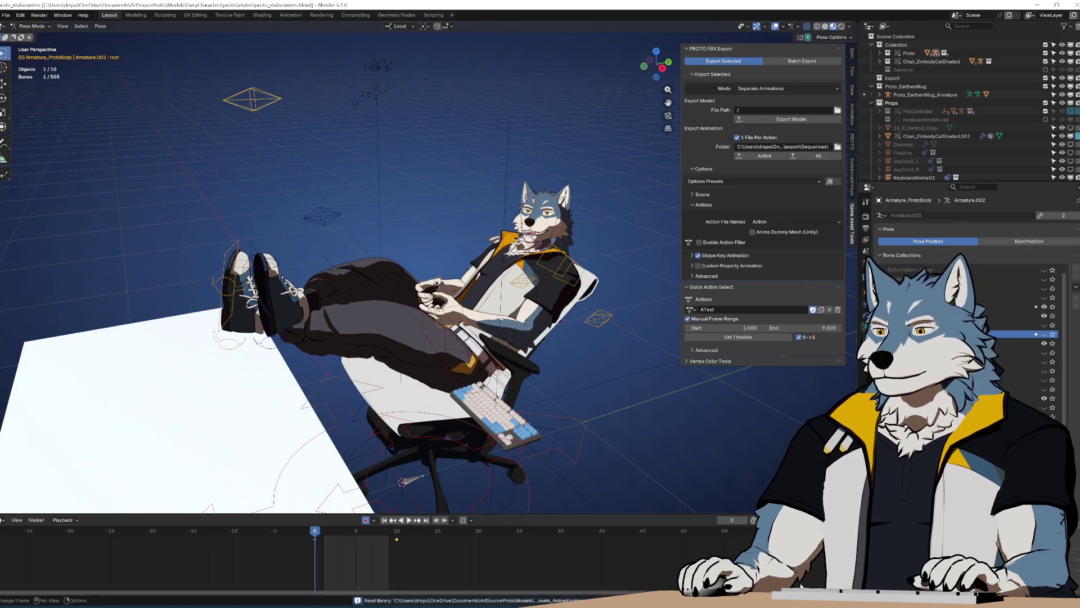
{"action": "key", "text": "alt+Tab"}
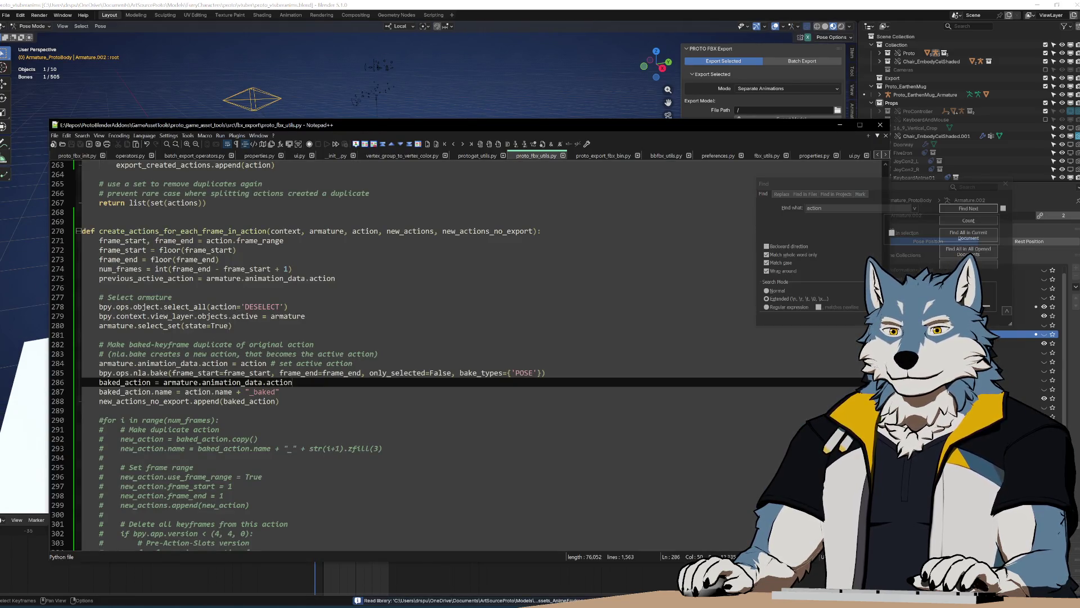
Step: Uncomment lines 290–328 of the per-frame duplication loop and save the script
{"action": "scroll", "coordinate": [467, 355], "scroll_direction": "down", "scroll_amount": 7}
{"action": "left_click", "coordinate": [91, 250]}
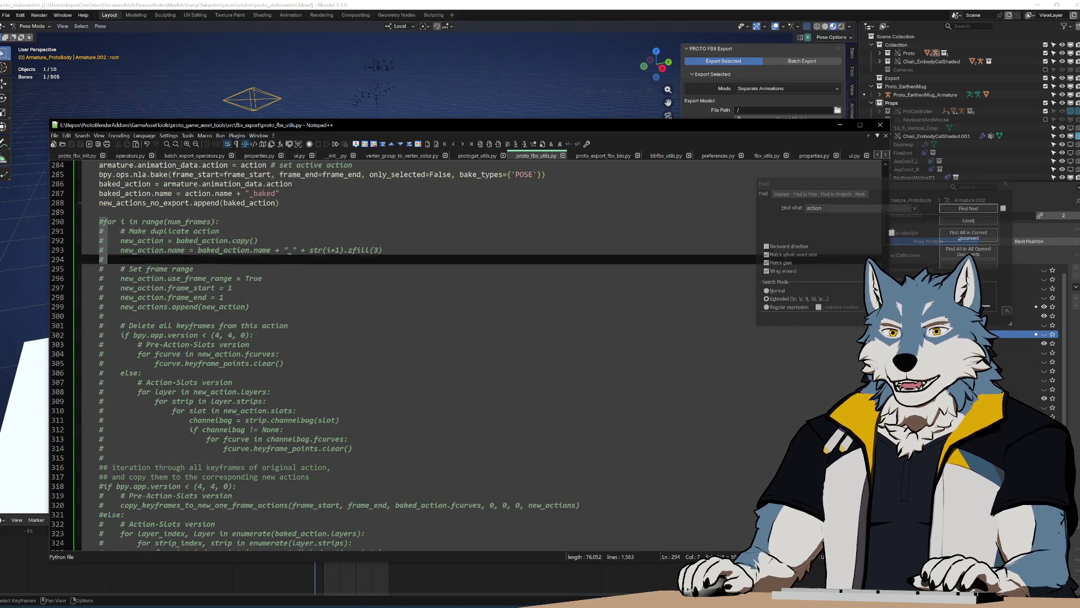
{"action": "scroll", "coordinate": [467, 354], "scroll_direction": "down", "scroll_amount": 5}
{"action": "left_click", "coordinate": [121, 439]}
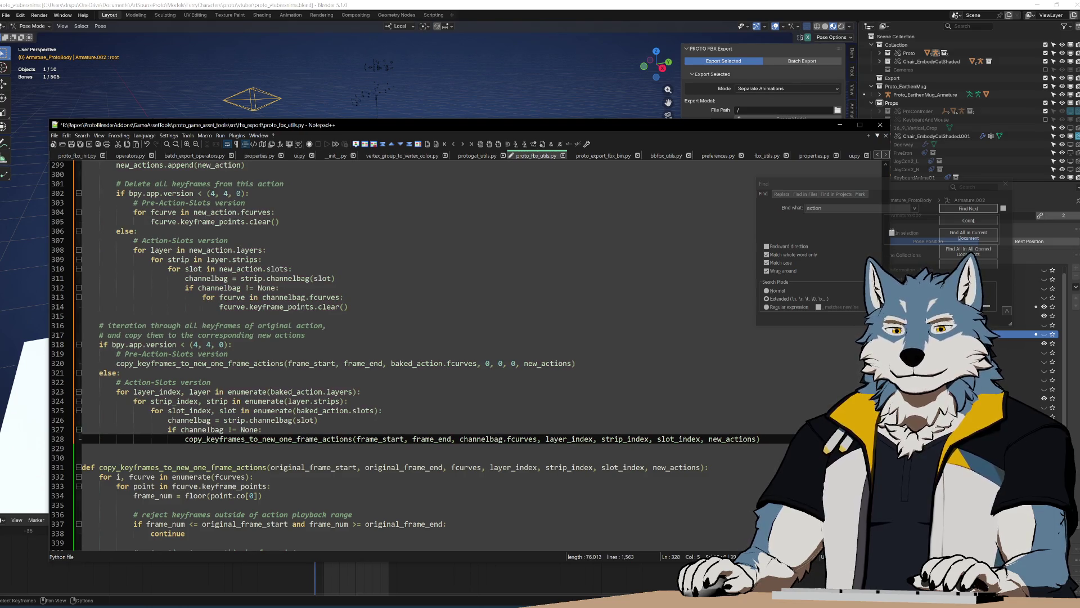
{"action": "key", "text": "ctrl+q"}
{"action": "left_click", "coordinate": [99, 381]}
{"action": "key", "text": "ctrl+s"}
Step: Review the loop's frame range lines and the armature selection code near line 280
{"action": "scroll", "coordinate": [417, 355], "scroll_direction": "down", "scroll_amount": 18}
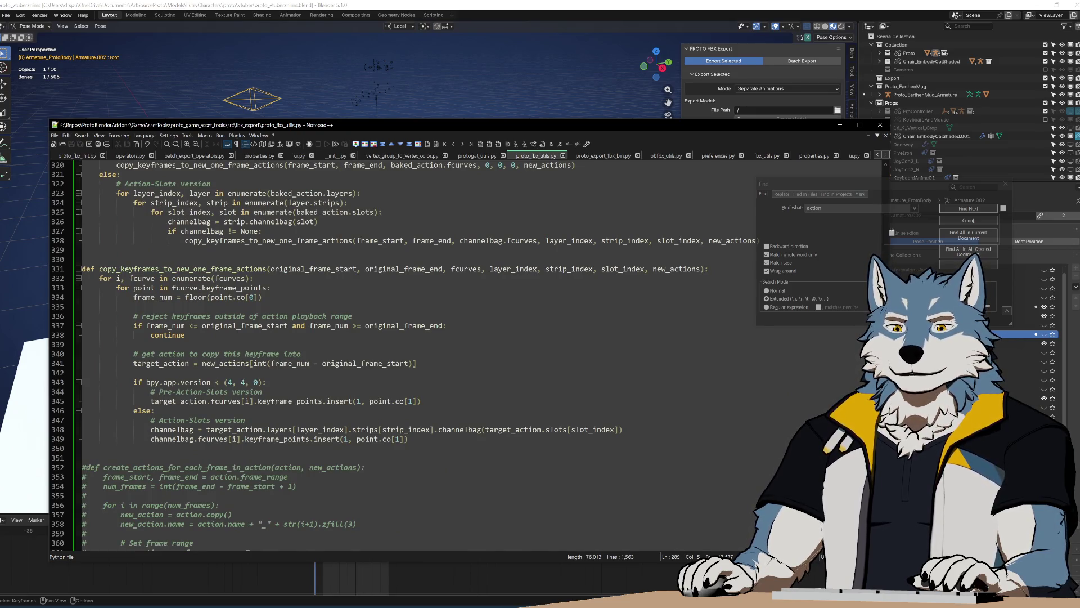
{"action": "scroll", "coordinate": [416, 354], "scroll_direction": "up", "scroll_amount": 17}
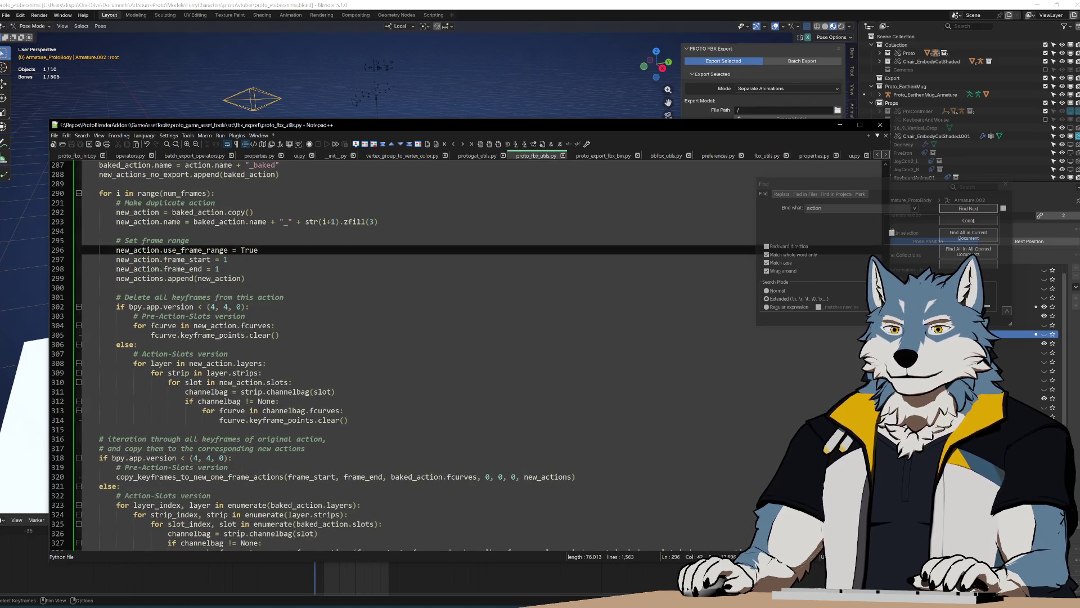
{"action": "left_click", "coordinate": [258, 420]}
{"action": "scroll", "coordinate": [416, 354], "scroll_direction": "up", "scroll_amount": 1}
{"action": "left_click", "coordinate": [225, 382]}
{"action": "left_click", "coordinate": [228, 297]}
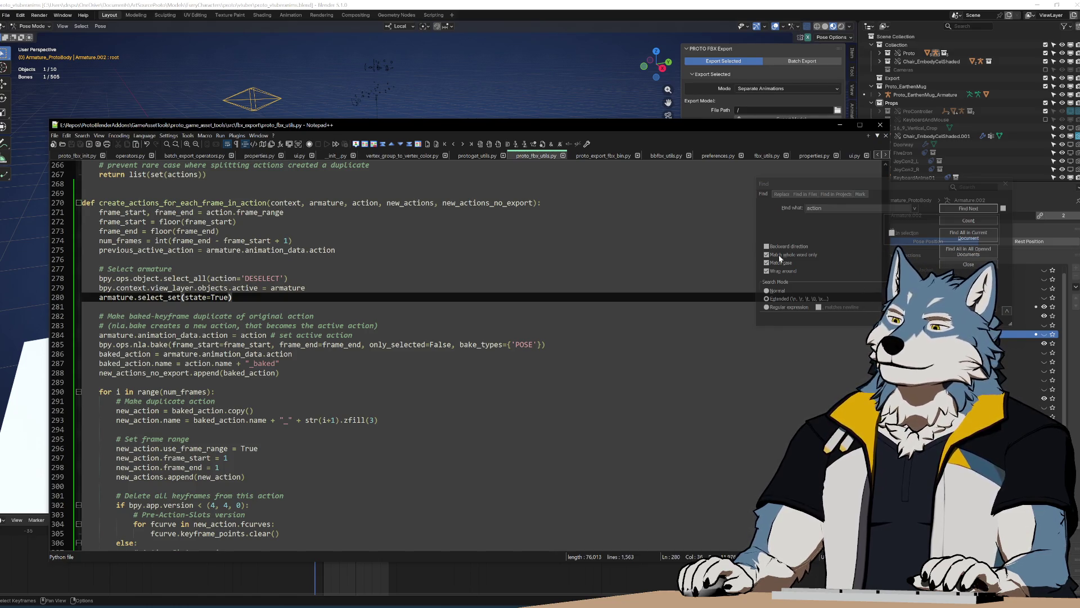
Step: Close the search panel and read through the baking code around lines 272–299
{"action": "left_click", "coordinate": [1001, 184]}
{"action": "left_click_drag", "start_coordinate": [394, 420], "coordinate": [410, 268]}
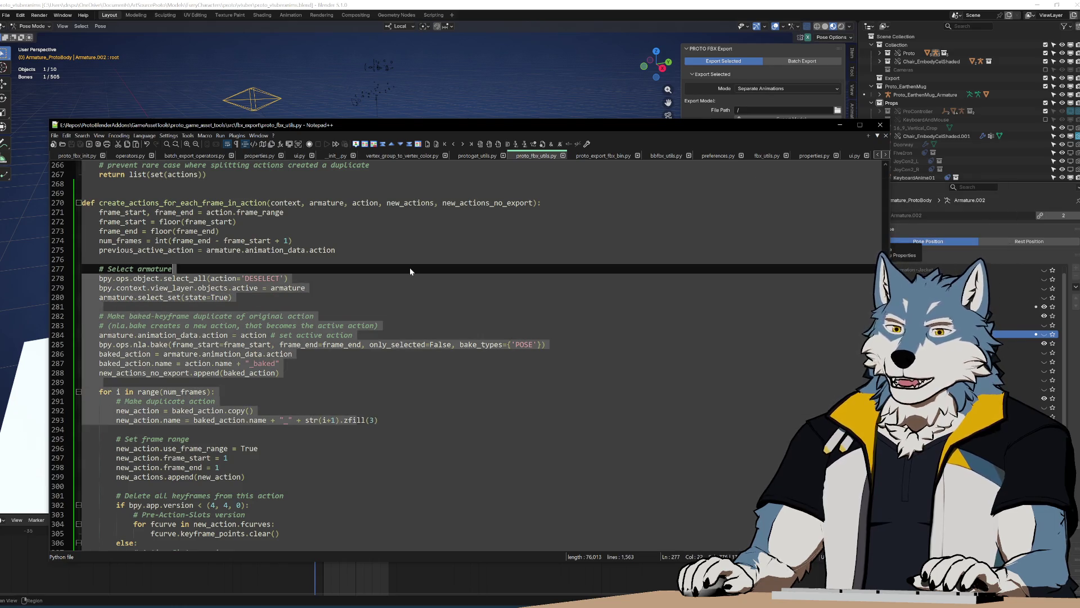
{"action": "left_click", "coordinate": [446, 317]}
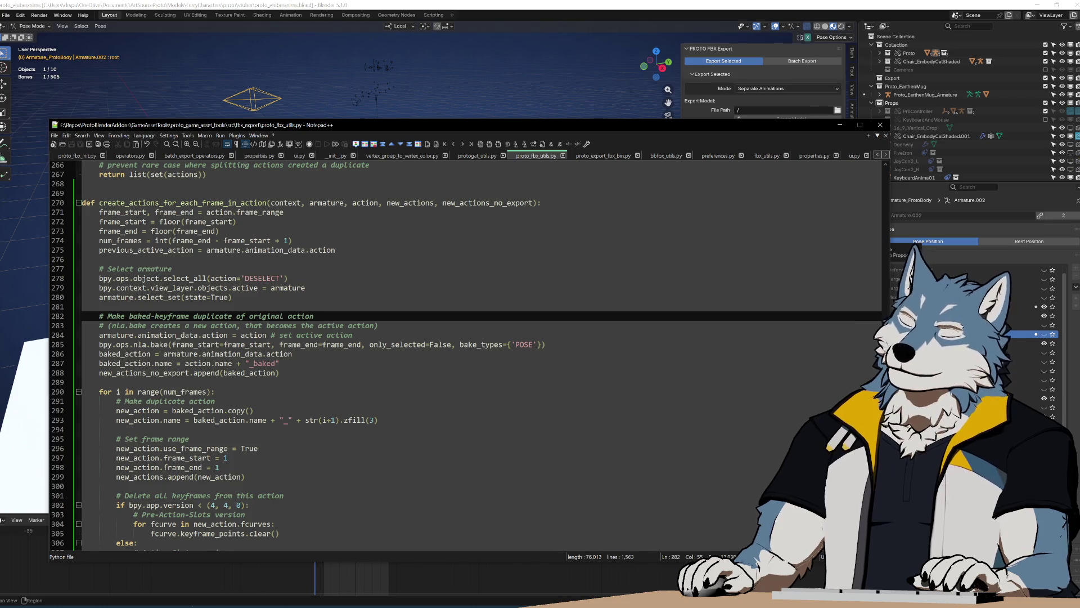
{"action": "key", "text": "Down"}
{"action": "key", "text": "Down"}
{"action": "key", "text": "Down"}
{"action": "key", "text": "Up"}
{"action": "key", "text": "Up"}
{"action": "key", "text": "Up"}
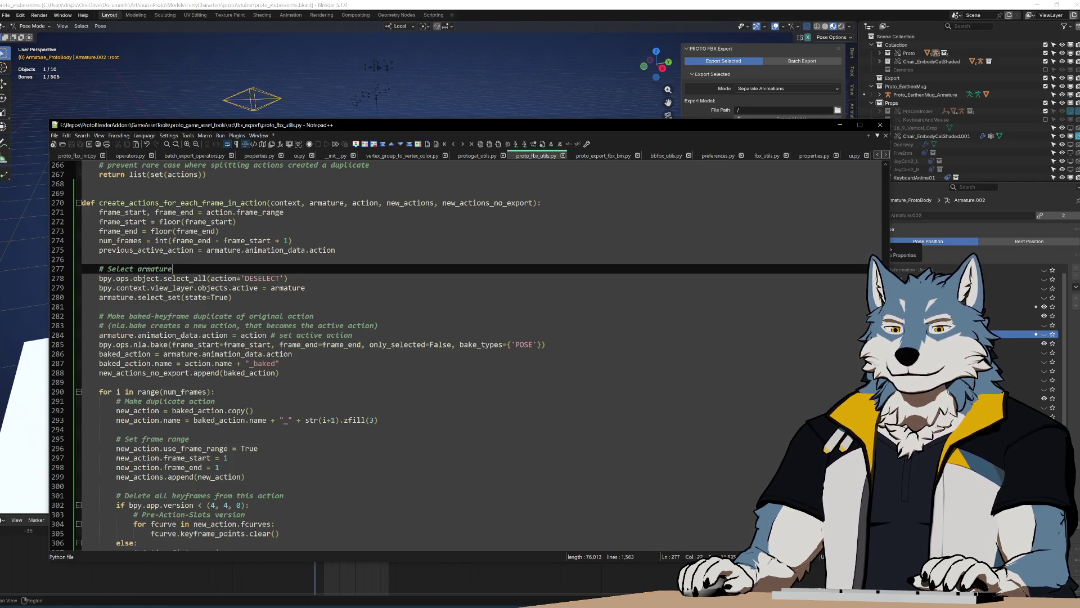
{"action": "left_click", "coordinate": [378, 419]}
{"action": "left_click_drag", "start_coordinate": [228, 458], "coordinate": [336, 249]}
{"action": "left_click_drag", "start_coordinate": [502, 476], "coordinate": [543, 267]}
{"action": "mouse_move", "coordinate": [245, 476]}
{"action": "left_mouse_down"}
{"action": "mouse_move", "coordinate": [378, 419]}
{"action": "mouse_move", "coordinate": [236, 221]}
{"action": "left_mouse_up"}
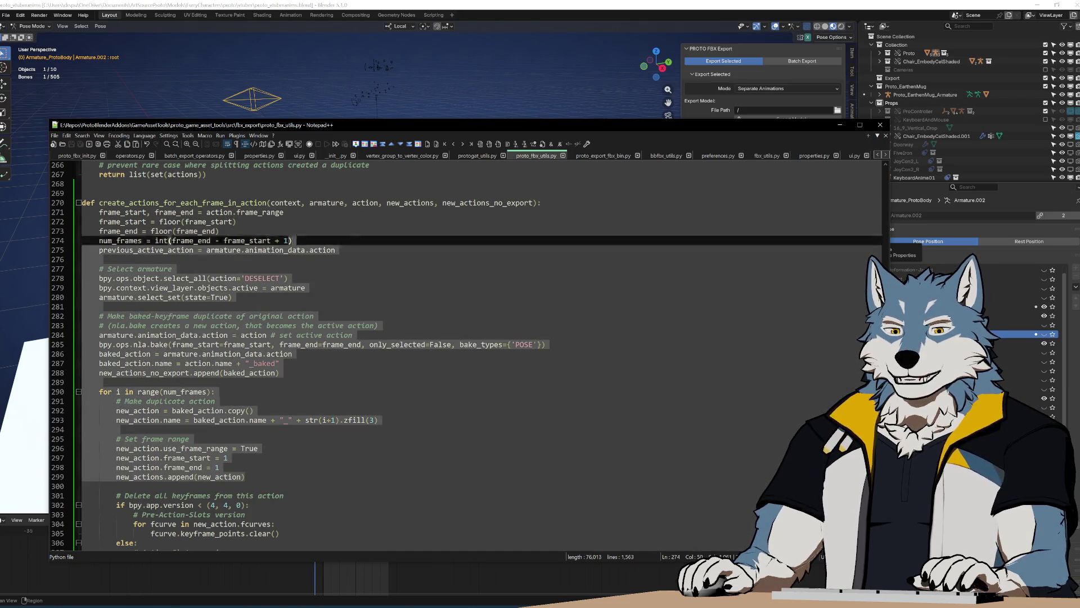
{"action": "left_click", "coordinate": [487, 448]}
Step: Examine the armature selection, set-active-action and baked_action assignment lines 270–297
{"action": "left_click_drag", "start_coordinate": [487, 448], "coordinate": [520, 215]}
{"action": "left_click", "coordinate": [487, 447]}
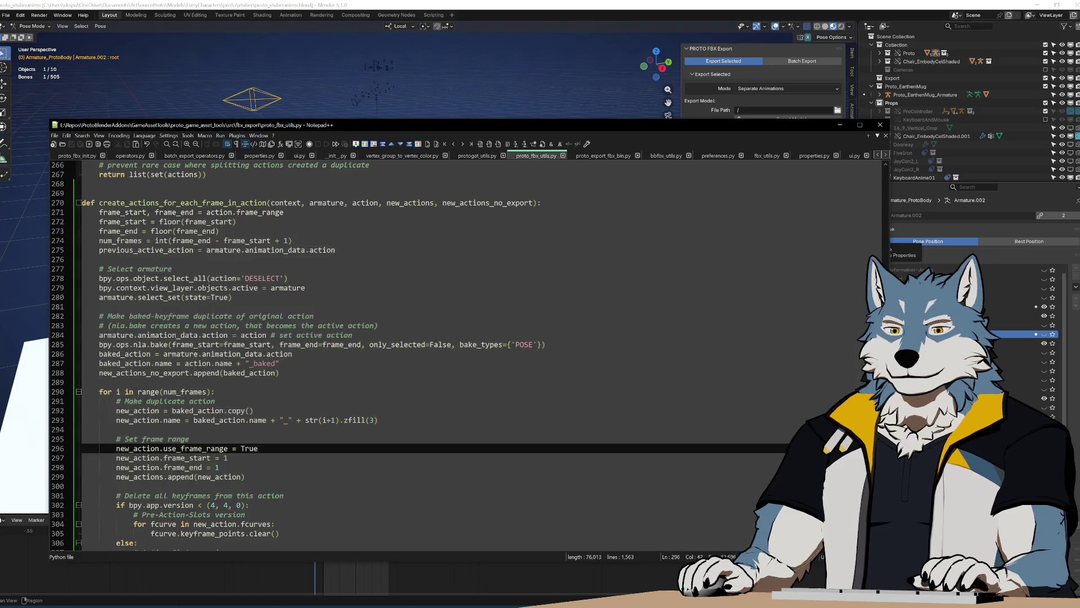
{"action": "mouse_move", "coordinate": [79, 206]}
{"action": "left_mouse_down"}
{"action": "mouse_move", "coordinate": [214, 397]}
{"action": "mouse_move", "coordinate": [228, 458]}
{"action": "left_mouse_up"}
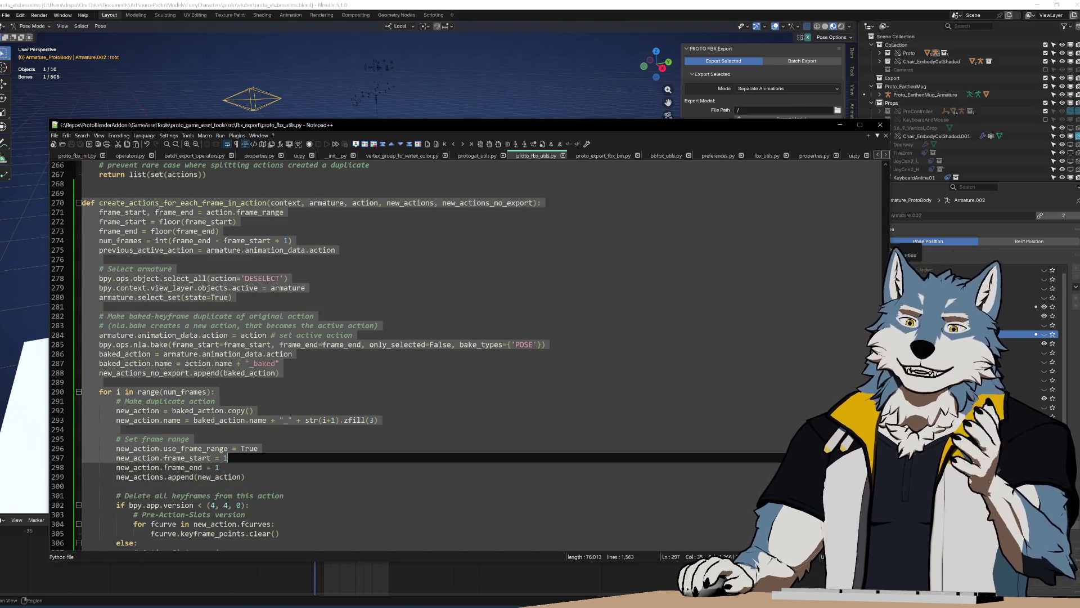
{"action": "left_click", "coordinate": [314, 288]}
{"action": "mouse_move", "coordinate": [313, 287]}
{"action": "left_mouse_down"}
{"action": "mouse_move", "coordinate": [99, 281]}
{"action": "mouse_move", "coordinate": [84, 264]}
{"action": "left_mouse_up"}
{"action": "left_click", "coordinate": [343, 335]}
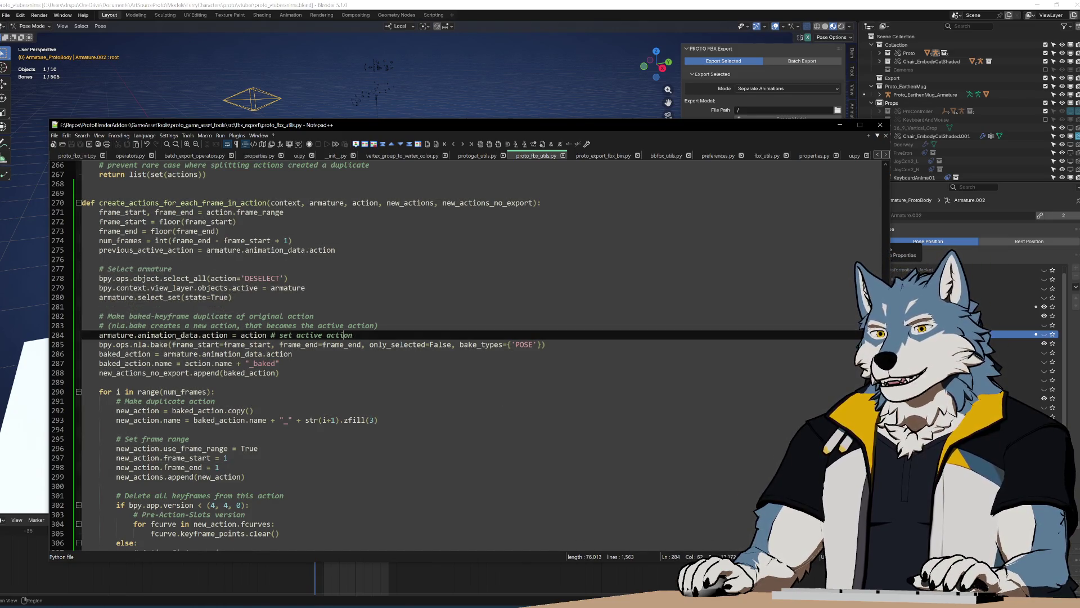
{"action": "left_click_drag", "start_coordinate": [293, 353], "coordinate": [493, 240]}
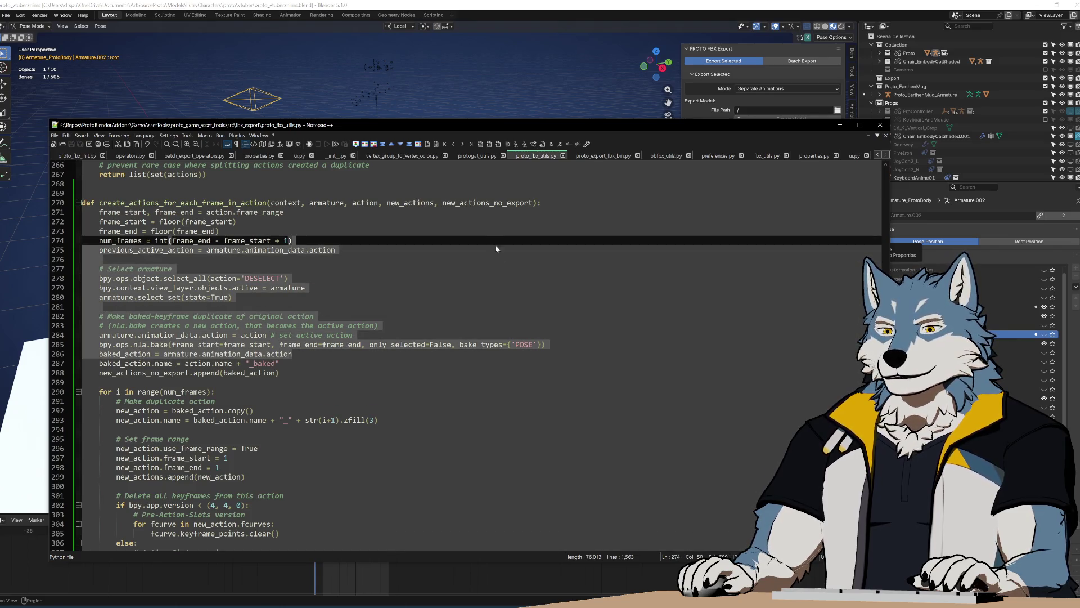
{"action": "left_click", "coordinate": [280, 363]}
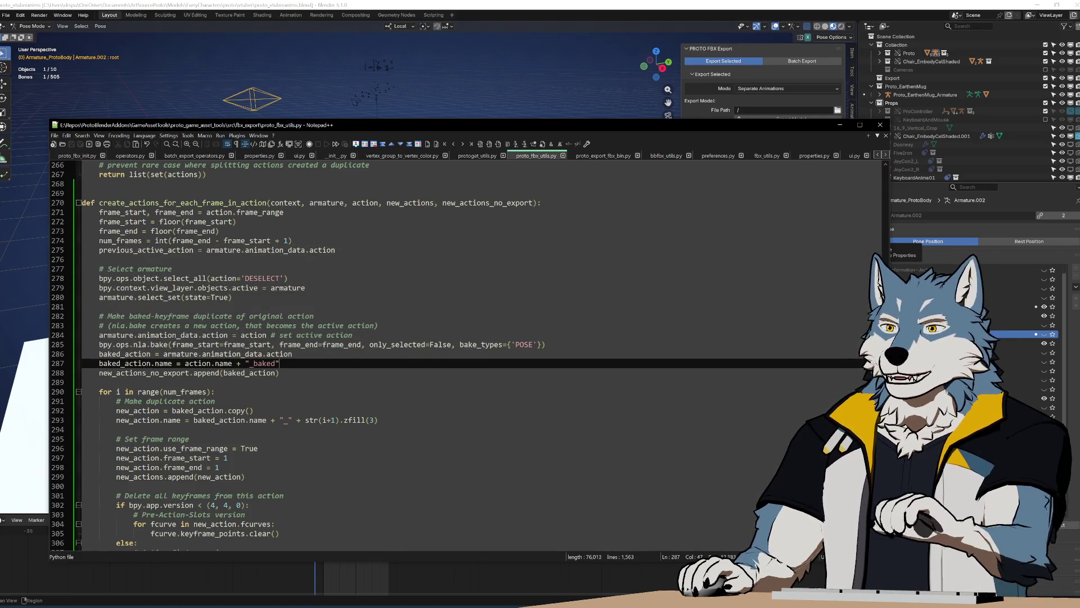
{"action": "left_click", "coordinate": [292, 353]}
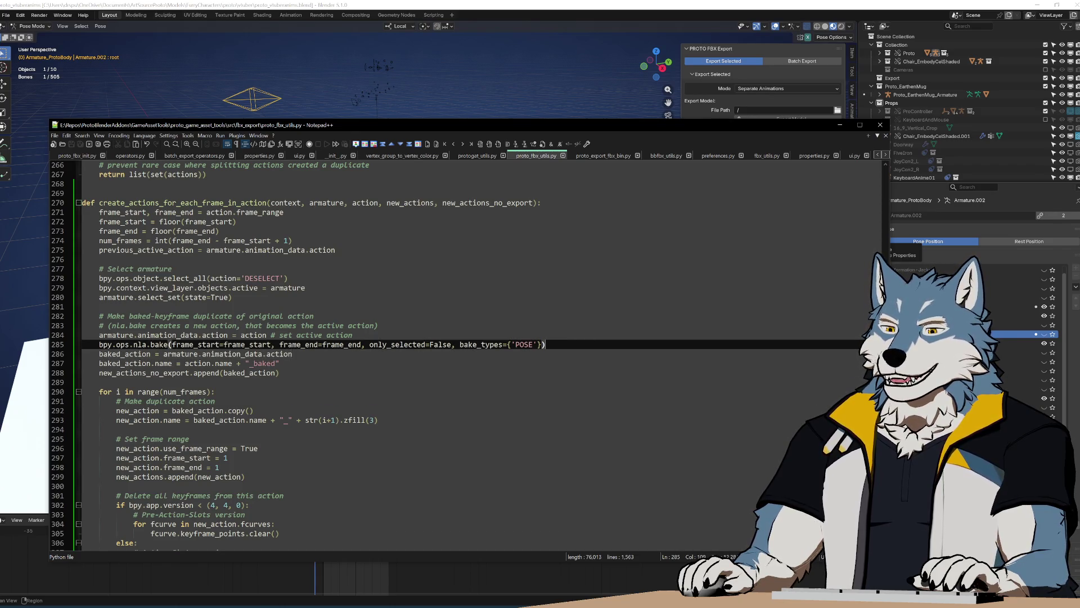
{"action": "left_click_drag", "start_coordinate": [292, 353], "coordinate": [494, 240]}
{"action": "left_click", "coordinate": [293, 353]}
{"action": "mouse_move", "coordinate": [82, 354]}
{"action": "left_mouse_down"}
{"action": "mouse_move", "coordinate": [315, 344]}
{"action": "mouse_move", "coordinate": [306, 288]}
{"action": "mouse_move", "coordinate": [175, 269]}
{"action": "mouse_move", "coordinate": [312, 316]}
{"action": "left_mouse_up"}
{"action": "left_click", "coordinate": [293, 353]}
Step: Check the bake call line, then bring the GameAssetTools folder to the front
{"action": "left_click", "coordinate": [547, 344]}
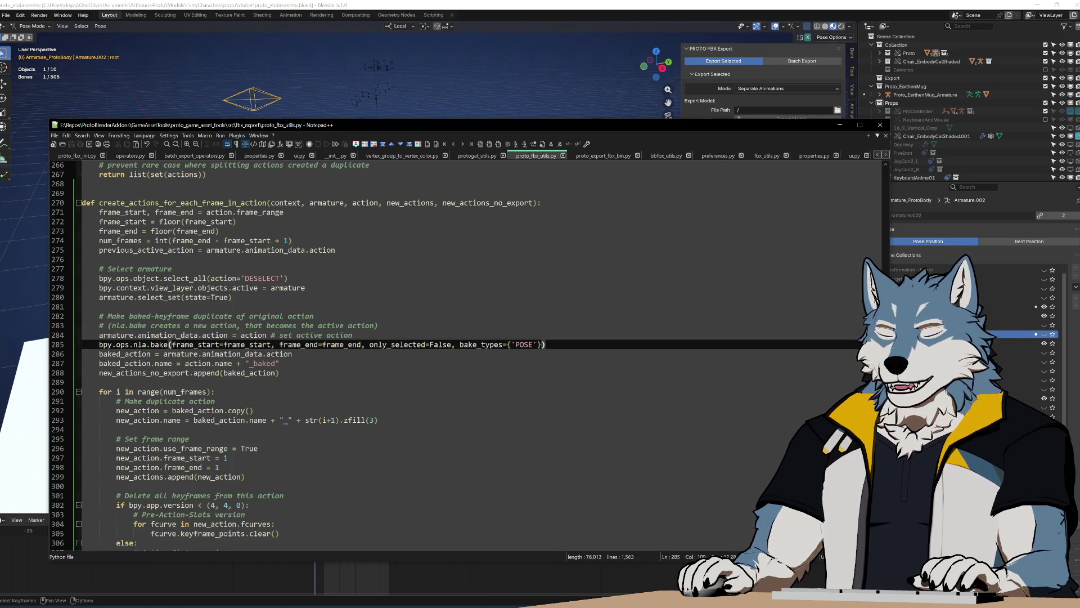
{"action": "mouse_move", "coordinate": [123, 606]}
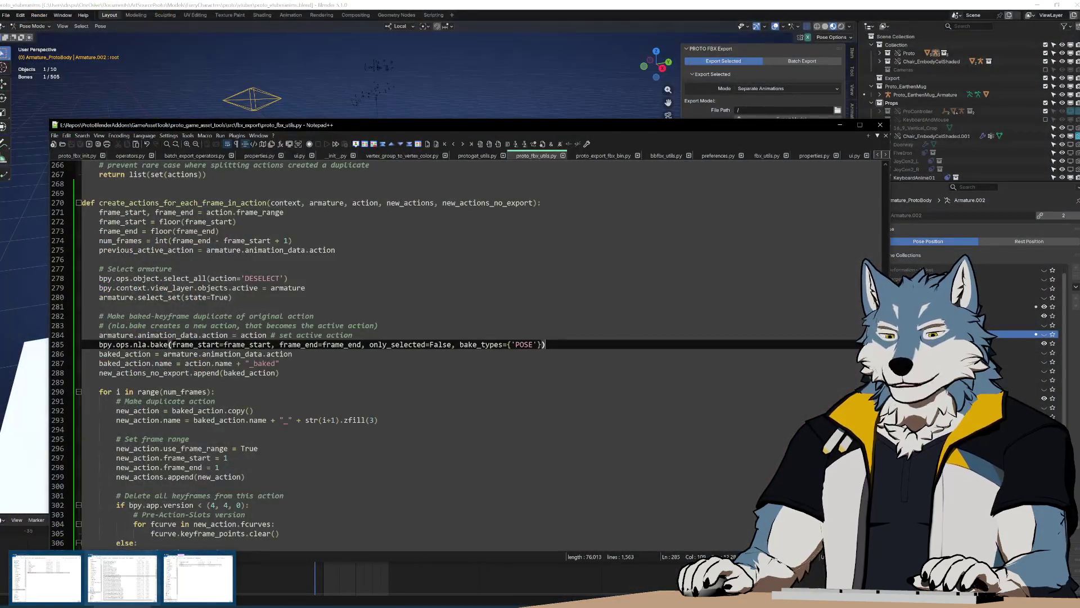
{"action": "left_click", "coordinate": [292, 353]}
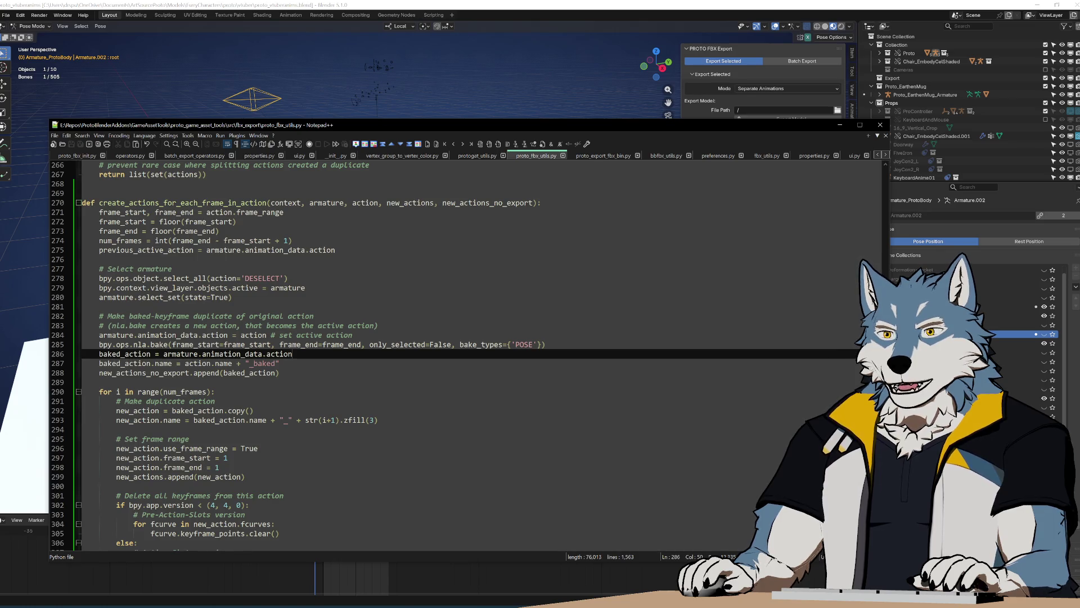
{"action": "scroll", "coordinate": [467, 354], "scroll_direction": "down", "scroll_amount": 20}
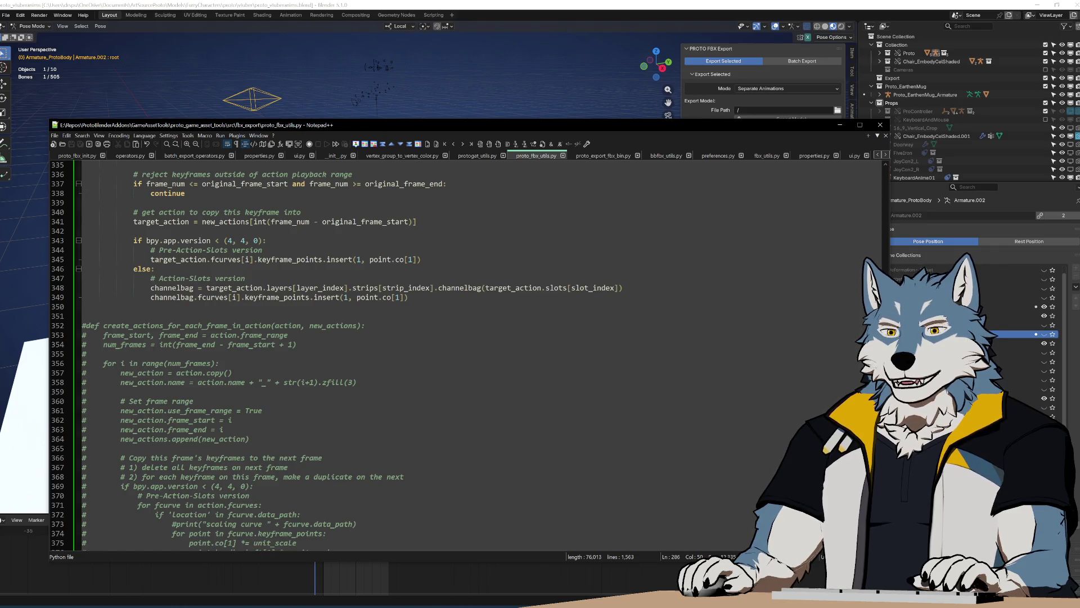
{"action": "scroll", "coordinate": [467, 354], "scroll_direction": "down", "scroll_amount": 5}
{"action": "scroll", "coordinate": [467, 354], "scroll_direction": "up", "scroll_amount": 7}
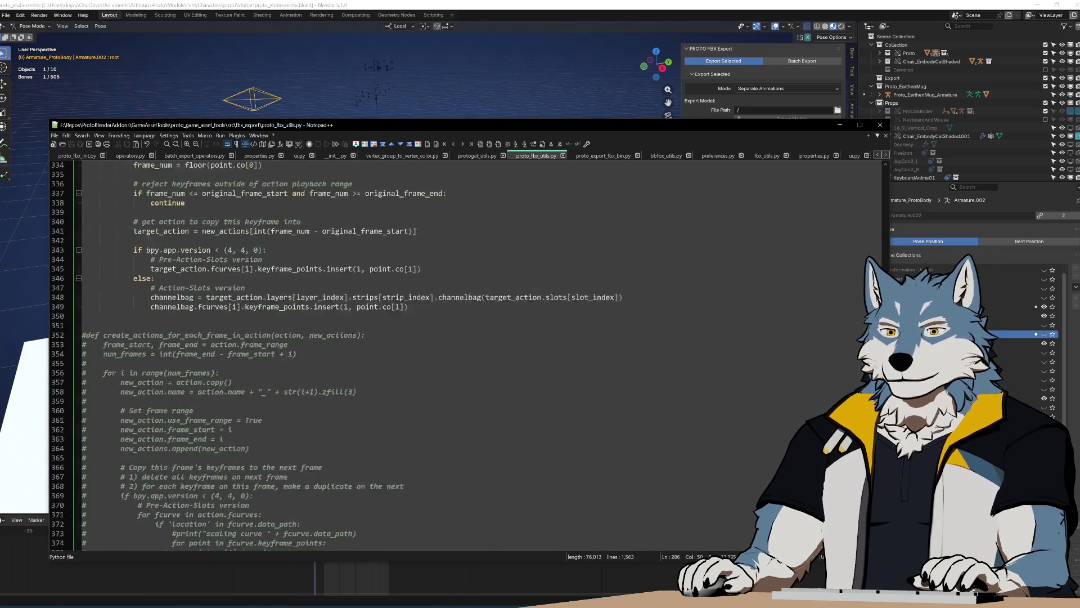
{"action": "key", "text": "alt+Tab"}
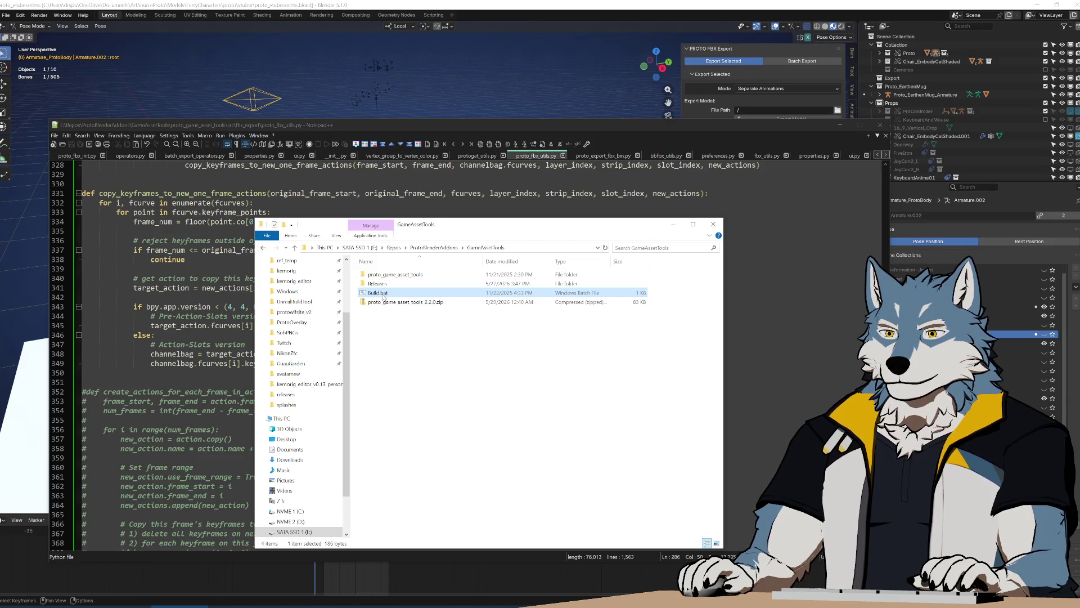
Step: Run Build.bat to rebuild the proto_game_asset_tools-2.2.0 zip and return to Blender
{"action": "double_click", "coordinate": [385, 293]}
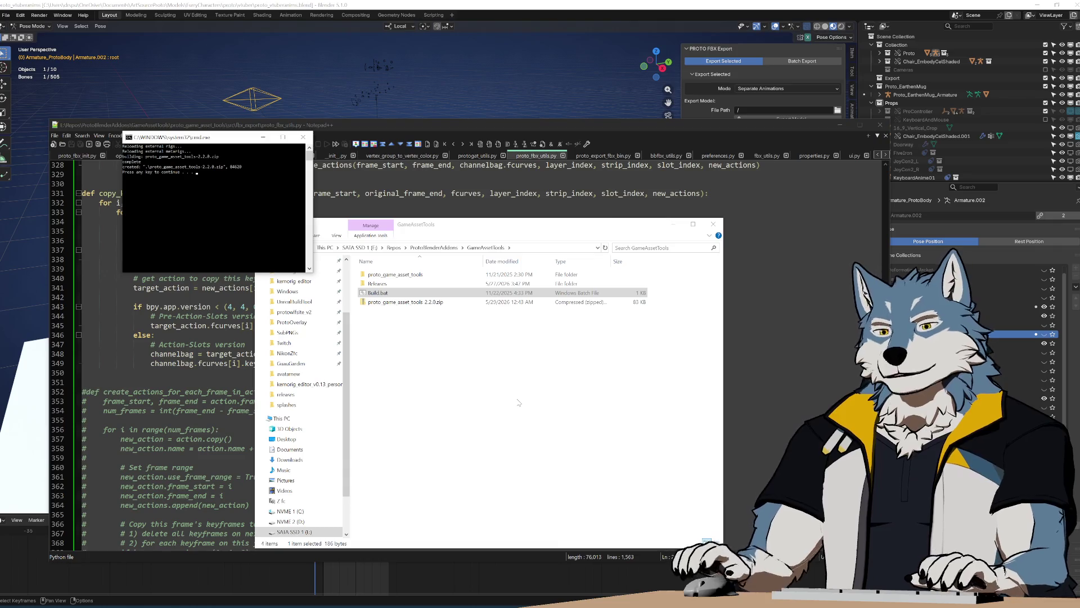
{"action": "key", "text": "Return"}
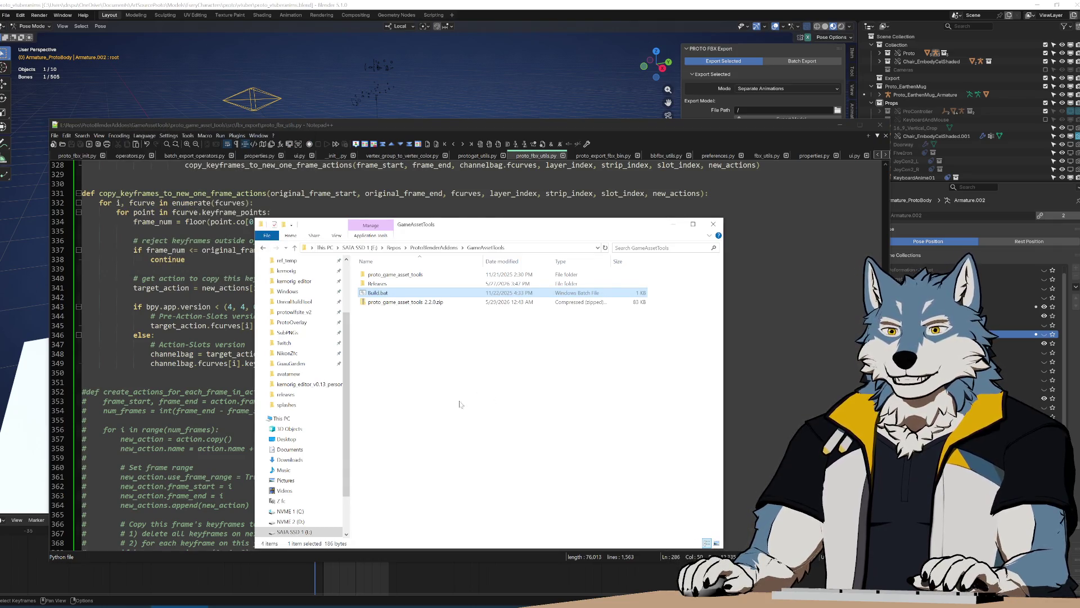
{"action": "key", "text": "alt+Tab"}
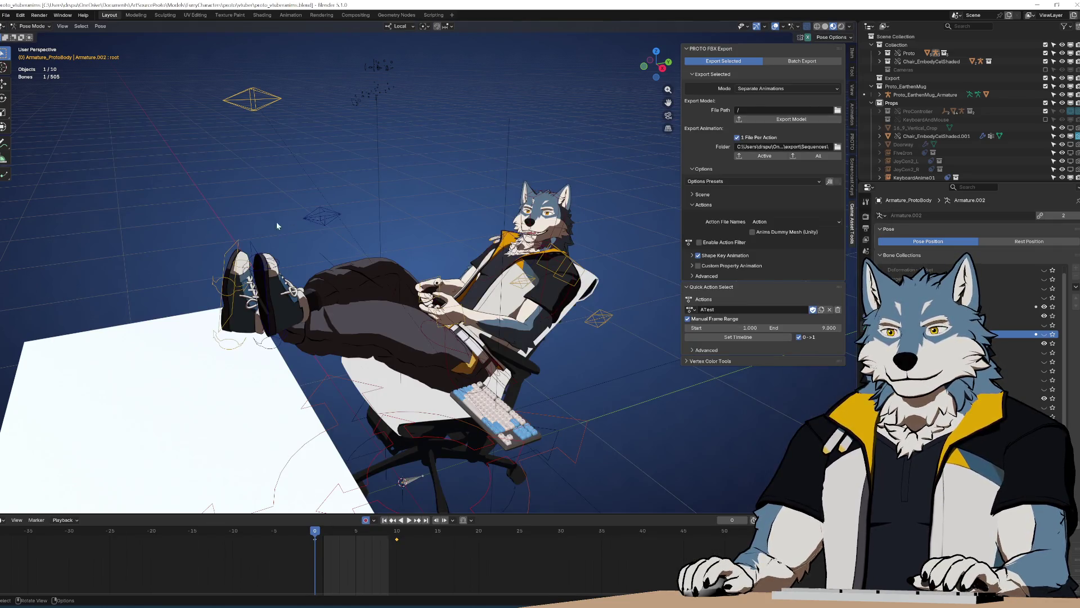
Step: Revert the scene to its saved file and show the Add-ons list in Preferences
{"action": "left_click", "coordinate": [6, 15]}
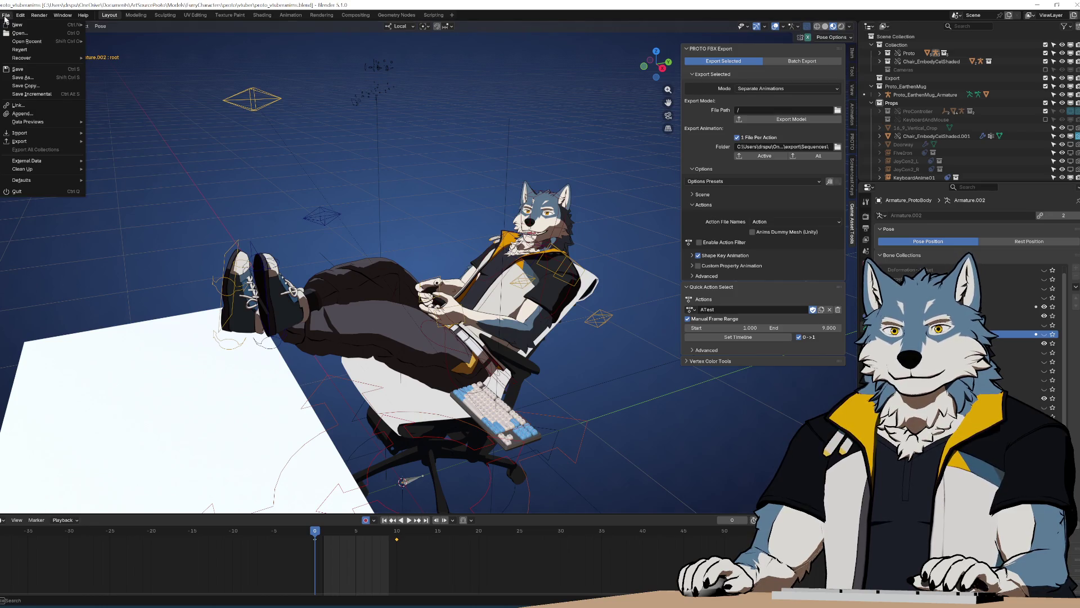
{"action": "left_click", "coordinate": [48, 54]}
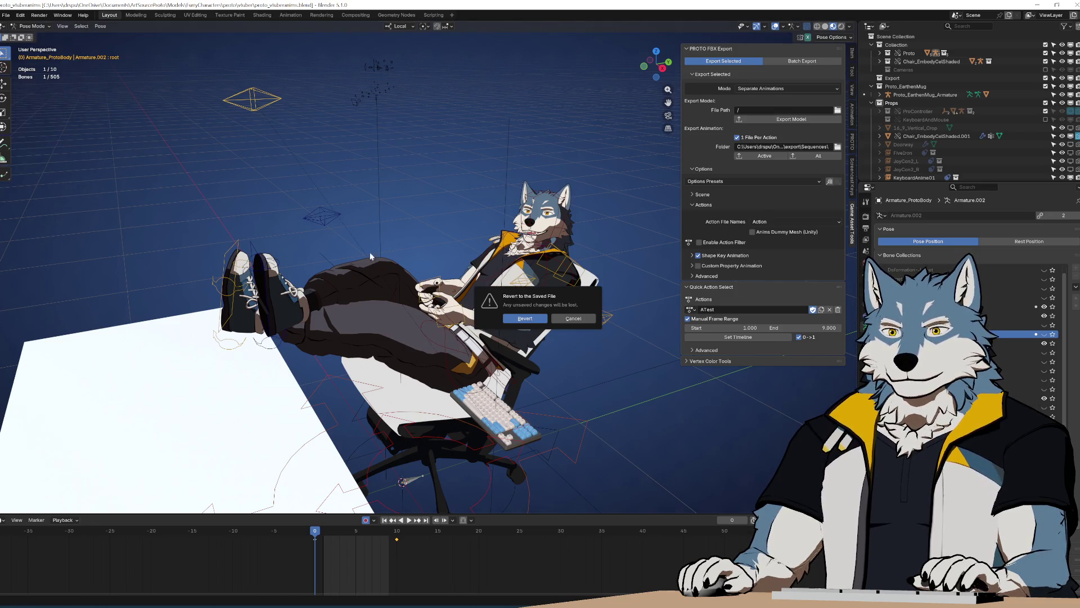
{"action": "left_click", "coordinate": [528, 321]}
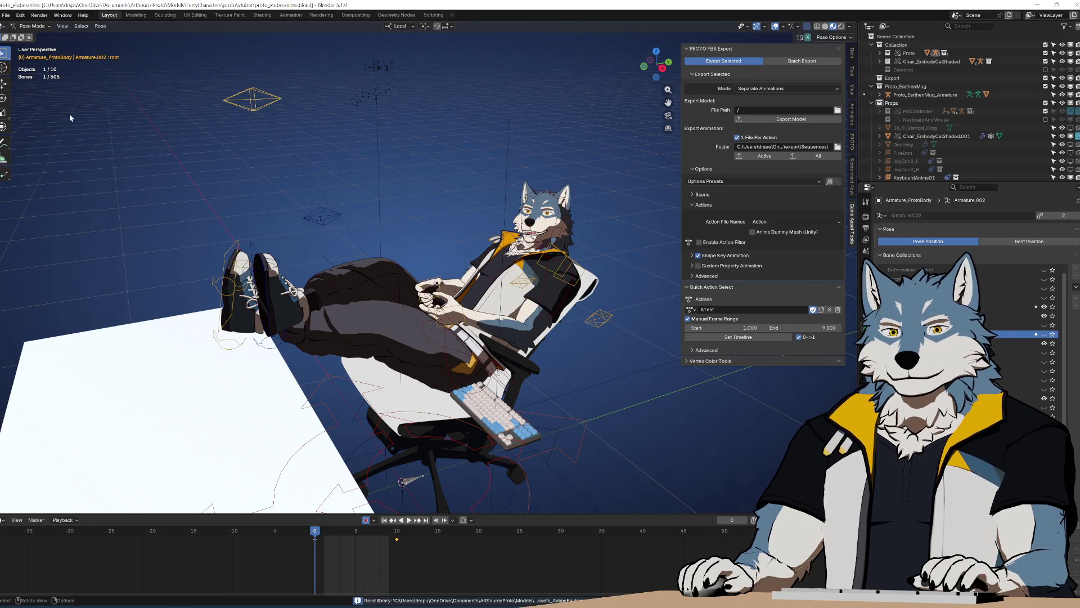
{"action": "left_click", "coordinate": [20, 15]}
{"action": "left_click", "coordinate": [42, 131]}
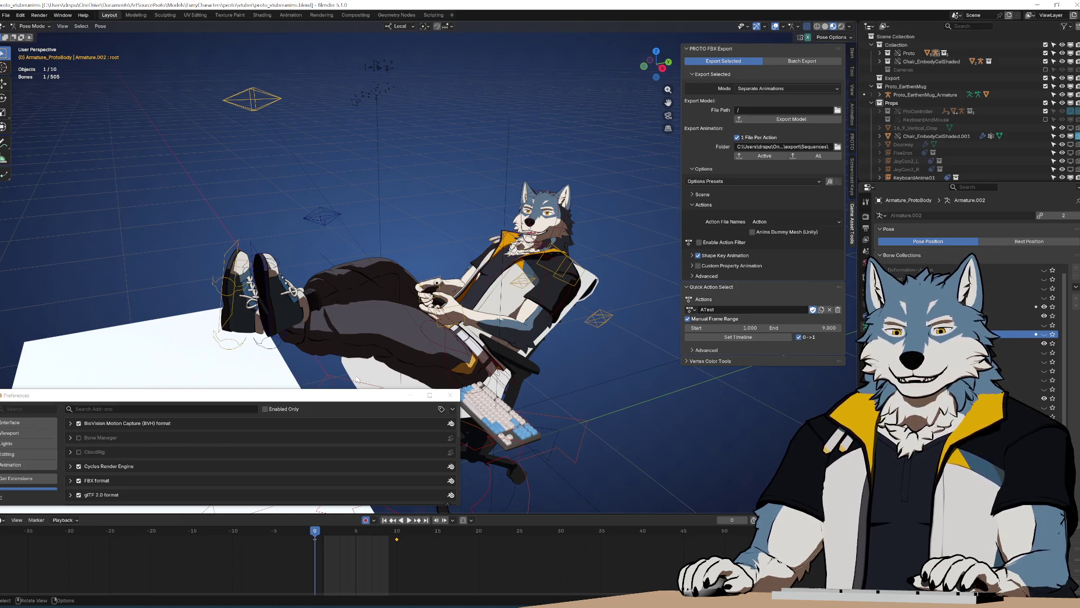
Step: Install proto_game_asset_tools-2.2.0.zip from the GameAssetTools folder, then bring up the action list
{"action": "left_click", "coordinate": [452, 408]}
{"action": "left_click", "coordinate": [428, 431]}
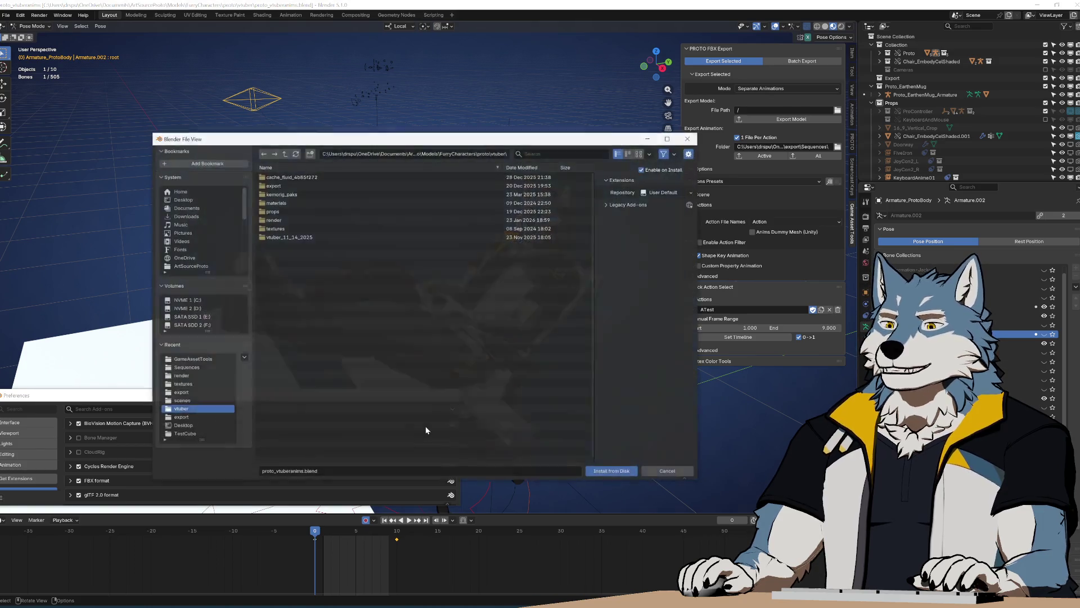
{"action": "left_click", "coordinate": [220, 359]}
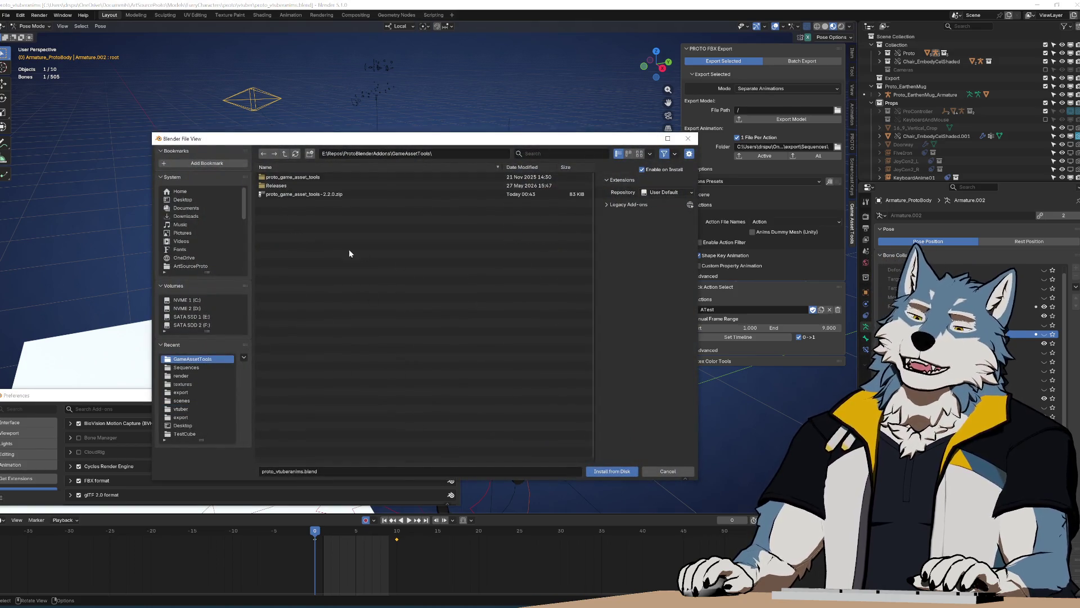
{"action": "double_click", "coordinate": [316, 193]}
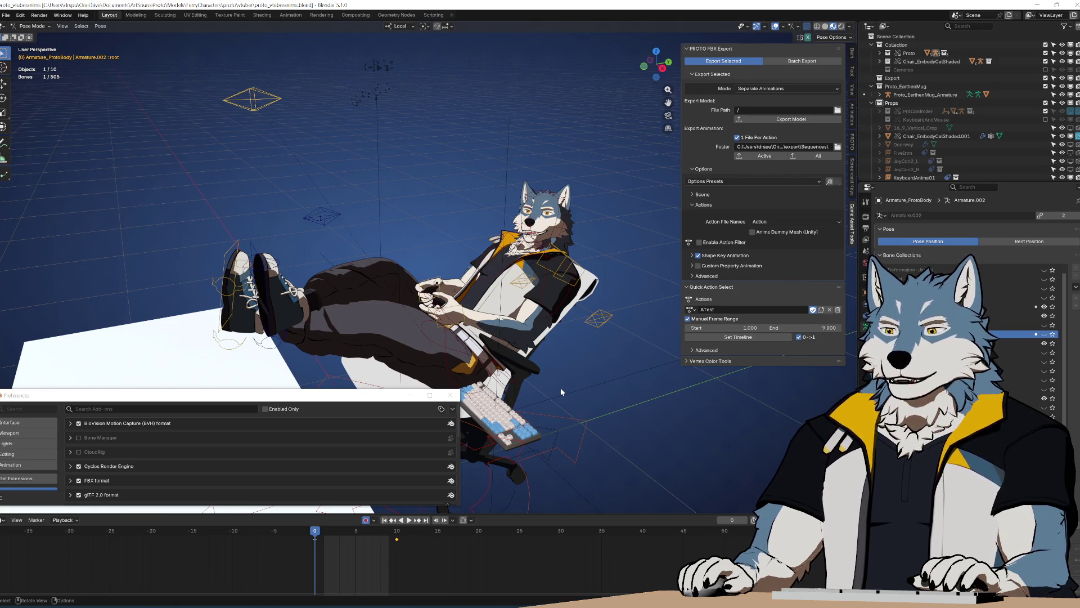
{"action": "left_click", "coordinate": [691, 309]}
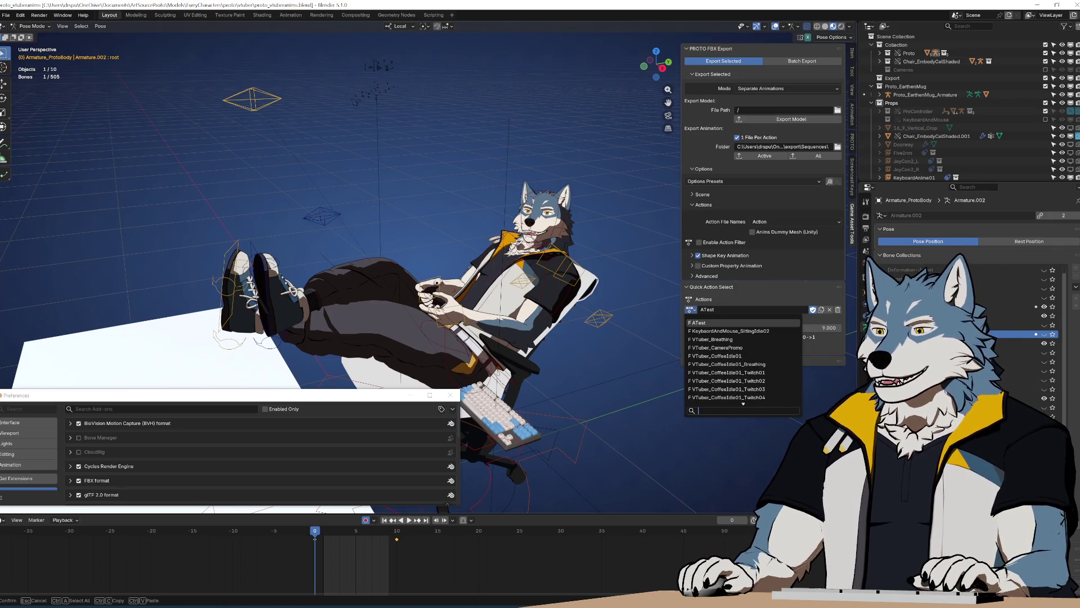
{"action": "left_click", "coordinate": [784, 294]}
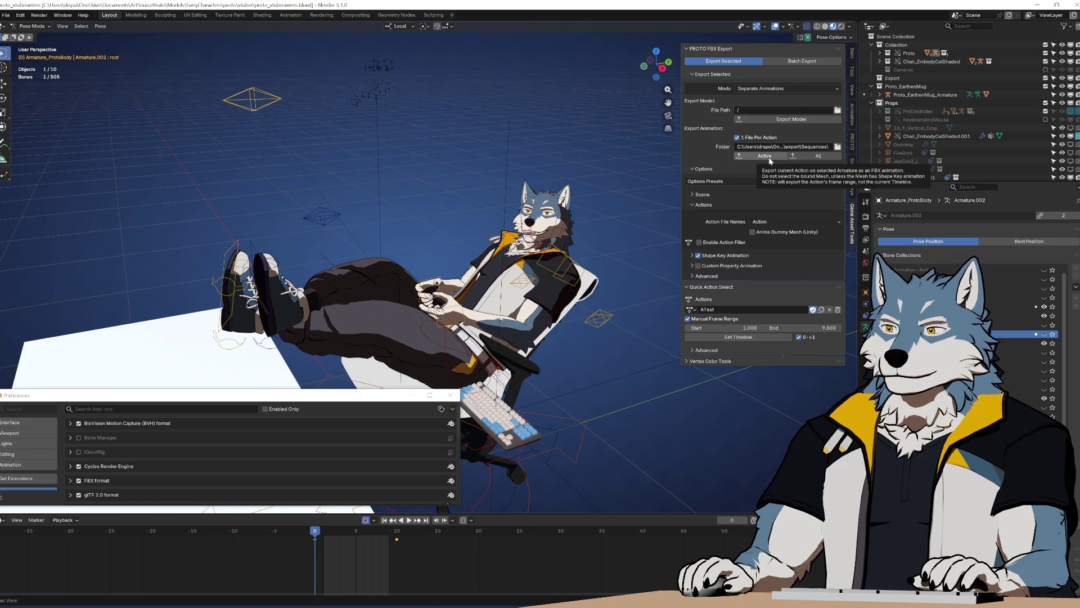
Step: Export the ATest animation as FBX, then assign ATest_baked to the rig
{"action": "left_click", "coordinate": [770, 160]}
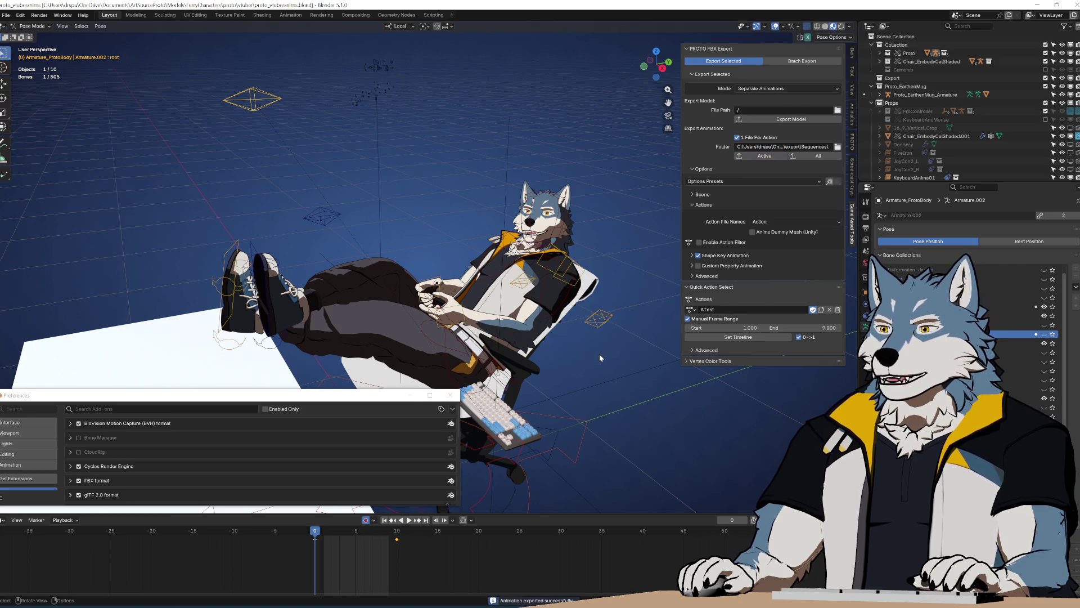
{"action": "mouse_move", "coordinate": [600, 359]}
{"action": "middle_mouse_down"}
{"action": "mouse_move", "coordinate": [577, 334]}
{"action": "mouse_move", "coordinate": [581, 308]}
{"action": "middle_mouse_up"}
{"action": "left_click", "coordinate": [691, 310]}
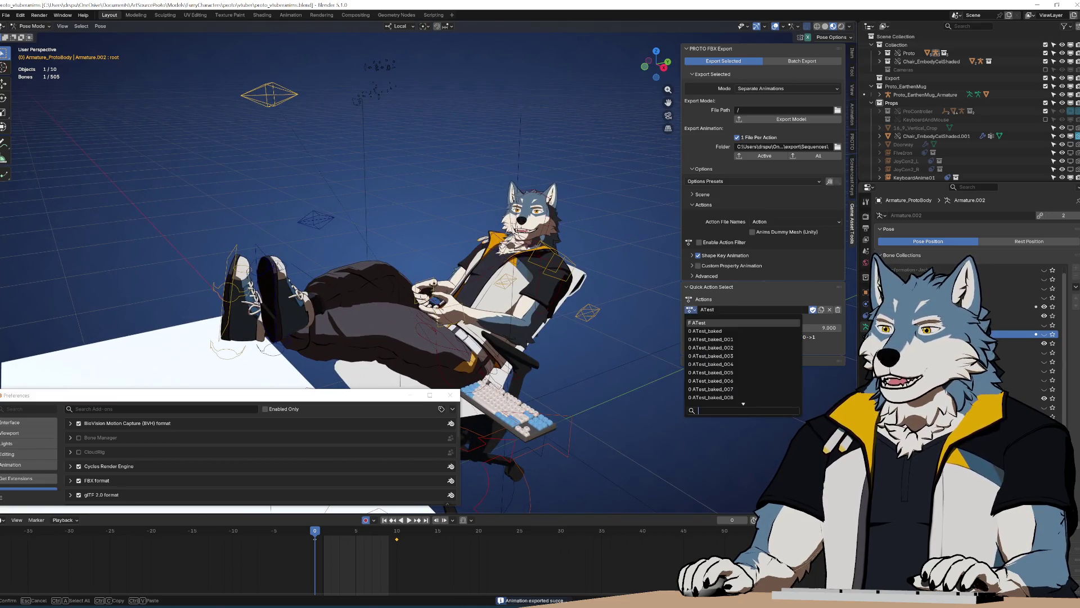
{"action": "left_click", "coordinate": [730, 330]}
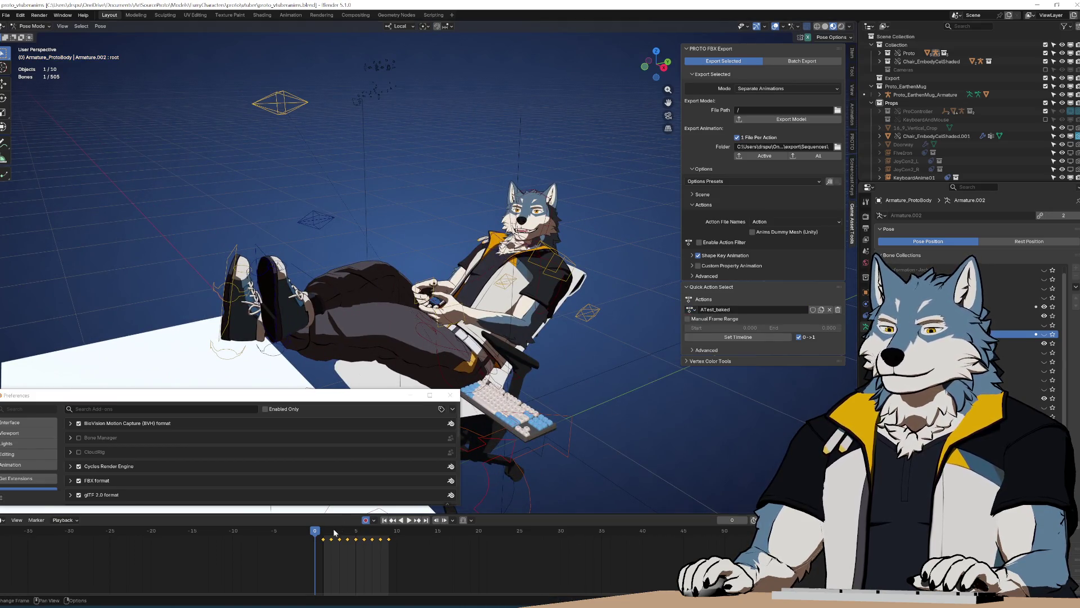
Step: Preview ATest_baked_001, _002 and _003 on the rig, then switch back to ATest
{"action": "left_click", "coordinate": [691, 310]}
{"action": "left_click", "coordinate": [712, 338]}
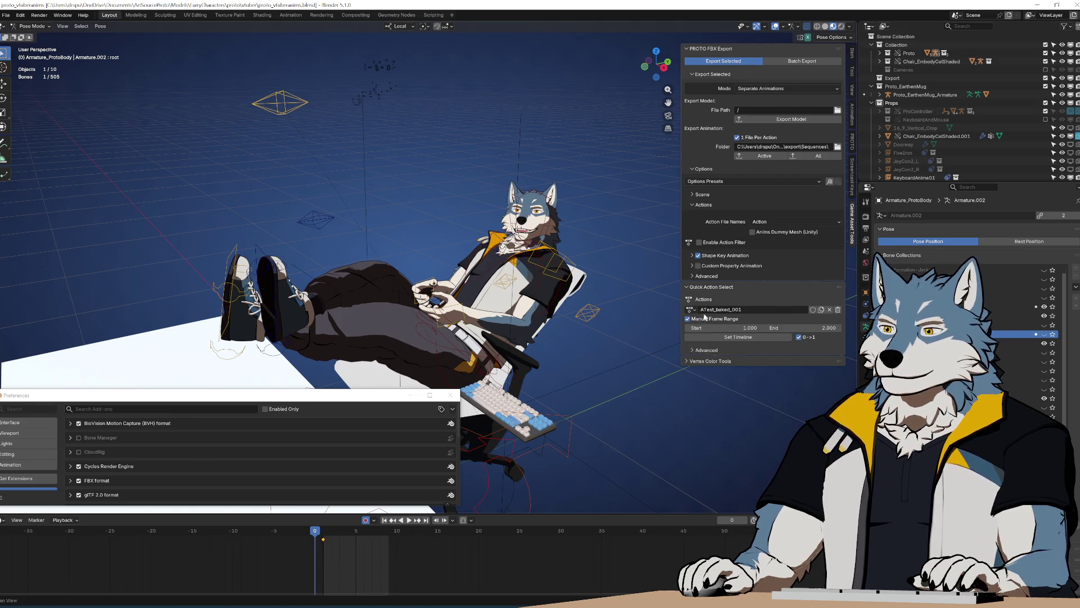
{"action": "left_click", "coordinate": [690, 309]}
{"action": "left_click", "coordinate": [712, 347]}
{"action": "left_click", "coordinate": [691, 310]}
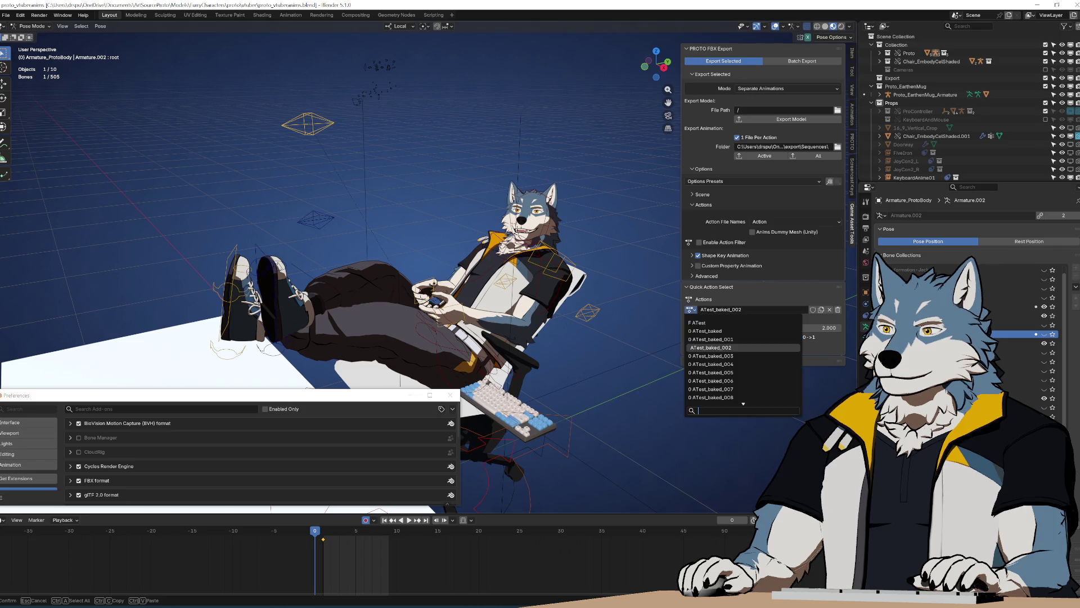
{"action": "left_click", "coordinate": [722, 356]}
{"action": "left_click", "coordinate": [691, 310]}
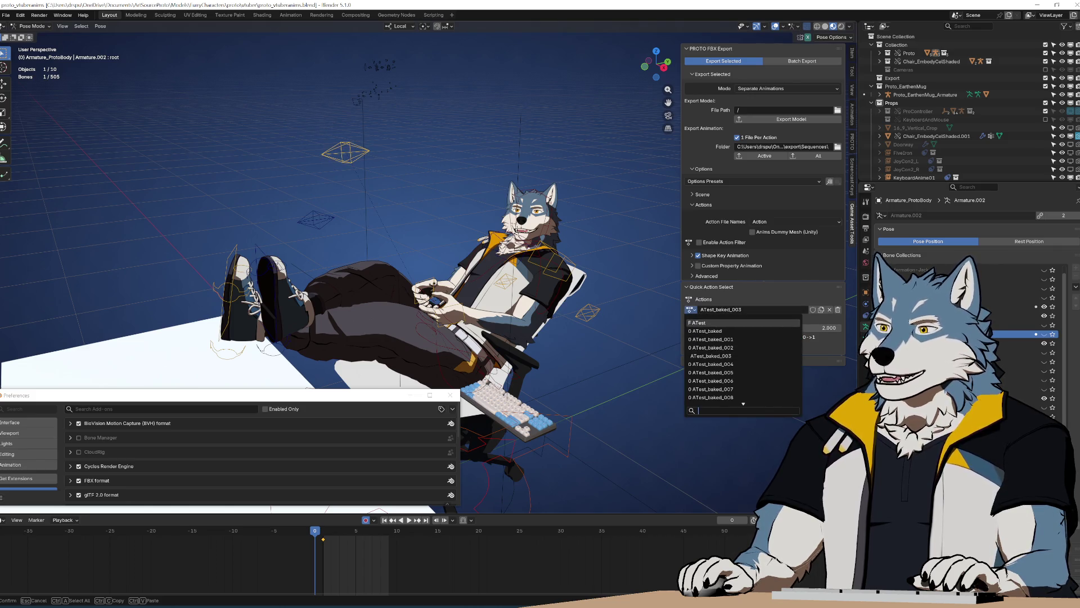
{"action": "left_click", "coordinate": [718, 325]}
Step: Play the ATest animation twice, returning to the start each time
{"action": "key", "text": "space"}
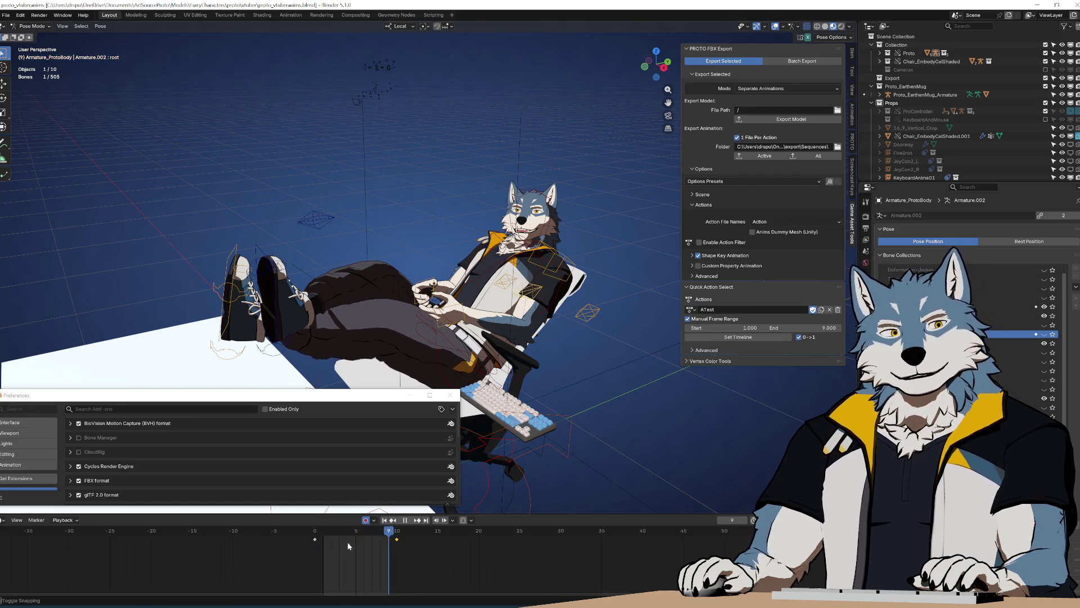
{"action": "key", "text": "Escape"}
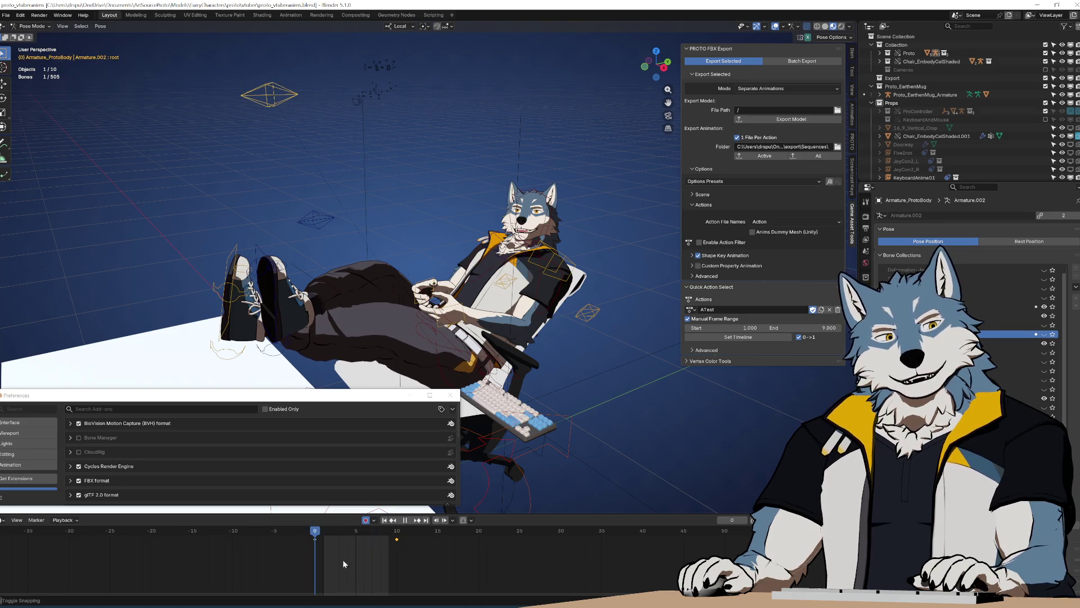
{"action": "key", "text": "space"}
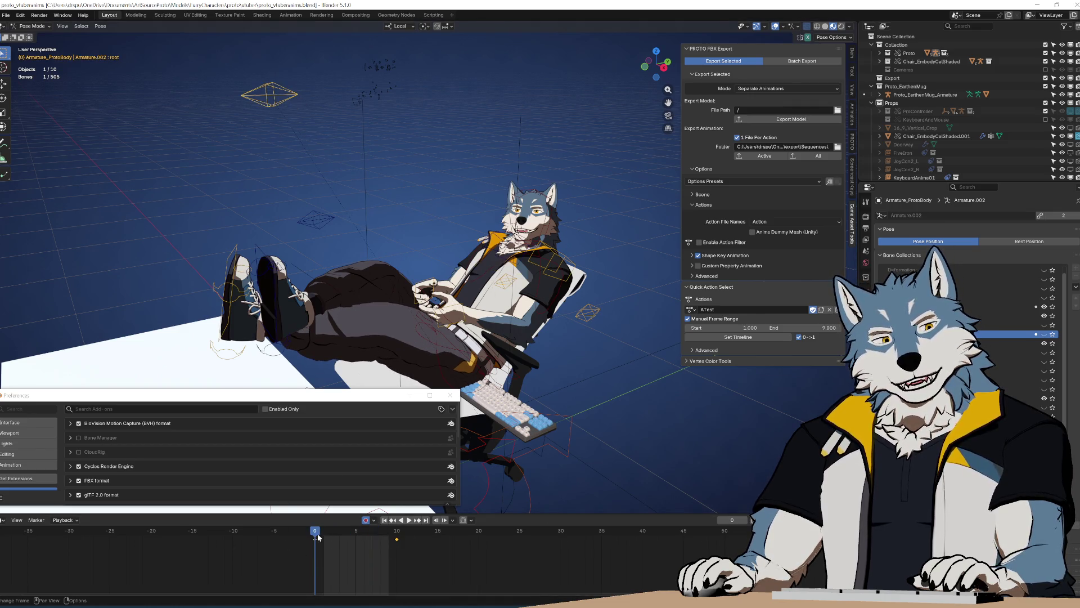
{"action": "key", "text": "Escape"}
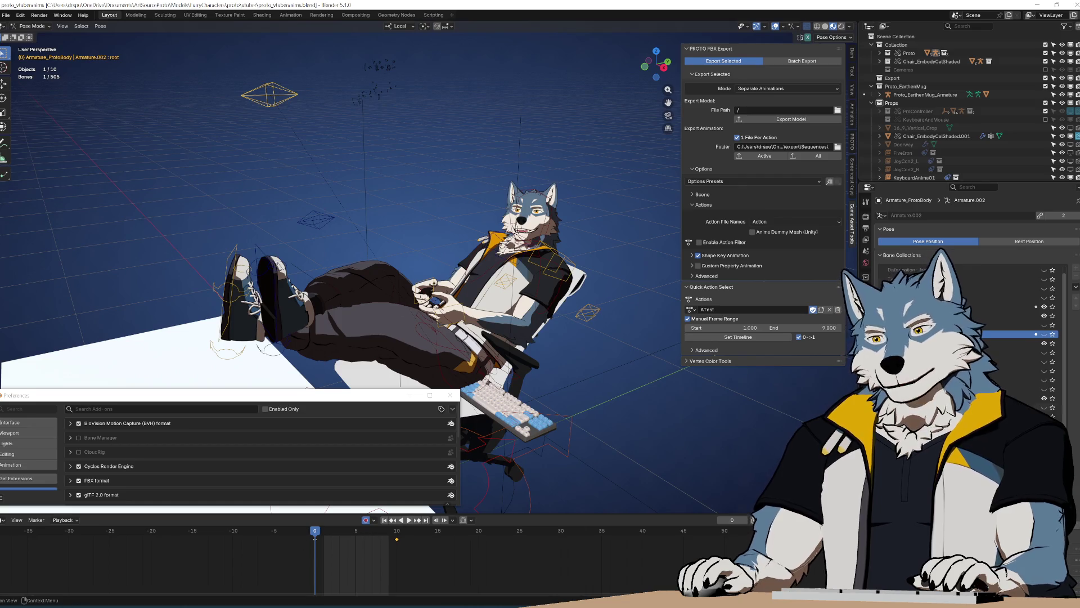
Step: Step through the baked actions from ATest_baked_002 to ATest_baked_005 using the action list
{"action": "left_click", "coordinate": [691, 310]}
{"action": "key", "text": "Down"}
{"action": "key", "text": "Down"}
{"action": "key", "text": "Down"}
{"action": "key", "text": "Up"}
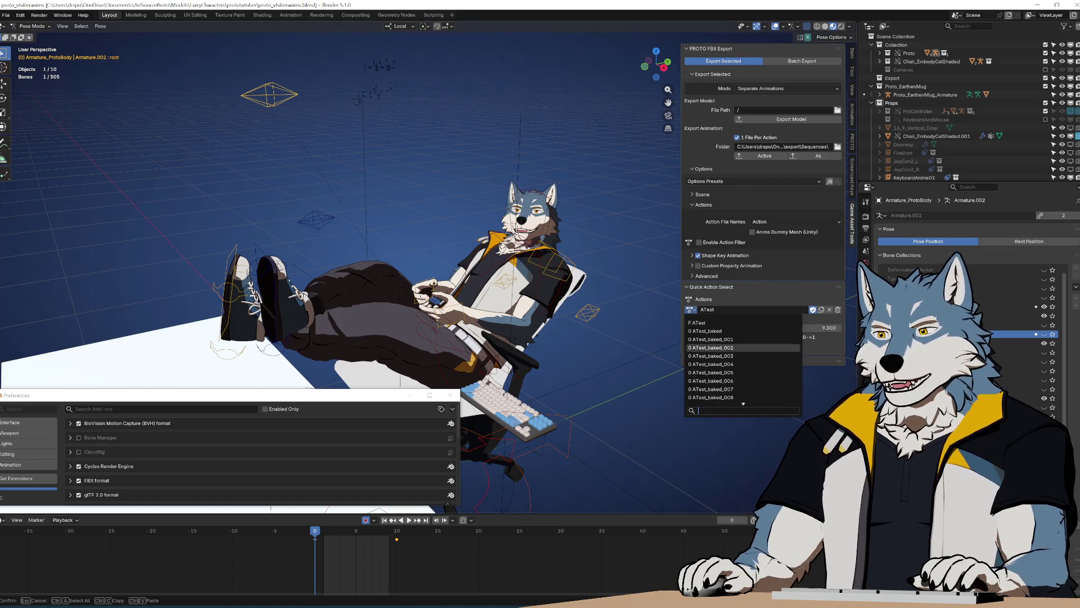
{"action": "key", "text": "Return"}
{"action": "key", "text": "Down"}
{"action": "key", "text": "Down"}
{"action": "key", "text": "Return"}
{"action": "left_click", "coordinate": [692, 309]}
{"action": "key", "text": "Down"}
{"action": "key", "text": "Return"}
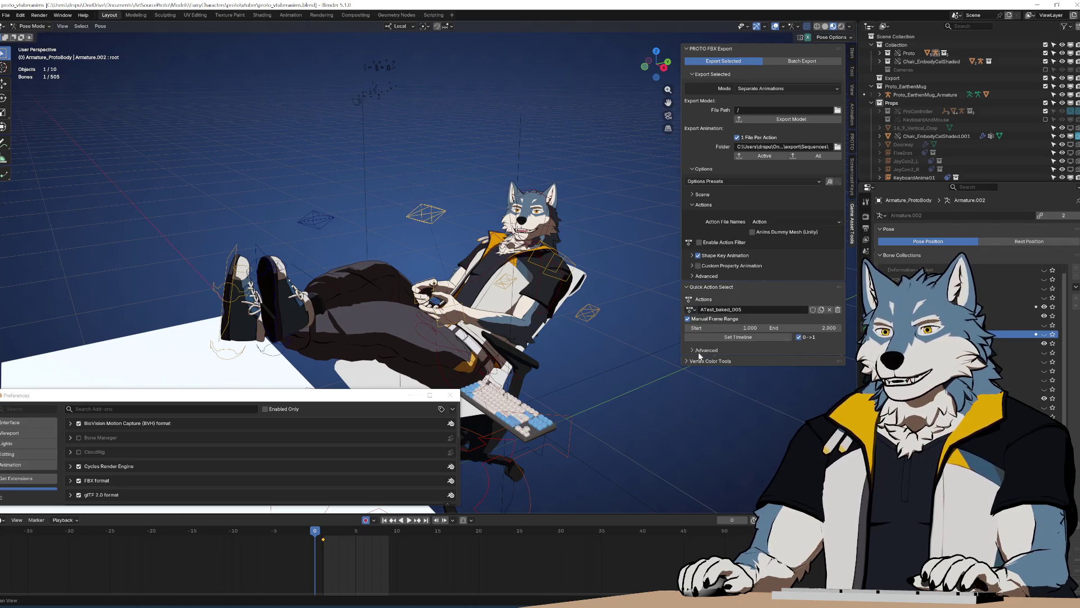
Step: Assign ATest_baked_006, ATest_baked_007 and ATest_baked_008 to the rig in turn
{"action": "left_click", "coordinate": [691, 310]}
{"action": "left_click", "coordinate": [738, 382]}
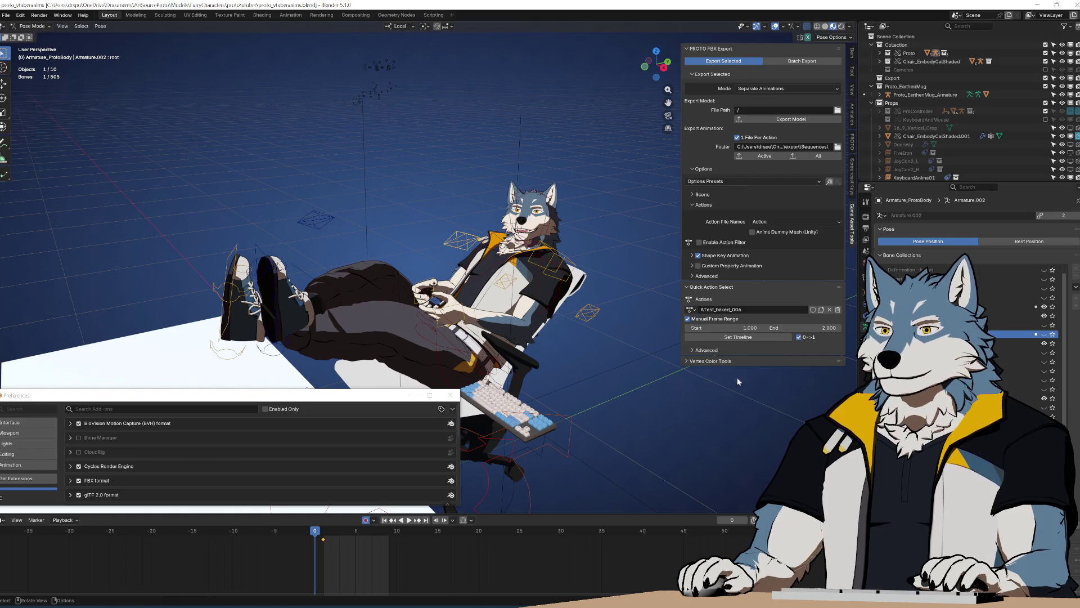
{"action": "left_click", "coordinate": [691, 309]}
{"action": "left_click", "coordinate": [717, 338]}
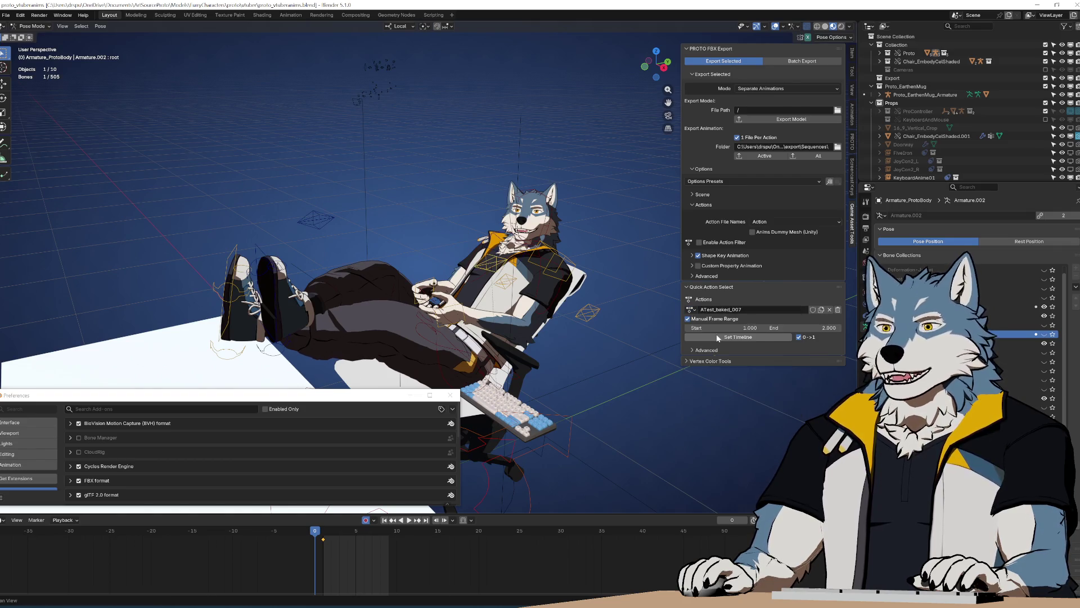
{"action": "left_click", "coordinate": [691, 309]}
{"action": "left_click", "coordinate": [752, 399]}
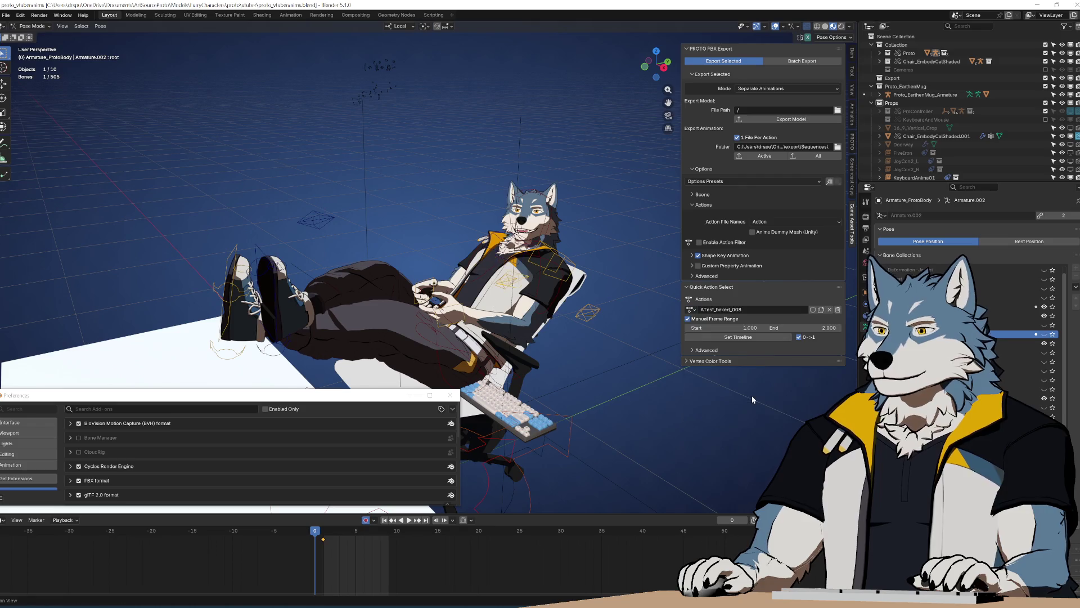
Step: Assign VTuber_ReclineGamepadIdle_Blendspace from the action list and fit the timeline to frames 1–9
{"action": "left_click", "coordinate": [696, 310]}
{"action": "scroll", "coordinate": [743, 365], "scroll_direction": "down", "scroll_amount": 3}
{"action": "scroll", "coordinate": [743, 397], "scroll_direction": "down", "scroll_amount": 2}
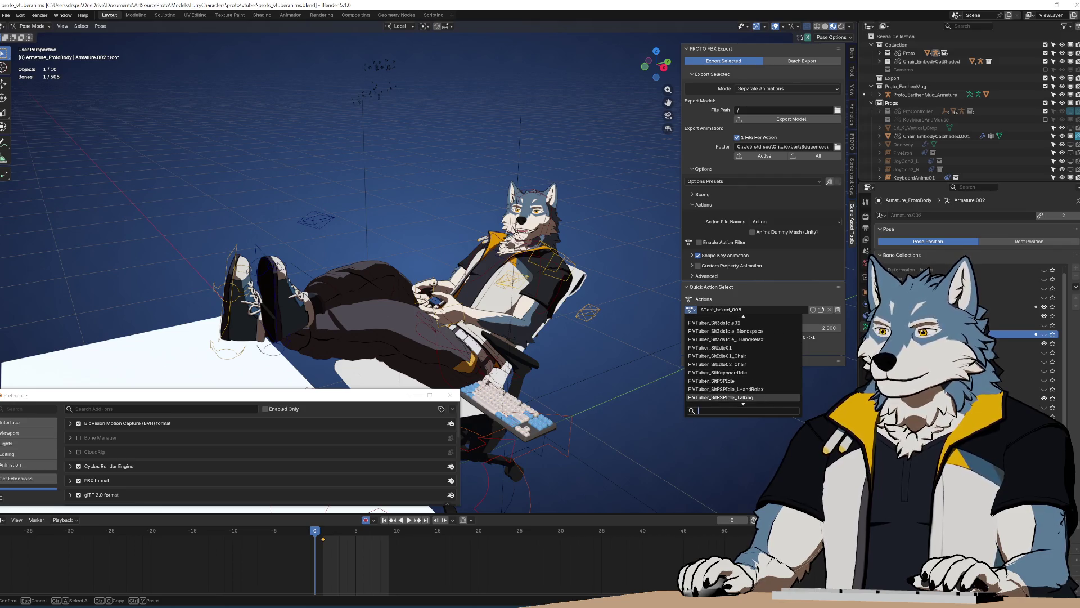
{"action": "scroll", "coordinate": [743, 347], "scroll_direction": "up", "scroll_amount": 5}
{"action": "scroll", "coordinate": [742, 366], "scroll_direction": "up", "scroll_amount": 10}
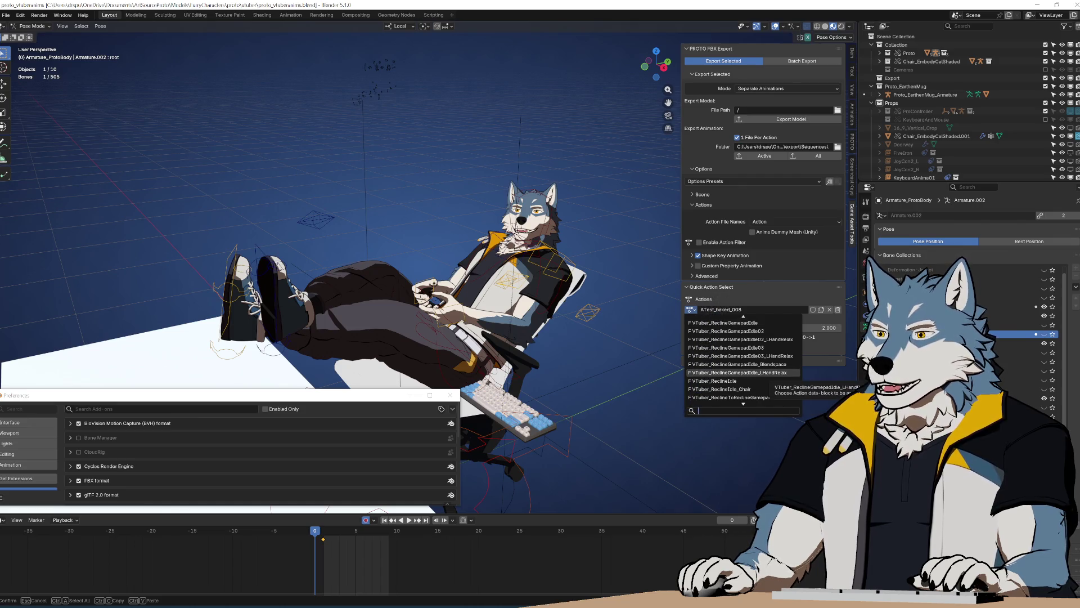
{"action": "scroll", "coordinate": [754, 368], "scroll_direction": "up", "scroll_amount": 6}
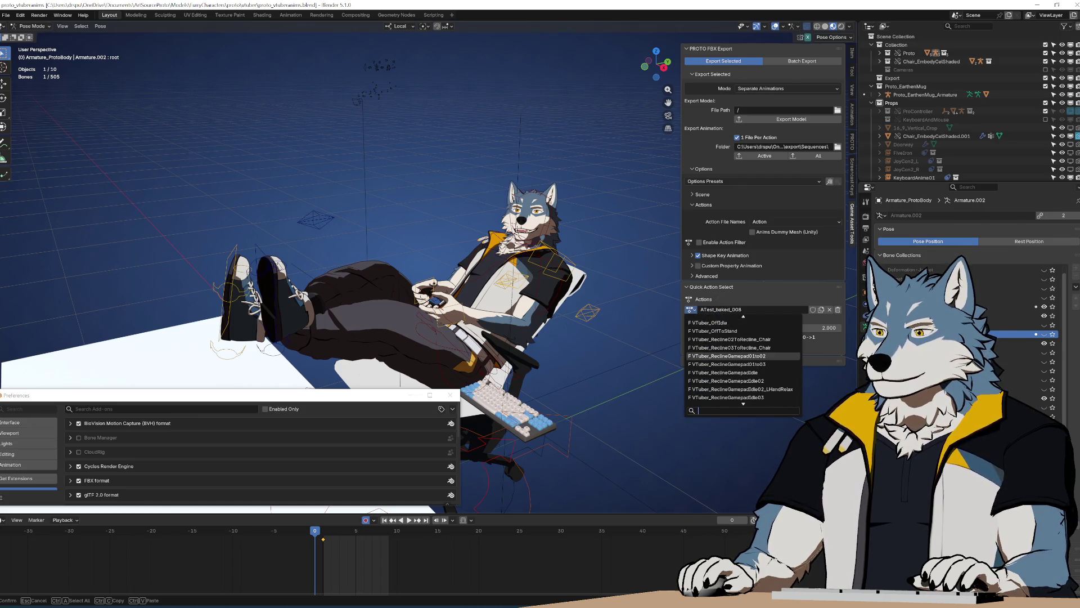
{"action": "scroll", "coordinate": [743, 397], "scroll_direction": "down", "scroll_amount": 2}
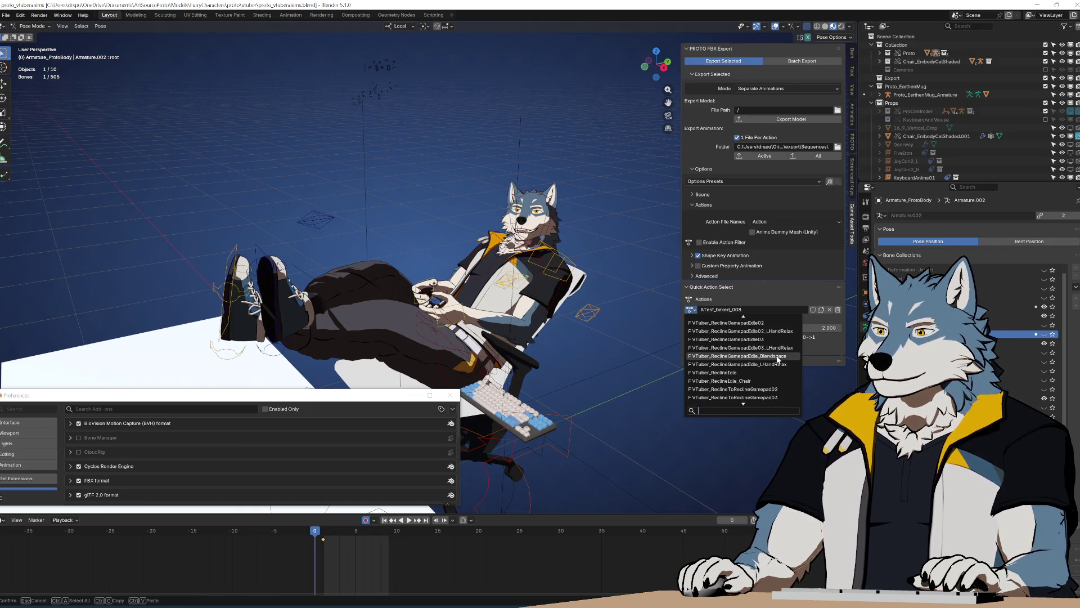
{"action": "left_click", "coordinate": [754, 387]}
{"action": "left_click", "coordinate": [741, 338]}
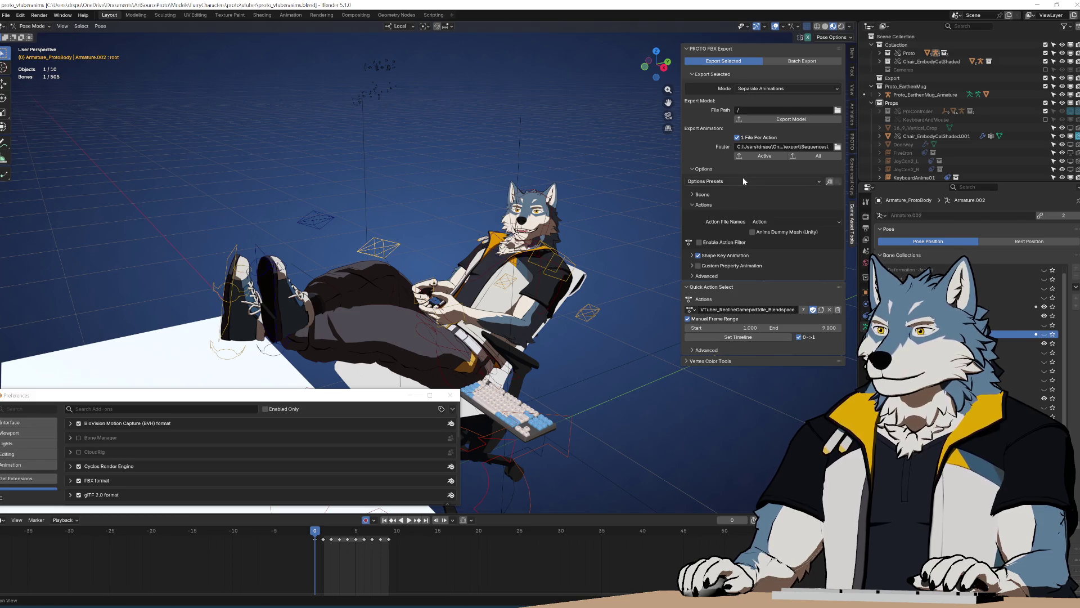
Step: Export VTuber_ReclineGamepadIdle_Blendspace as FBX, then play and scrub frames 1–9 to check it
{"action": "left_click", "coordinate": [756, 158]}
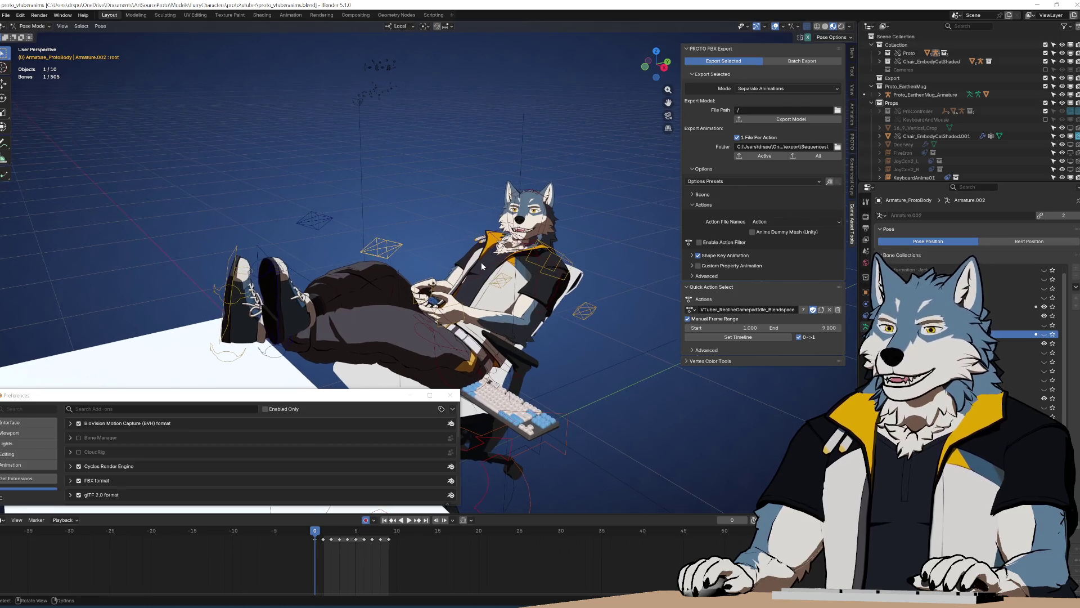
{"action": "key", "text": "space"}
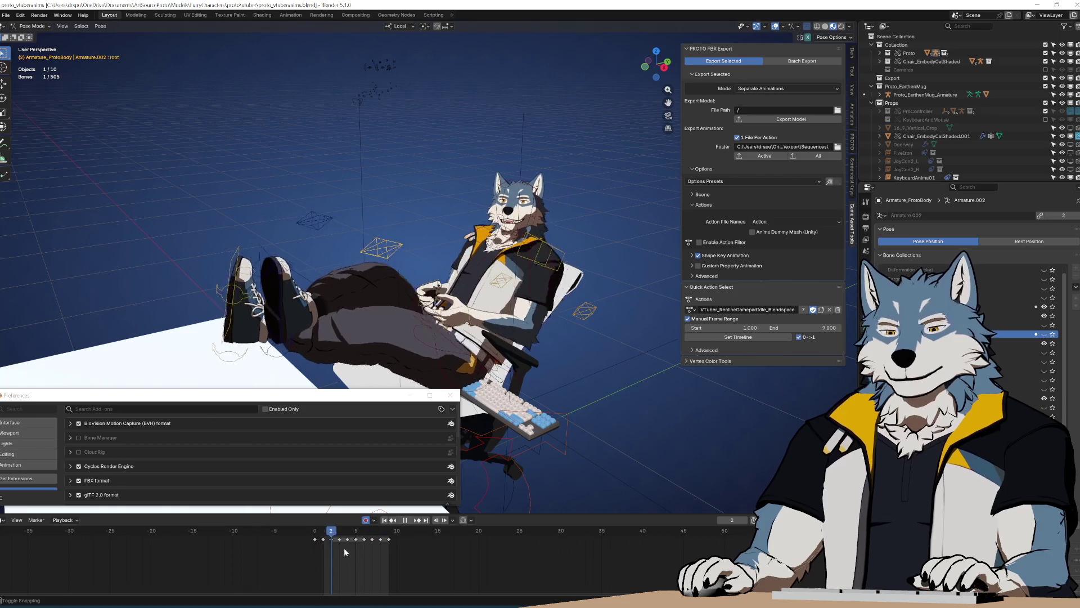
{"action": "left_click_drag", "start_coordinate": [322, 542], "coordinate": [386, 545]}
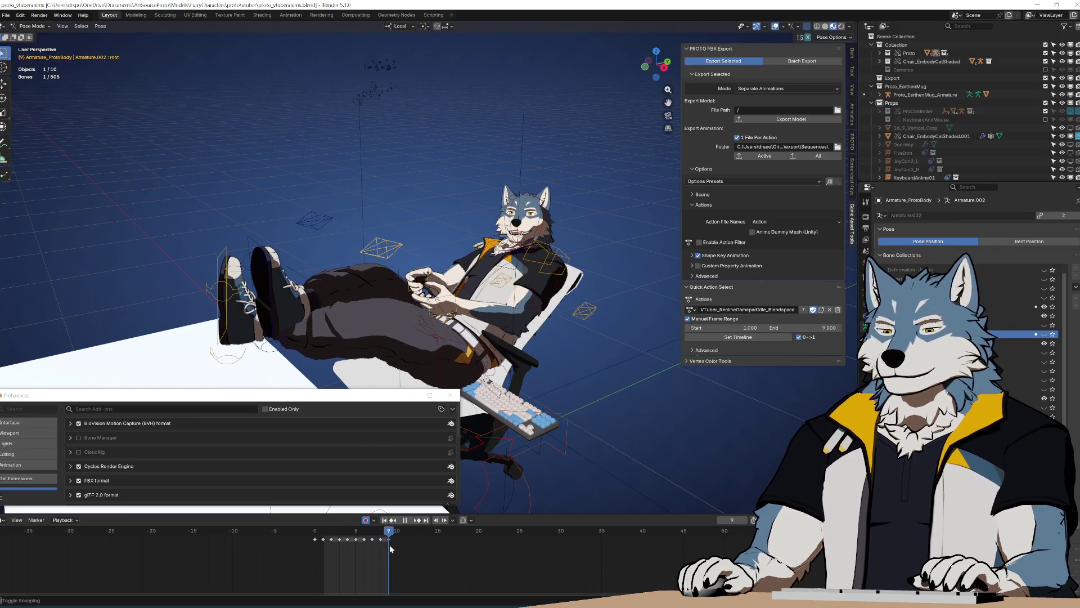
{"action": "mouse_move", "coordinate": [302, 545]}
{"action": "left_mouse_down"}
{"action": "mouse_move", "coordinate": [393, 547]}
{"action": "mouse_move", "coordinate": [293, 548]}
{"action": "mouse_move", "coordinate": [407, 552]}
{"action": "left_mouse_up"}
{"action": "key", "text": "Escape"}
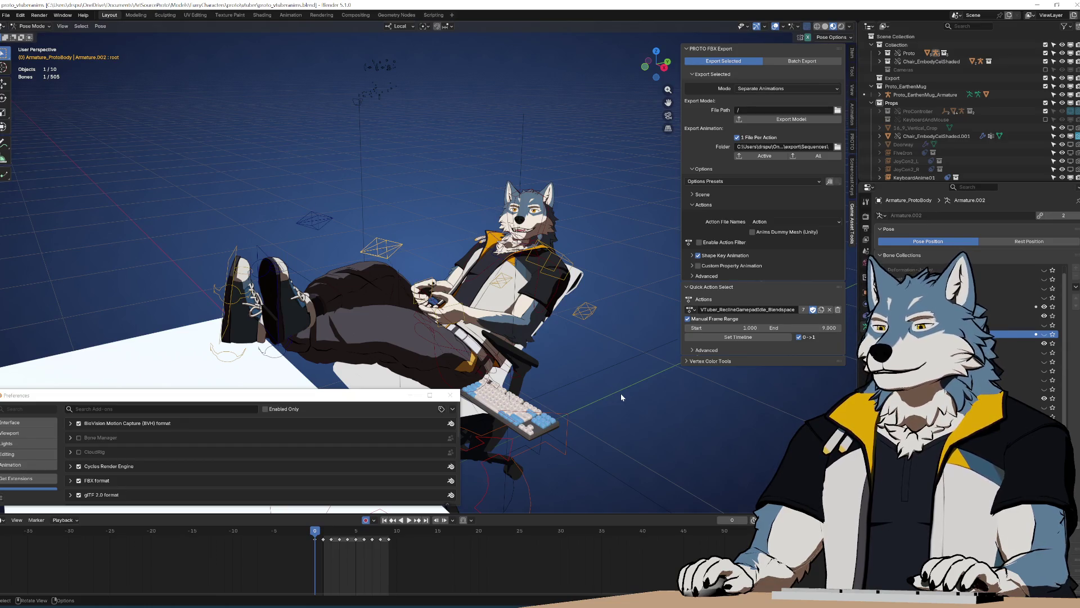
{"action": "left_click", "coordinate": [690, 310]}
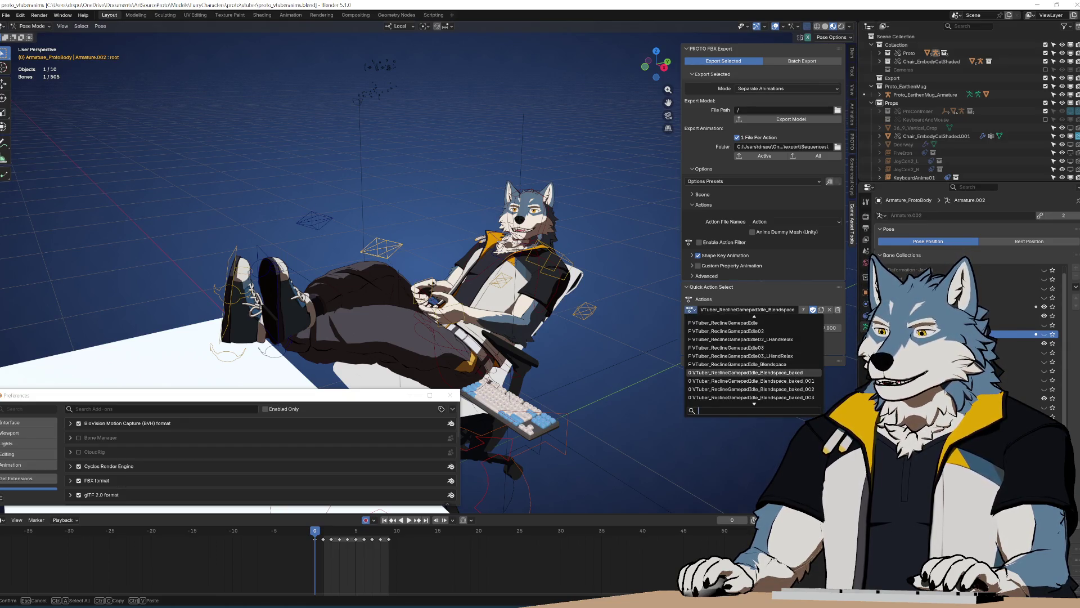
Step: Preview the blendspace baked_001, baked_003 and baked_006 actions on the rig
{"action": "left_click", "coordinate": [794, 383]}
{"action": "left_click", "coordinate": [691, 309]}
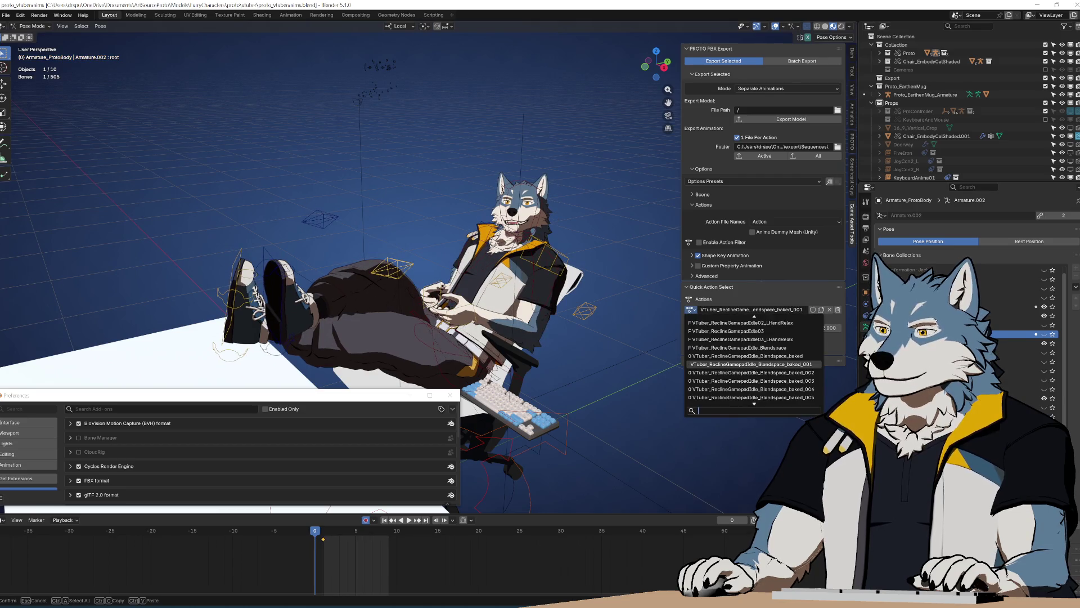
{"action": "left_click", "coordinate": [787, 380]}
{"action": "left_click", "coordinate": [691, 309]}
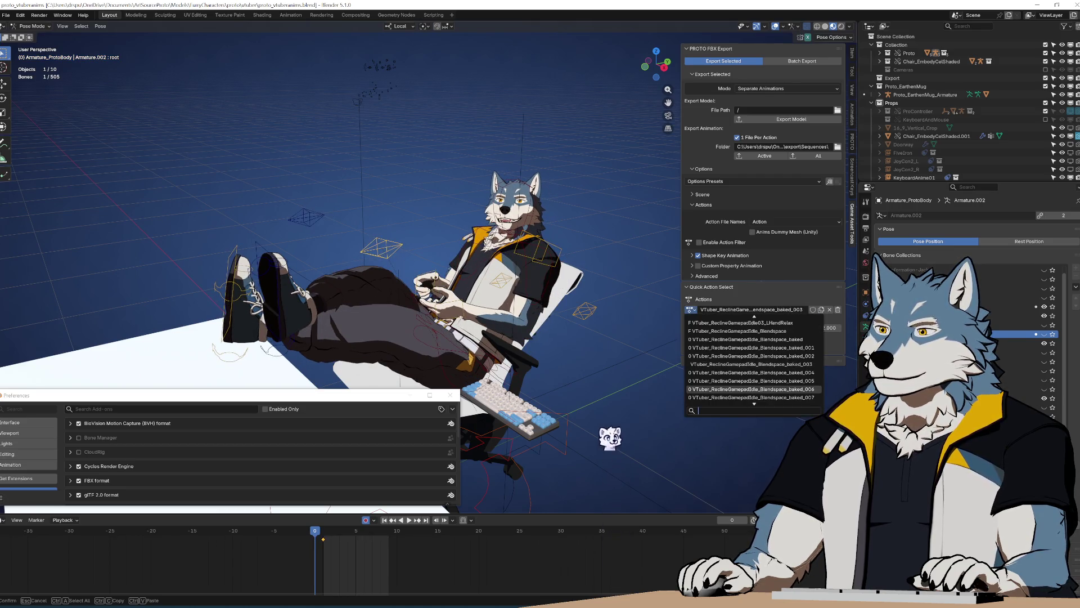
{"action": "left_click", "coordinate": [760, 390]}
Step: Revert to the last saved file, discarding unsaved changes, and return to the exporter code
{"action": "left_click", "coordinate": [6, 16]}
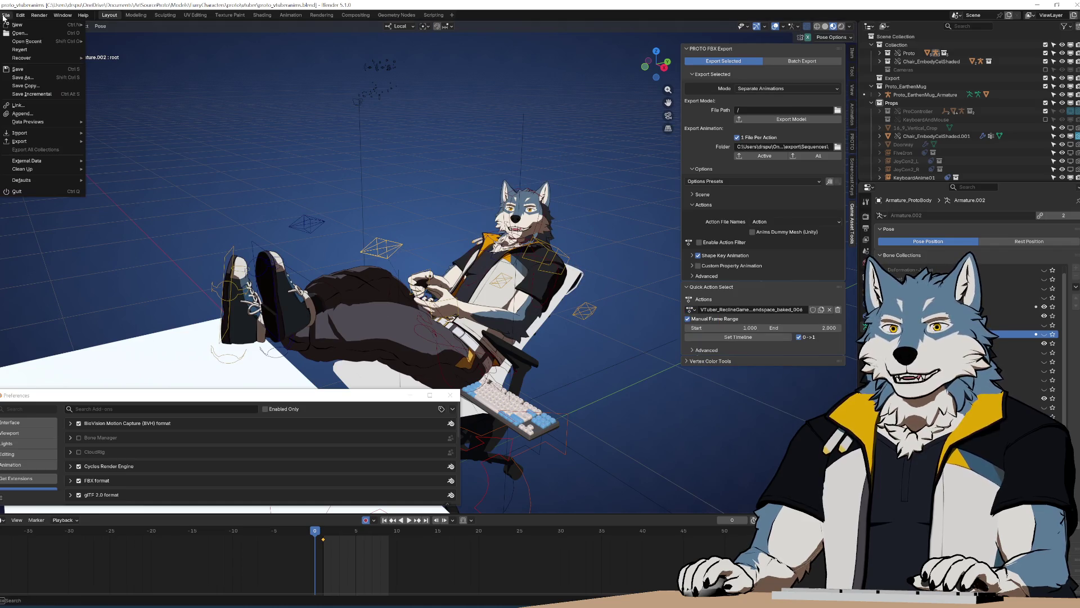
{"action": "left_click", "coordinate": [41, 49]}
{"action": "left_click", "coordinate": [513, 319]}
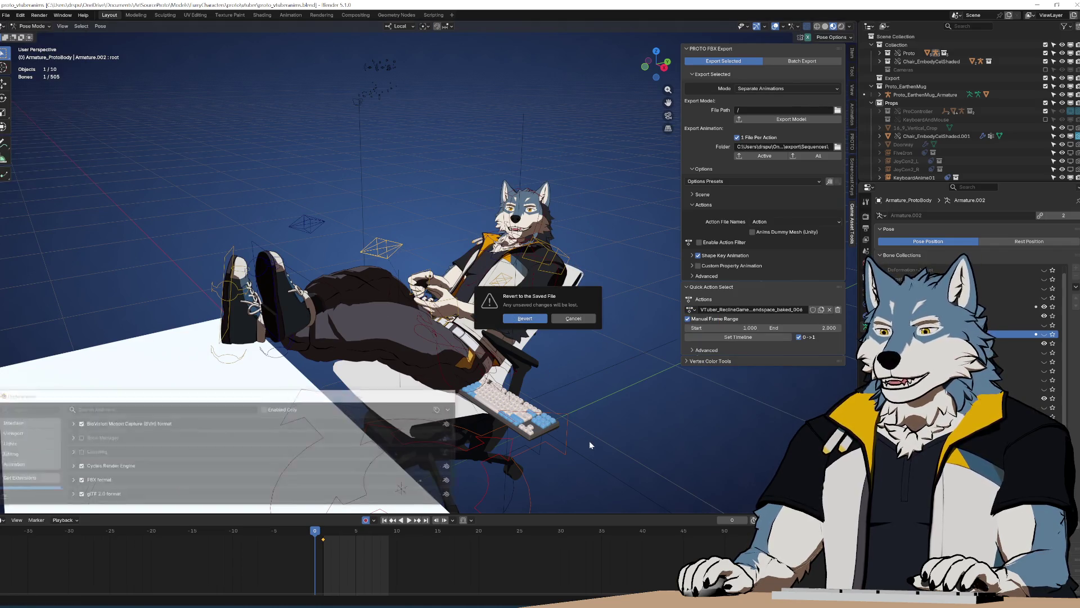
{"action": "key", "text": "alt+Tab"}
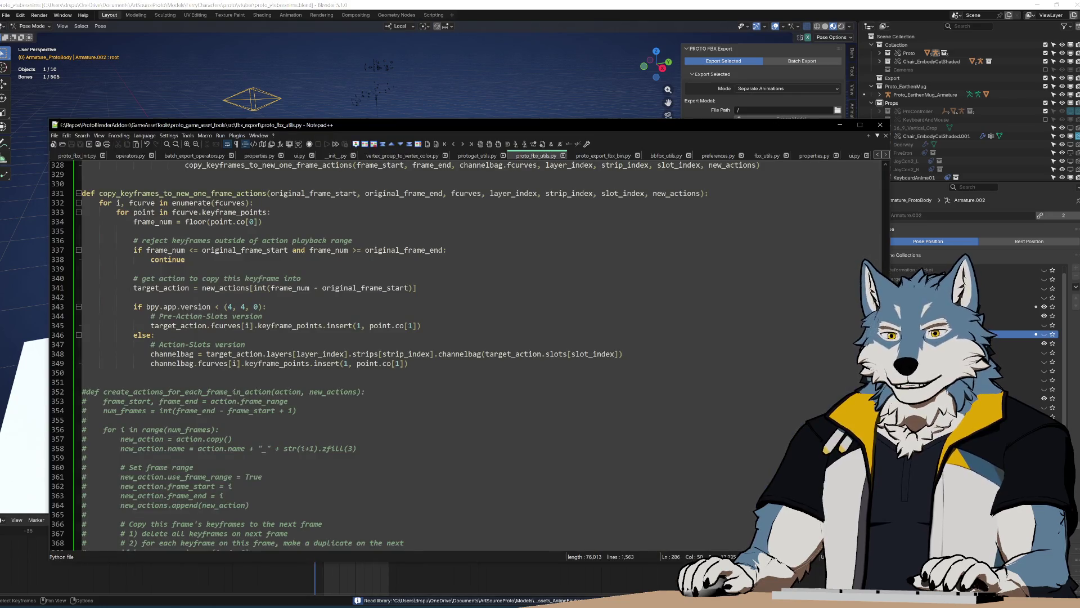
Step: Scroll proto_fbx_utils.py down to the end of cleanup_scene, around lines 1443–1450
{"action": "left_click", "coordinate": [116, 420]}
{"action": "scroll", "coordinate": [467, 355], "scroll_direction": "down", "scroll_amount": 20}
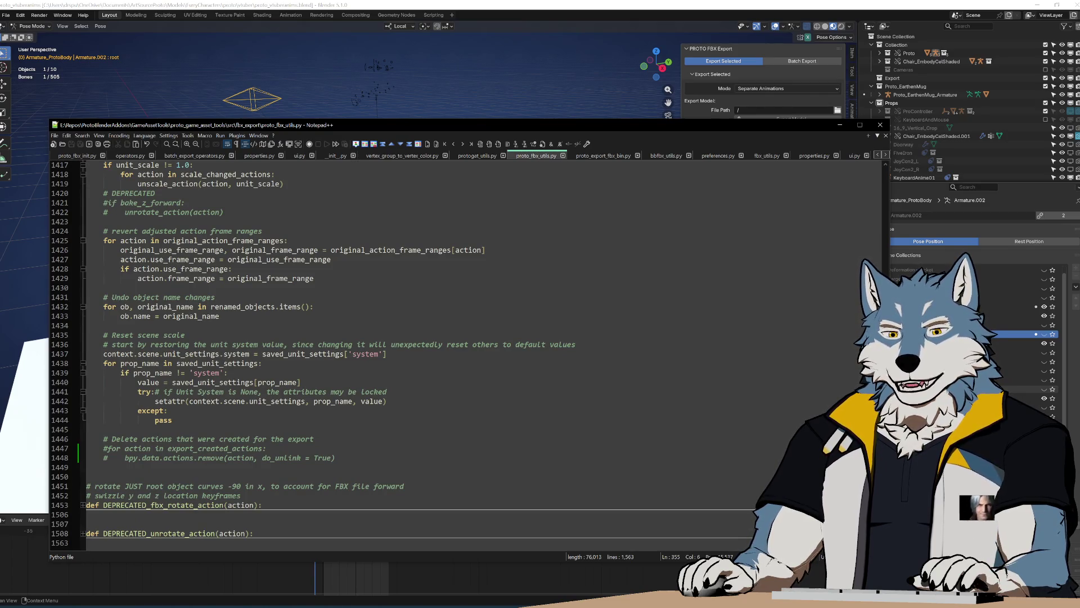
{"action": "left_click", "coordinate": [241, 495]}
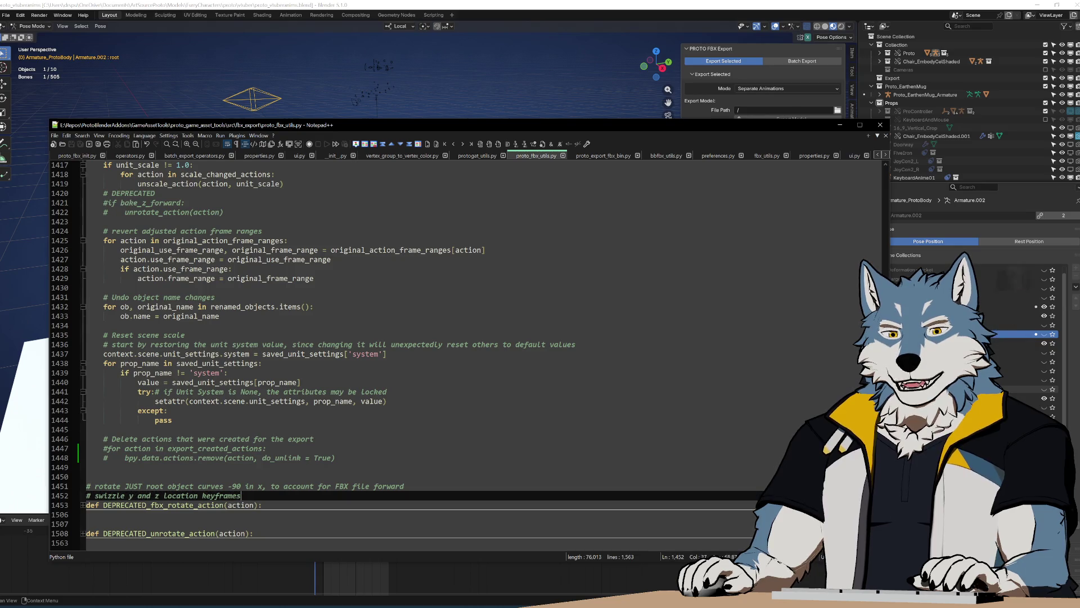
{"action": "left_click", "coordinate": [225, 307]}
{"action": "left_click", "coordinate": [87, 476]}
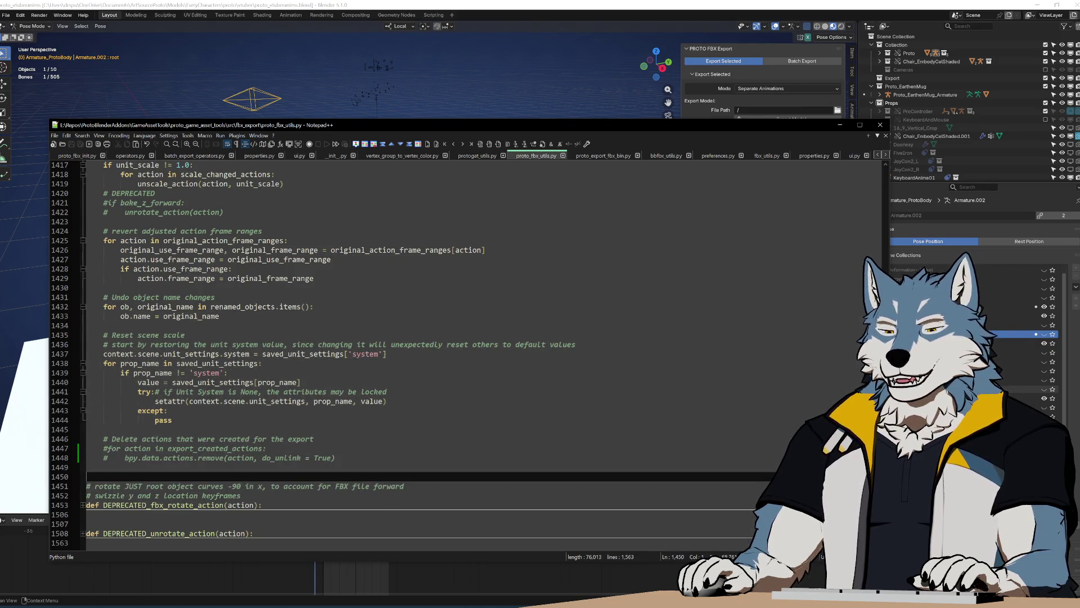
{"action": "key", "text": "shift+Up"}
{"action": "key", "text": "shift+Up"}
{"action": "key", "text": "shift+Up"}
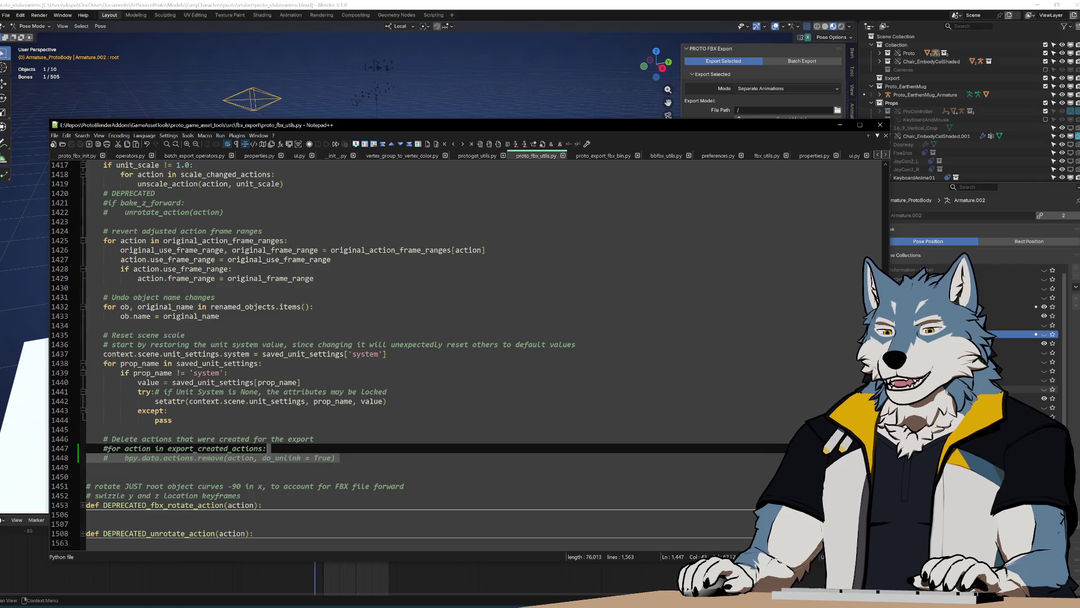
{"action": "key", "text": "shift+End"}
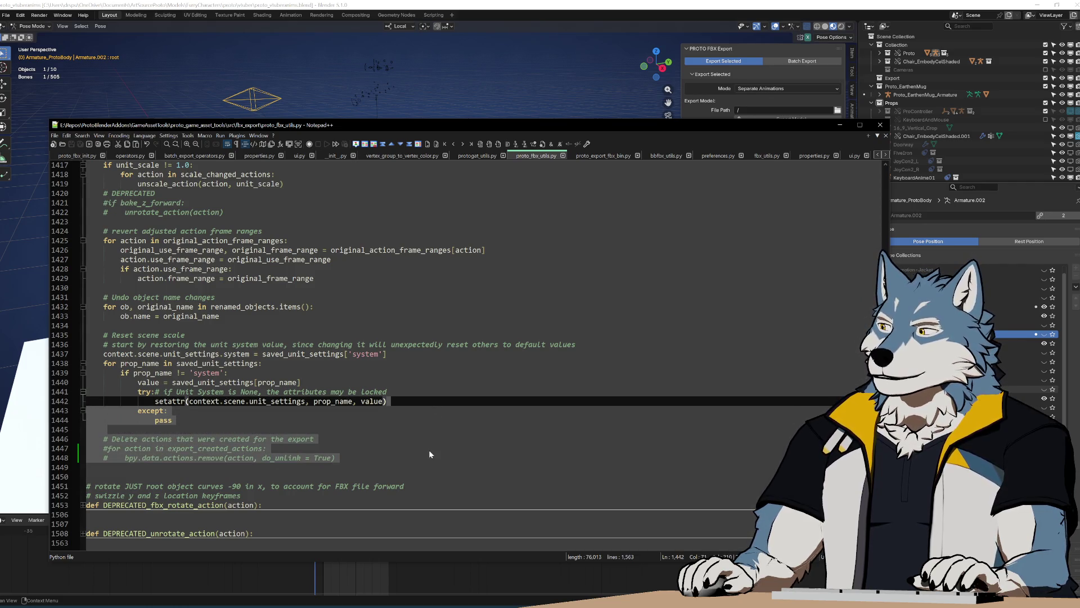
{"action": "left_click", "coordinate": [429, 450]}
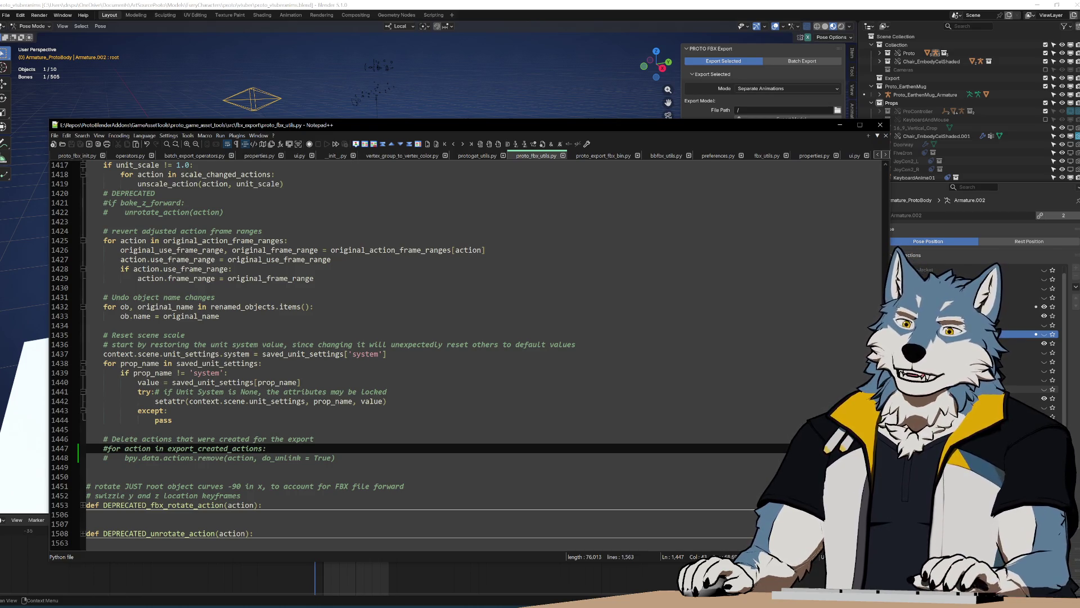
Step: Extend a selection from the commented action-deletion block up to the cleanup_scene definition
{"action": "key", "text": "Down"}
{"action": "key", "text": "End"}
{"action": "key", "text": "shift+Up"}
{"action": "key", "text": "shift+Up"}
{"action": "key", "text": "shift+Up"}
{"action": "key", "text": "shift+End"}
{"action": "key", "text": "shift+Up"}
{"action": "key", "text": "shift+Up"}
{"action": "key", "text": "shift+Up"}
{"action": "scroll", "coordinate": [467, 349], "scroll_direction": "up", "scroll_amount": 6}
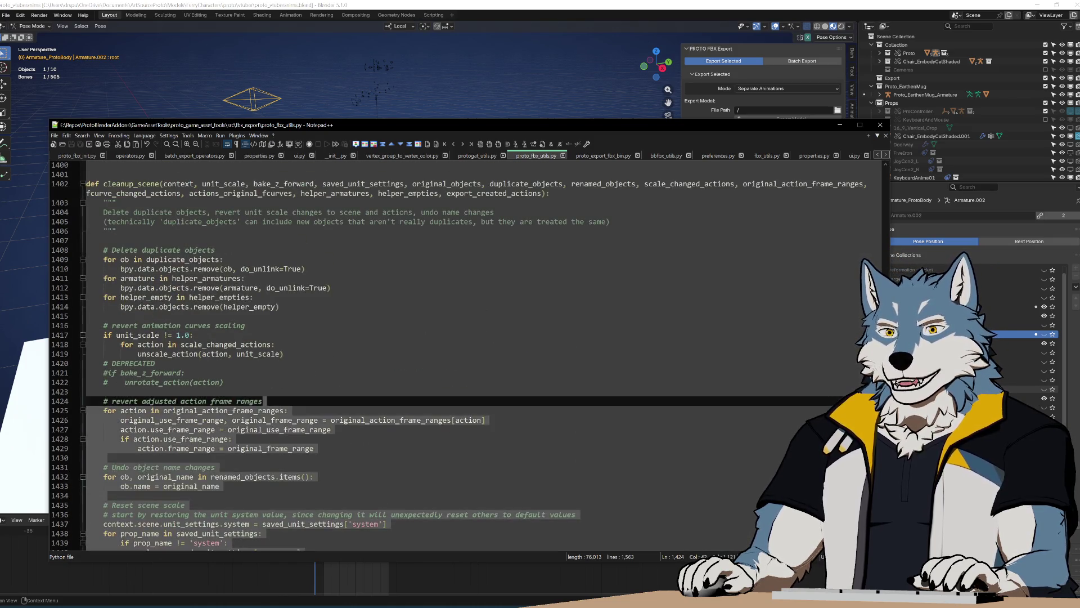
{"action": "key", "text": "shift+Up"}
{"action": "key", "text": "shift+Up"}
{"action": "key", "text": "shift+Up"}
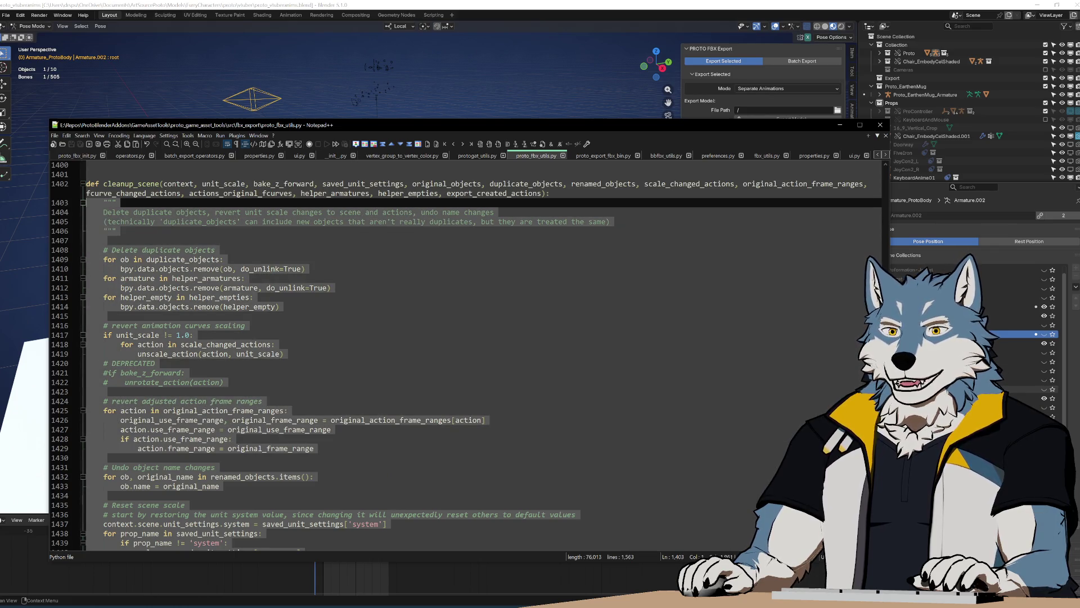
{"action": "key", "text": "shift+Up"}
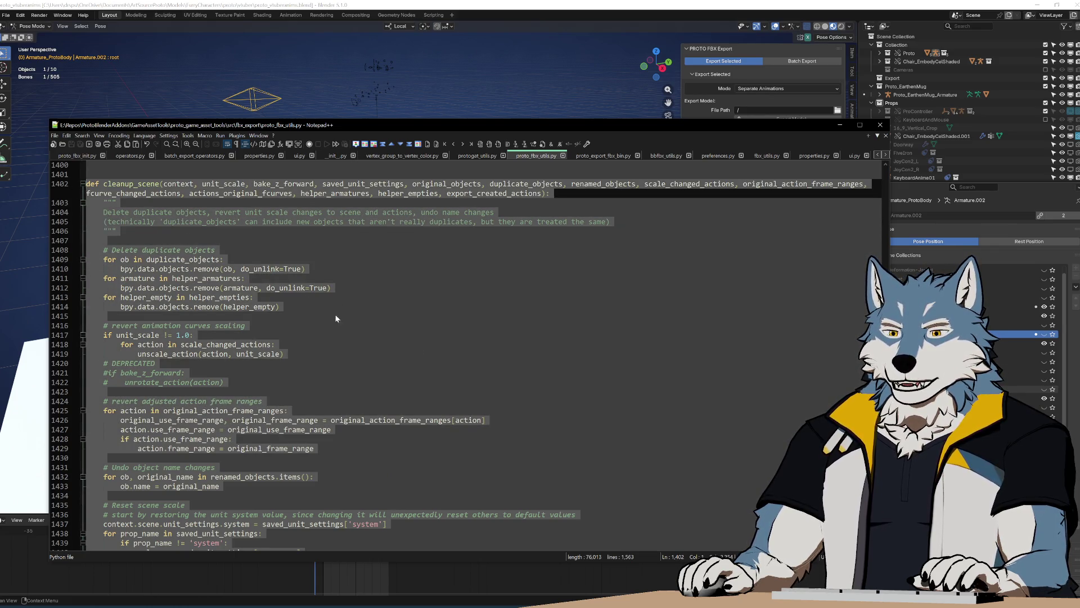
Step: Select lines 1445–1448 about deleting export actions, then clear the selection at line 1450
{"action": "scroll", "coordinate": [348, 450], "scroll_direction": "down", "scroll_amount": 4}
{"action": "left_click", "coordinate": [335, 549], "text": "shift"}
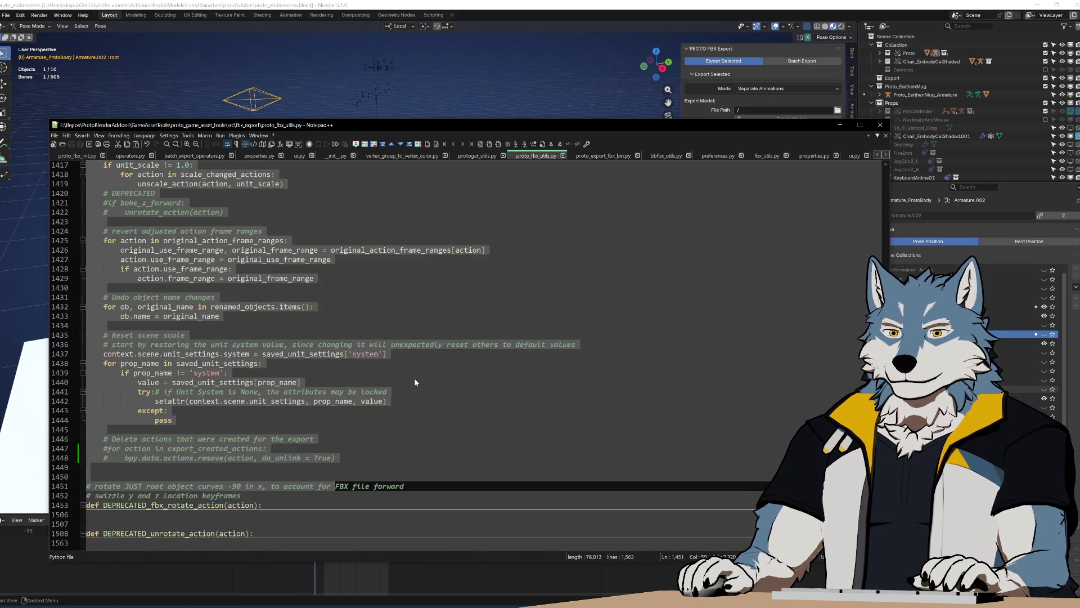
{"action": "left_click", "coordinate": [390, 461]}
{"action": "key", "text": "shift+Up"}
{"action": "key", "text": "shift+Up"}
{"action": "key", "text": "shift+Up"}
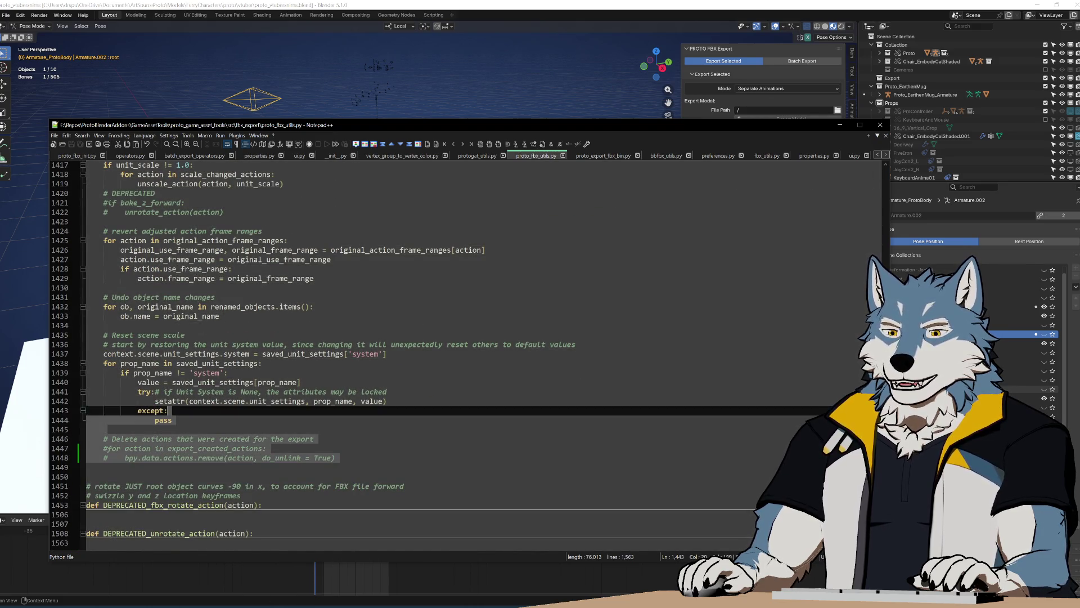
{"action": "left_click", "coordinate": [405, 459]}
{"action": "key", "text": "Down"}
{"action": "key", "text": "Down"}
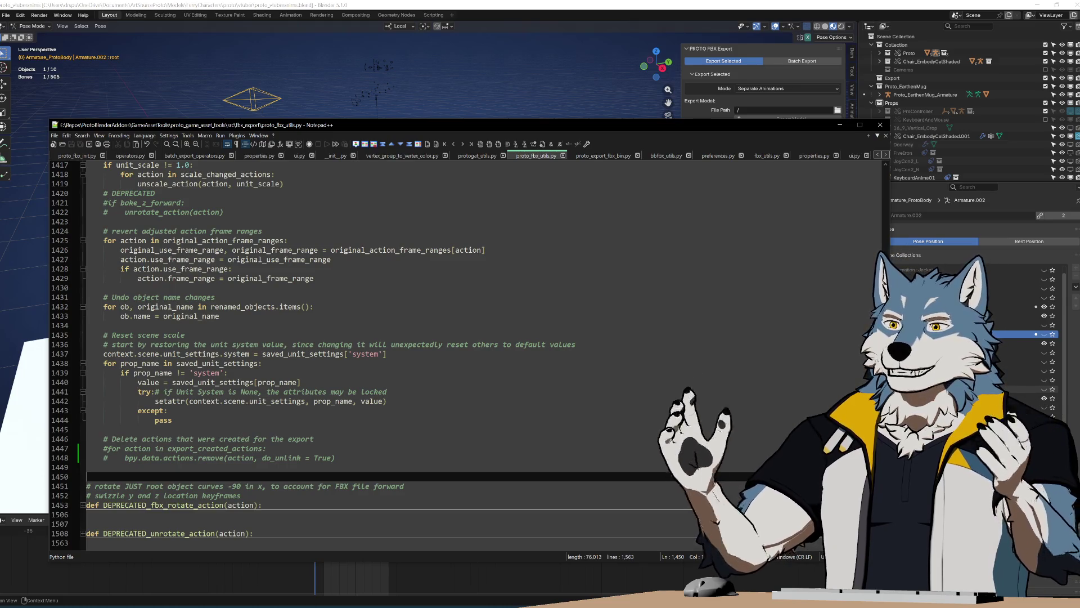
{"action": "key", "text": "Up"}
{"action": "key", "text": "Up"}
{"action": "key", "text": "End"}
{"action": "key", "text": "shift+Up"}
{"action": "key", "text": "shift+Up"}
{"action": "key", "text": "shift+Up"}
{"action": "key", "text": "shift+Up"}
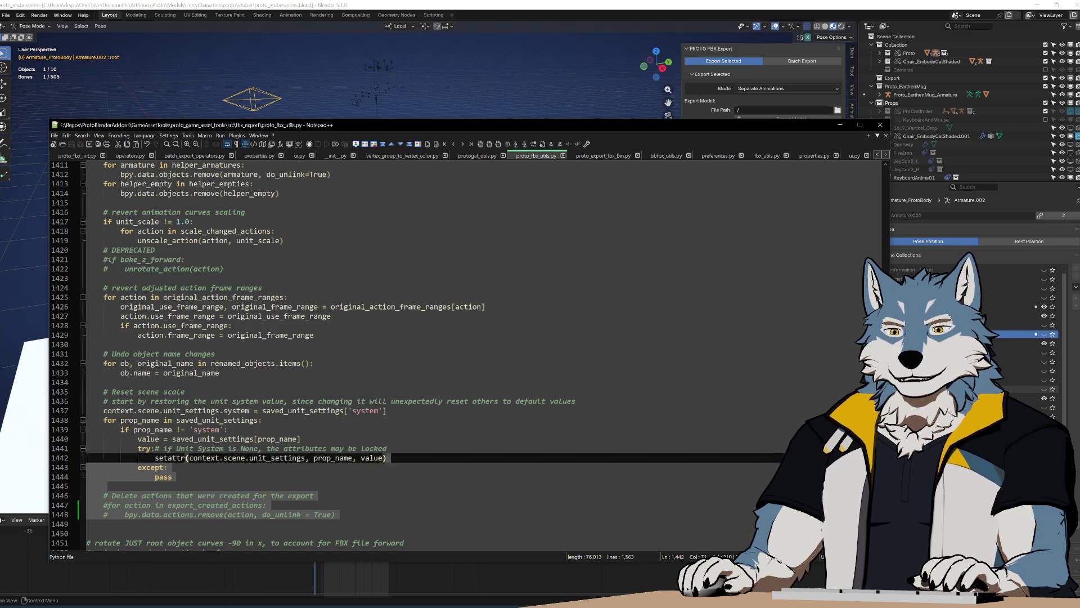
{"action": "key", "text": "shift+End"}
{"action": "key", "text": "shift+Up"}
{"action": "key", "text": "shift+Up"}
{"action": "key", "text": "shift+Up"}
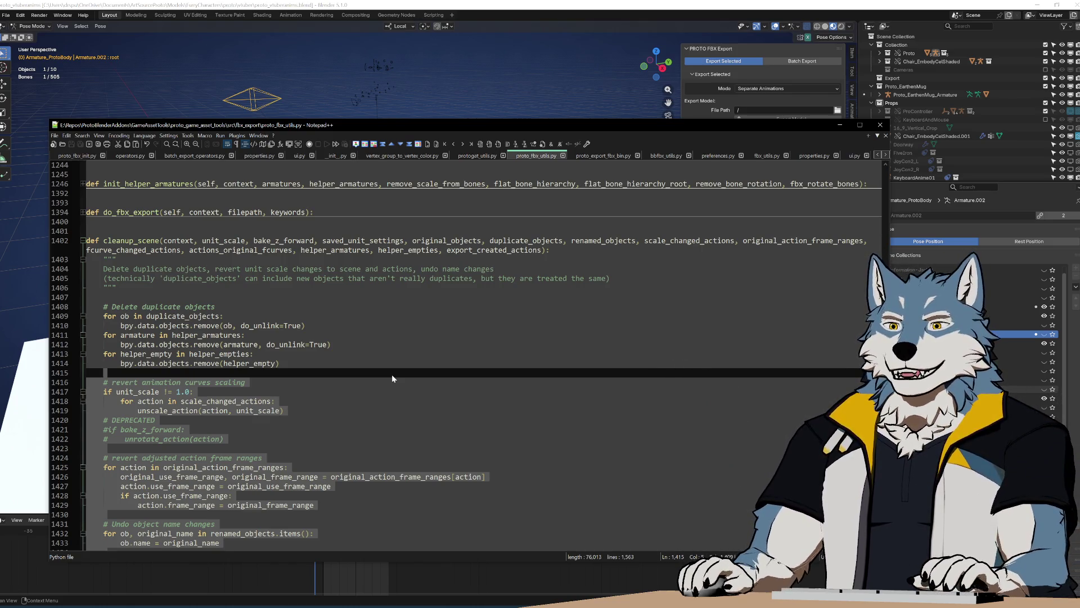
{"action": "left_click", "coordinate": [381, 403]}
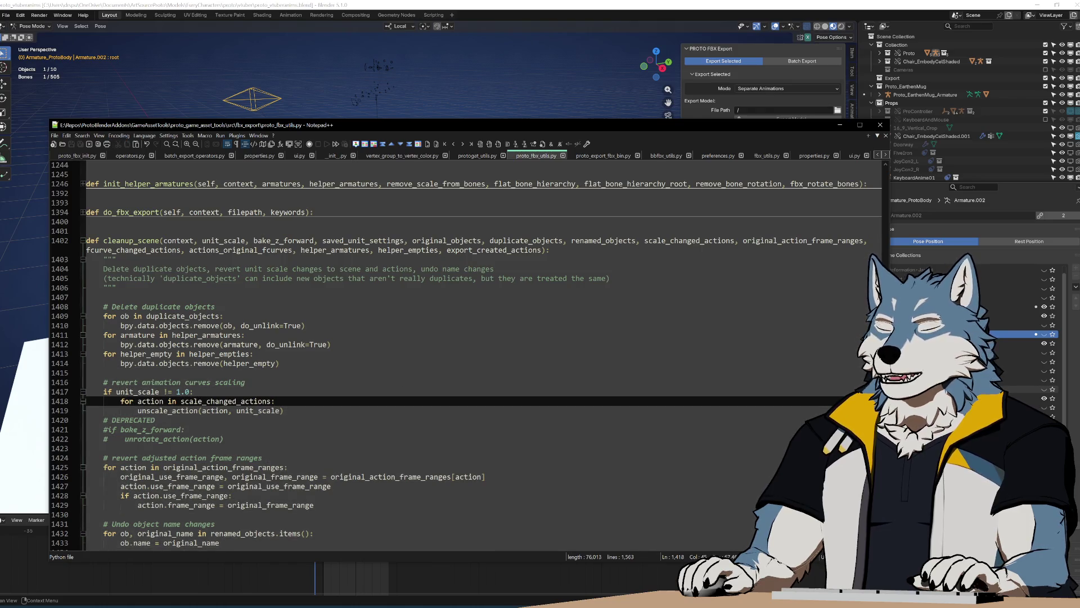
{"action": "key", "text": "Down"}
{"action": "key", "text": "Down"}
{"action": "key", "text": "Down"}
{"action": "key", "text": "shift+Up"}
{"action": "key", "text": "shift+Up"}
{"action": "key", "text": "shift+Up"}
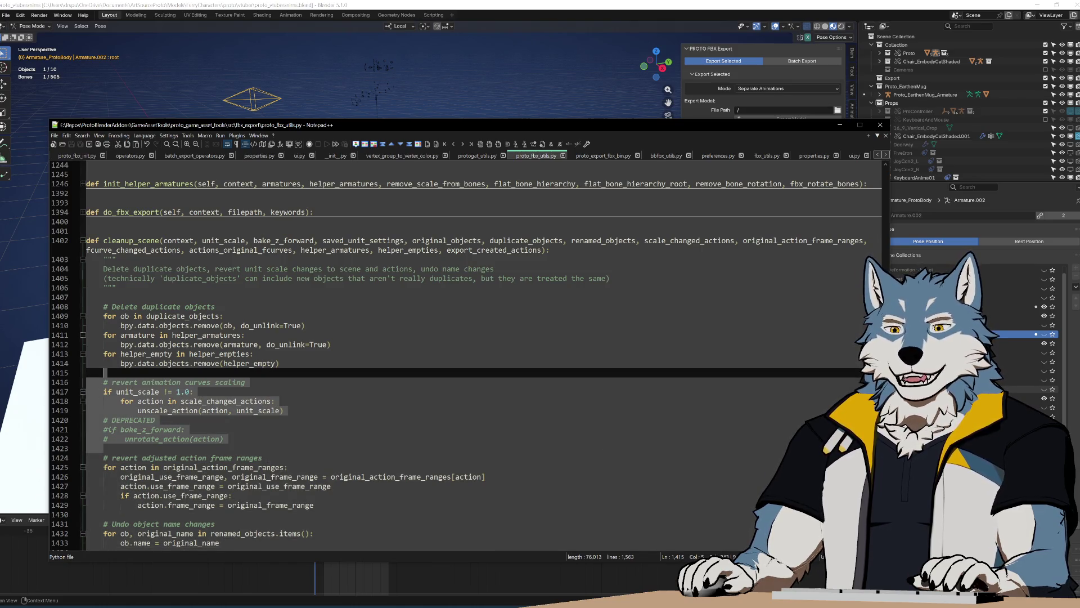
{"action": "key", "text": "shift+Up"}
{"action": "key", "text": "shift+Up"}
{"action": "key", "text": "shift+Up"}
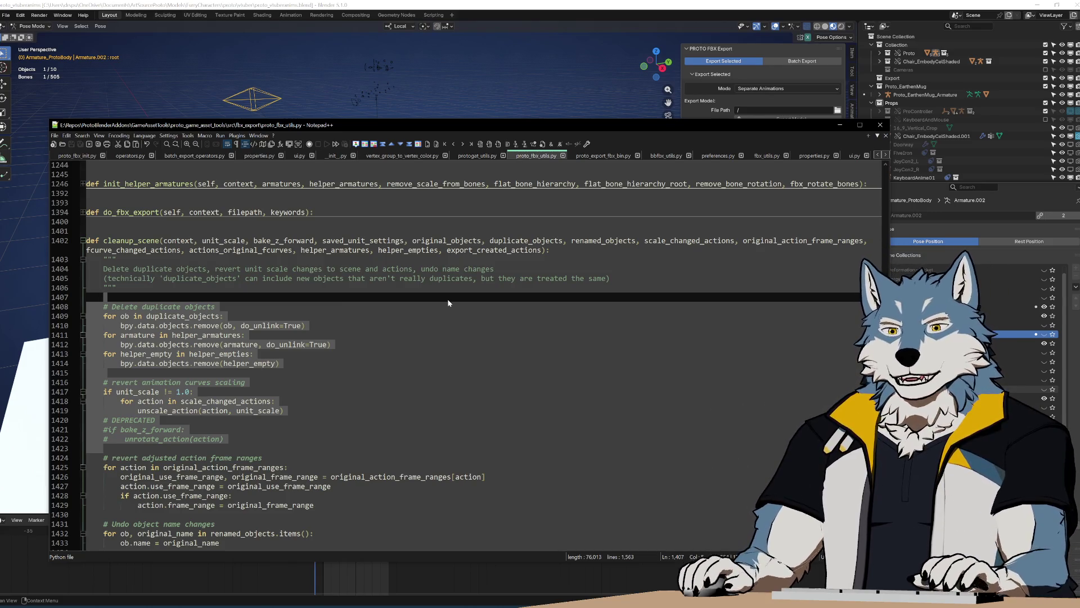
{"action": "left_click", "coordinate": [280, 344]}
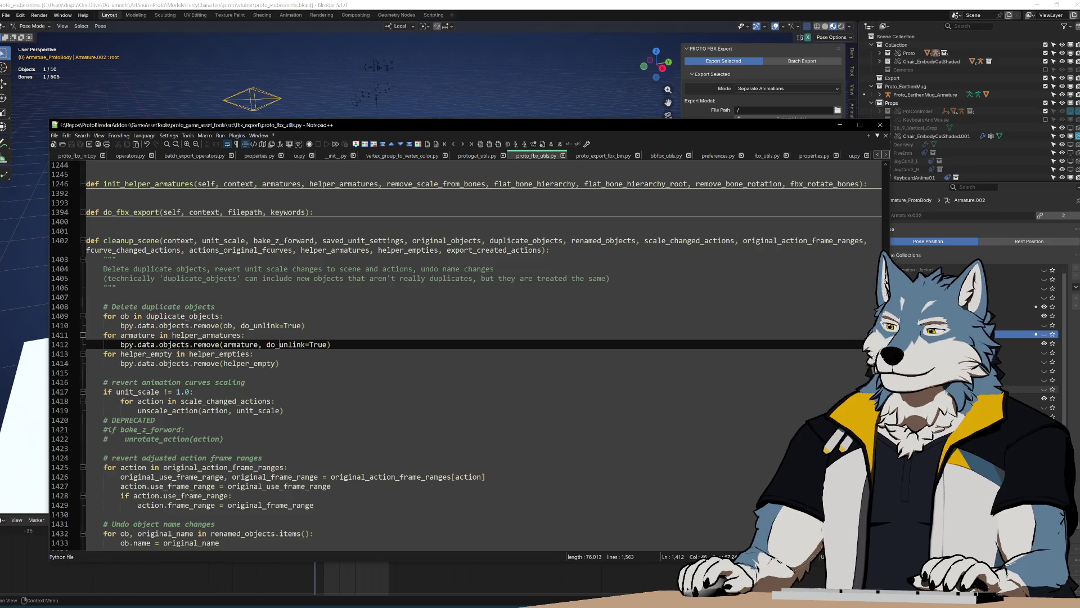
{"action": "left_click", "coordinate": [113, 259]}
{"action": "mouse_move", "coordinate": [103, 259]}
{"action": "left_mouse_down"}
{"action": "mouse_move", "coordinate": [315, 325]}
{"action": "mouse_move", "coordinate": [281, 457]}
{"action": "mouse_move", "coordinate": [261, 420]}
{"action": "mouse_move", "coordinate": [338, 523]}
{"action": "mouse_move", "coordinate": [405, 543]}
{"action": "left_mouse_up"}
{"action": "scroll", "coordinate": [405, 542], "scroll_direction": "down", "scroll_amount": 2}
{"action": "key", "text": "shift+Down"}
{"action": "key", "text": "shift+Down"}
{"action": "key", "text": "shift+Up"}
{"action": "key", "text": "shift+Up"}
{"action": "key", "text": "shift+Up"}
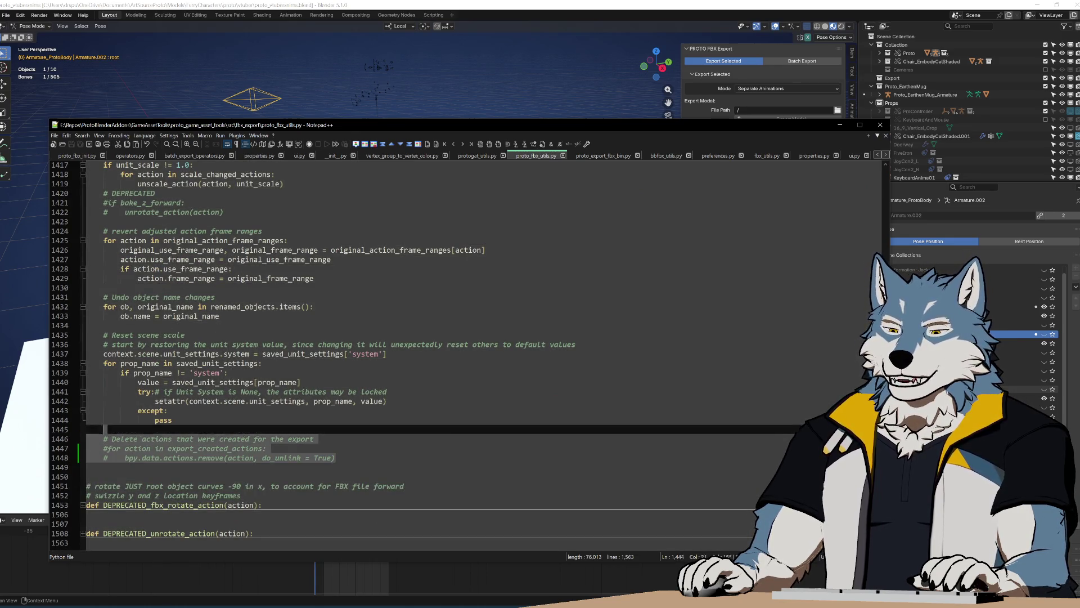
{"action": "left_click", "coordinate": [442, 402]}
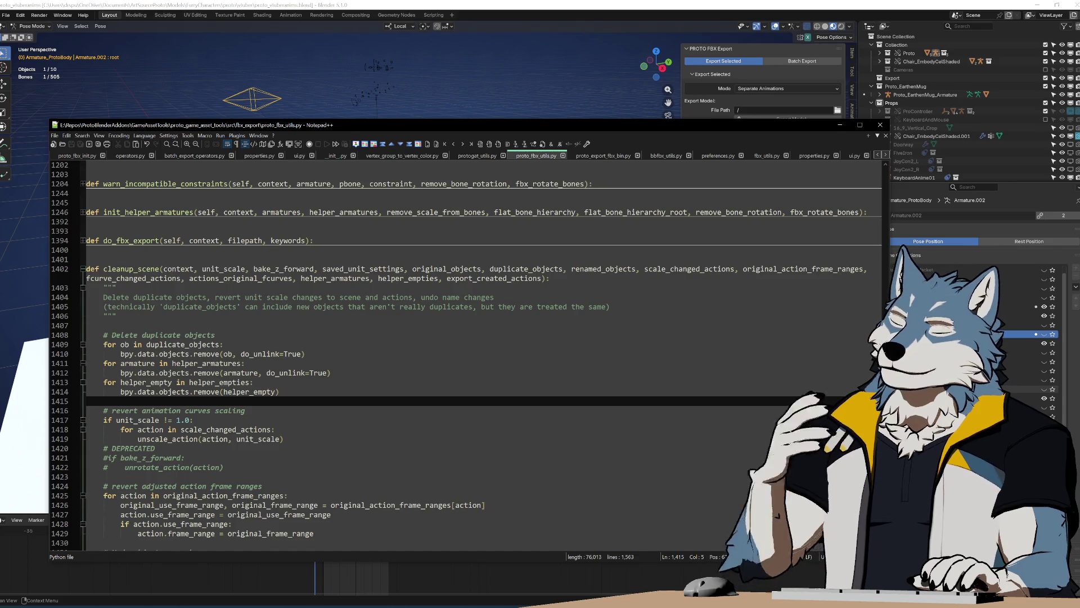
{"action": "scroll", "coordinate": [467, 360], "scroll_direction": "up", "scroll_amount": 1}
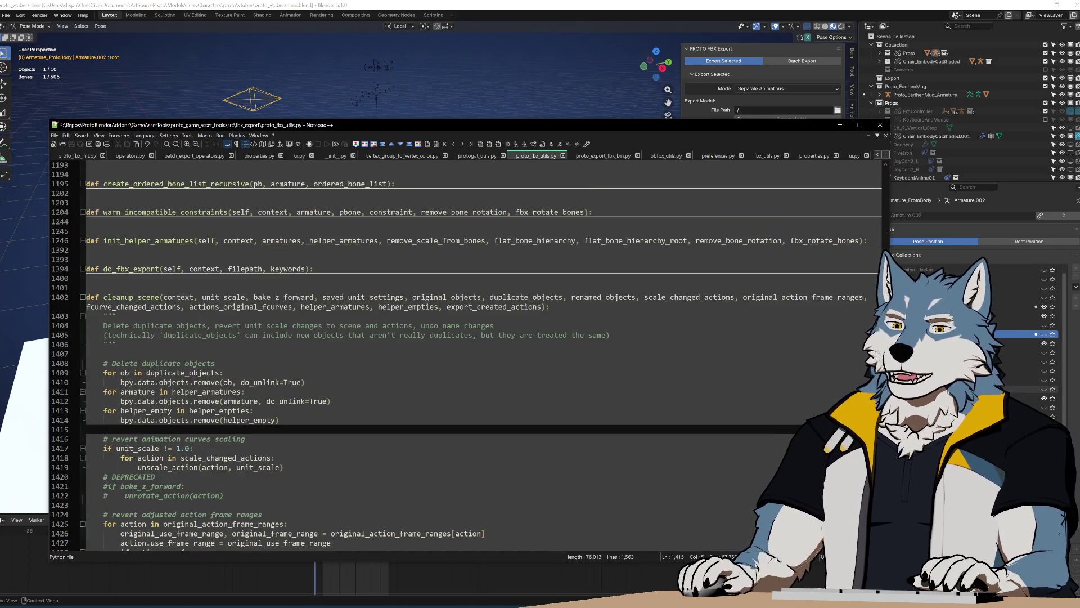
{"action": "left_click", "coordinate": [156, 477]}
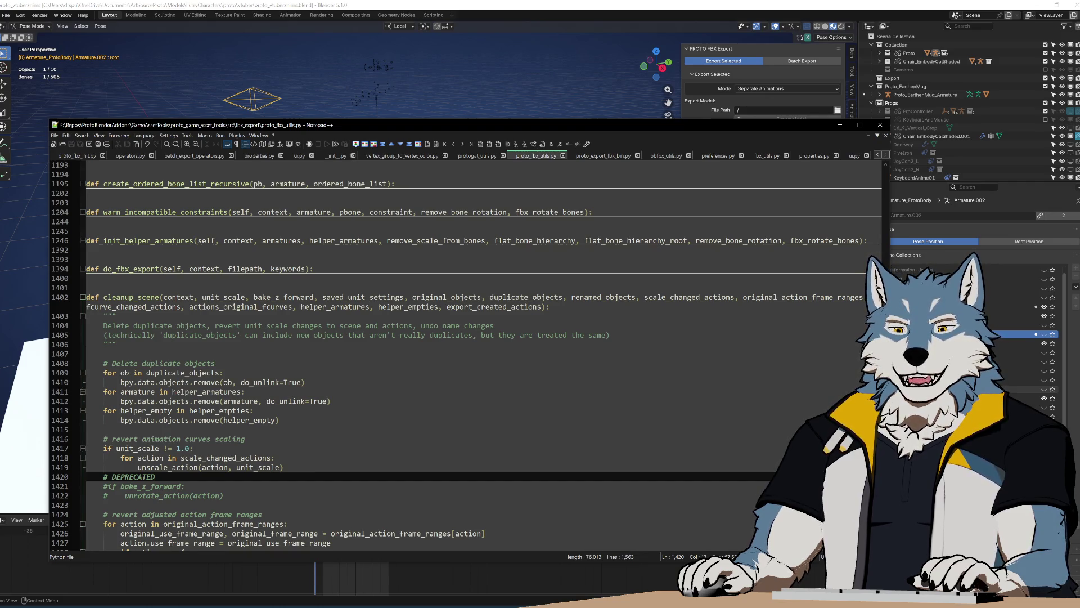
{"action": "mouse_move", "coordinate": [276, 458]}
{"action": "left_mouse_down"}
{"action": "mouse_move", "coordinate": [391, 334]}
{"action": "mouse_move", "coordinate": [255, 410]}
{"action": "mouse_move", "coordinate": [390, 335]}
{"action": "mouse_move", "coordinate": [106, 429]}
{"action": "mouse_move", "coordinate": [118, 344]}
{"action": "mouse_move", "coordinate": [225, 316]}
{"action": "mouse_move", "coordinate": [463, 307]}
{"action": "left_mouse_up"}
{"action": "left_click", "coordinate": [420, 421]}
{"action": "left_click_drag", "start_coordinate": [103, 316], "coordinate": [254, 410]}
{"action": "left_click", "coordinate": [153, 346]}
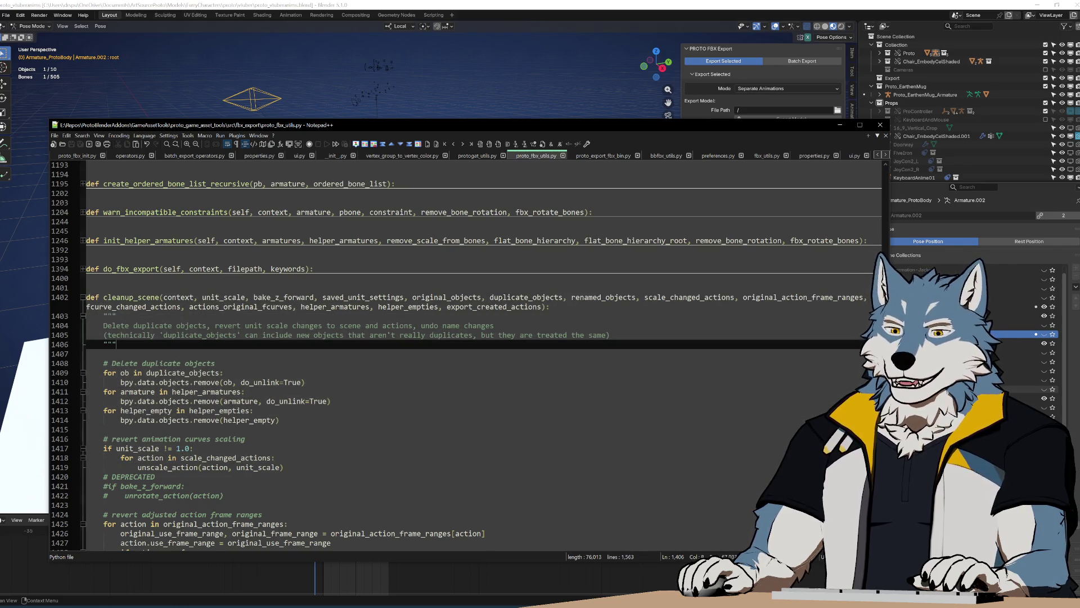
{"action": "mouse_move", "coordinate": [102, 315]}
{"action": "left_mouse_down"}
{"action": "mouse_move", "coordinate": [169, 486]}
{"action": "mouse_move", "coordinate": [292, 242]}
{"action": "mouse_move", "coordinate": [313, 457]}
{"action": "mouse_move", "coordinate": [332, 260]}
{"action": "mouse_move", "coordinate": [336, 450]}
{"action": "mouse_move", "coordinate": [332, 237]}
{"action": "mouse_move", "coordinate": [335, 459]}
{"action": "mouse_move", "coordinate": [332, 260]}
{"action": "left_mouse_up"}
{"action": "left_click", "coordinate": [382, 470]}
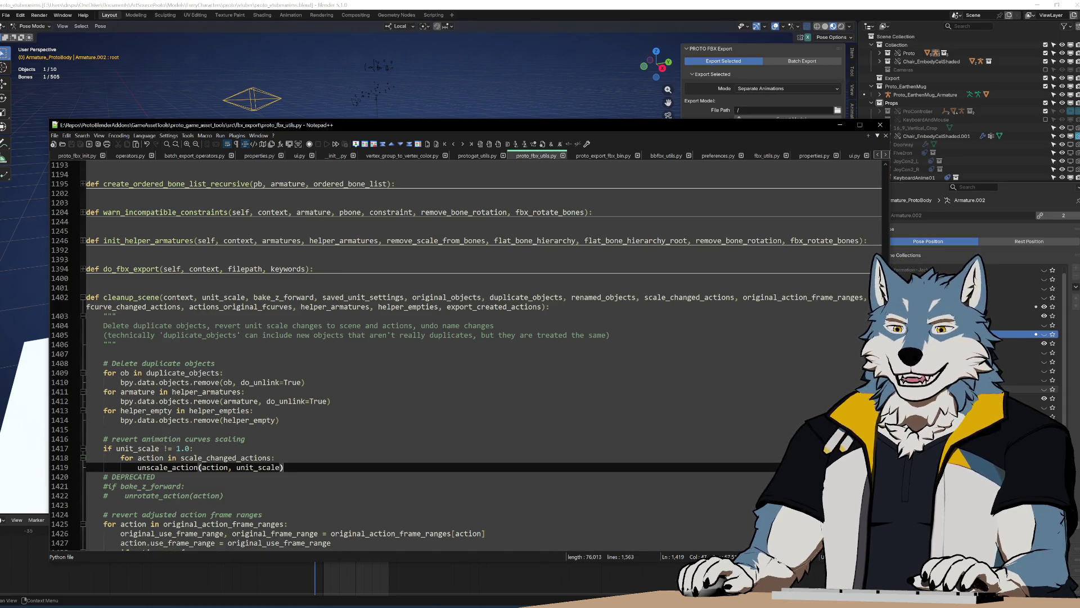
{"action": "left_click", "coordinate": [275, 457]}
{"action": "scroll", "coordinate": [466, 354], "scroll_direction": "down", "scroll_amount": 8}
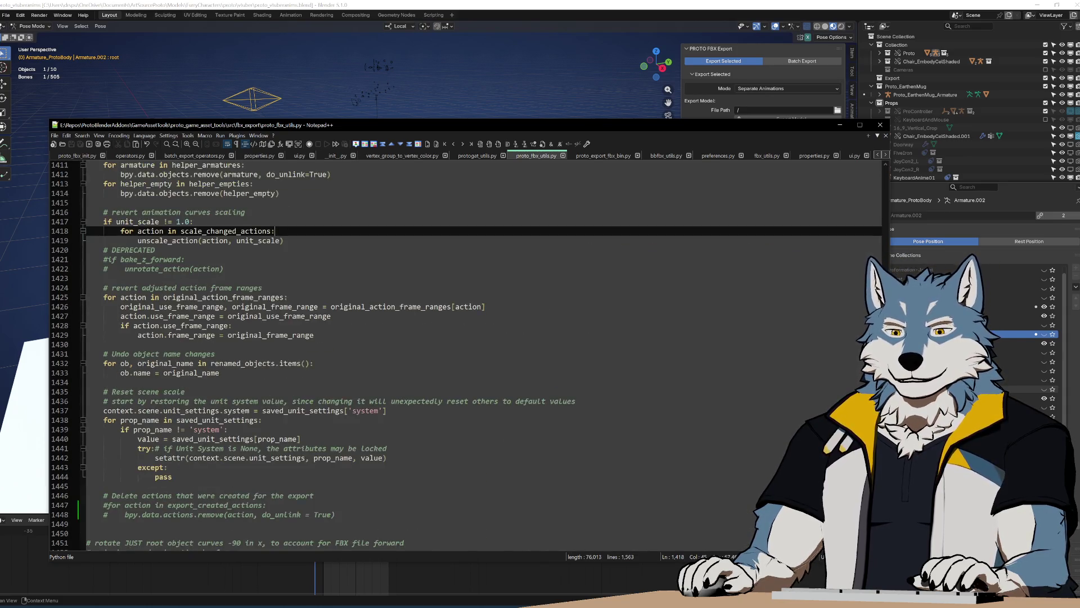
{"action": "scroll", "coordinate": [467, 355], "scroll_direction": "up", "scroll_amount": 5}
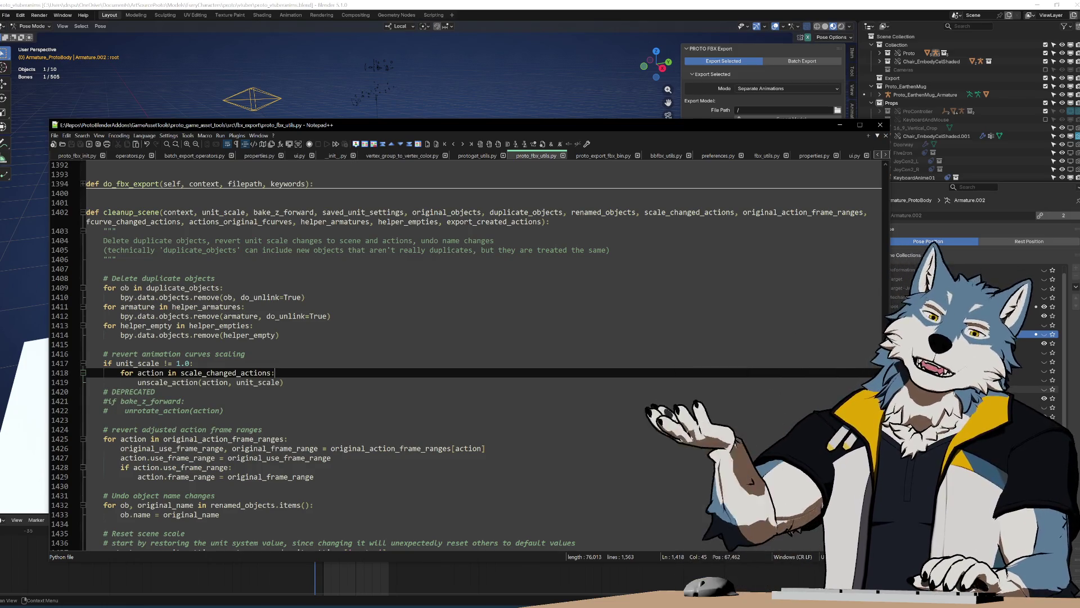
{"action": "key", "text": "shift+Up"}
{"action": "key", "text": "shift+Up"}
{"action": "key", "text": "shift+Up"}
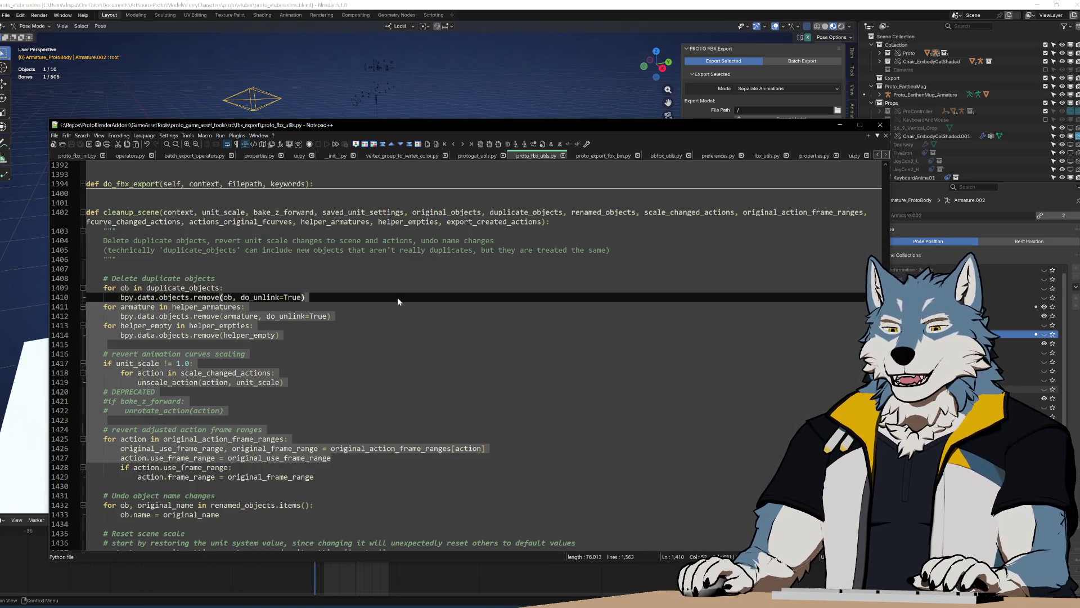
{"action": "left_click", "coordinate": [103, 419]}
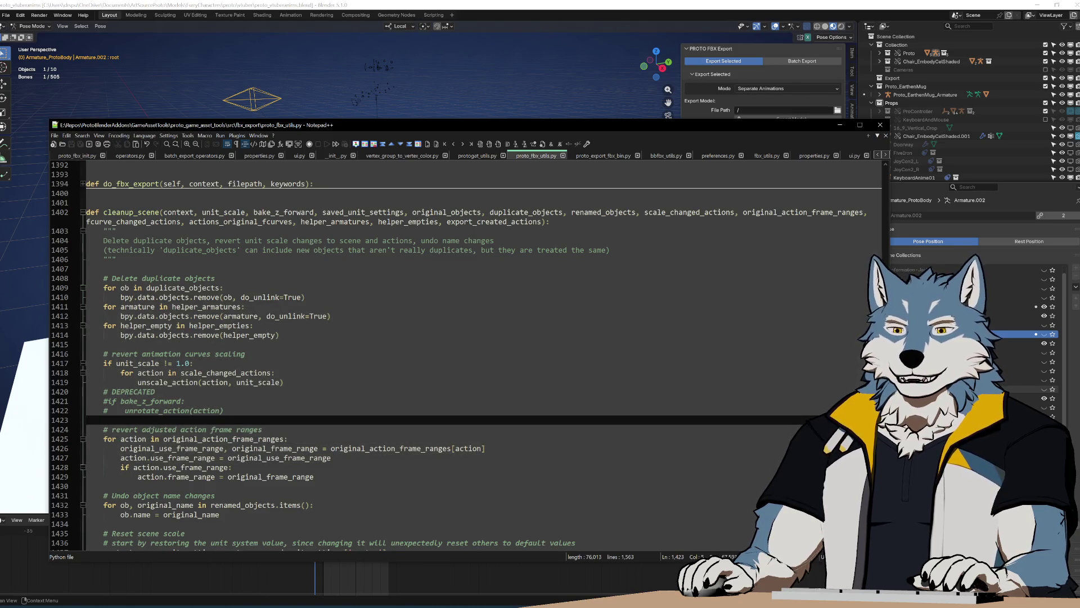
{"action": "left_click", "coordinate": [192, 363]}
{"action": "scroll", "coordinate": [450, 349], "scroll_direction": "down", "scroll_amount": 7}
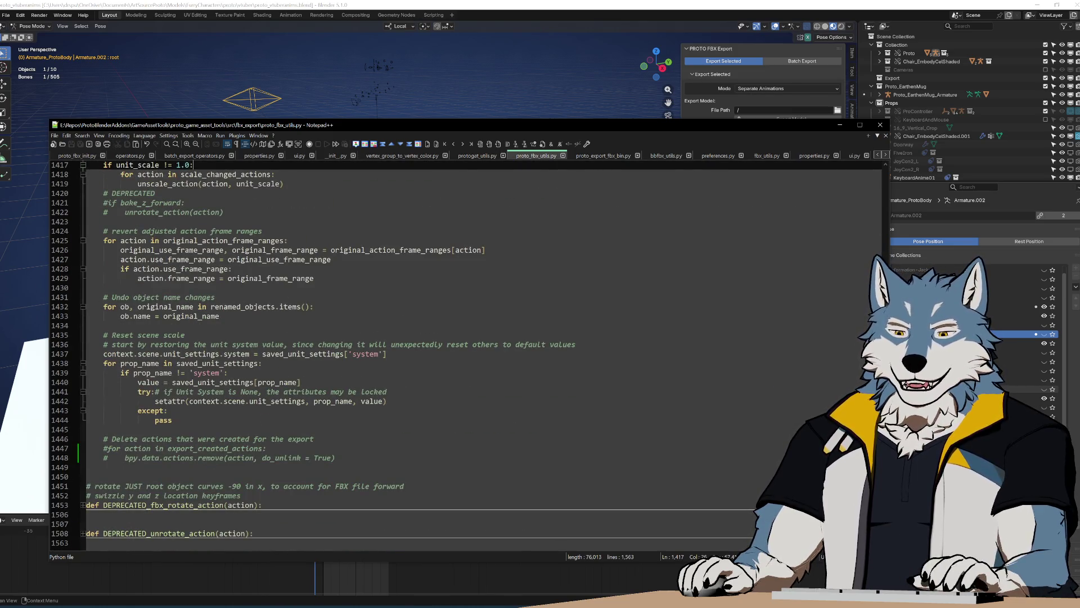
Step: Uncomment the action-deletion loop at lines 1447–1448 and save proto_fbx_utils.py
{"action": "left_click", "coordinate": [108, 448]}
{"action": "key", "text": "BackSpace"}
{"action": "key", "text": "Down"}
{"action": "key", "text": "Delete"}
{"action": "key", "text": "End"}
{"action": "key", "text": "shift+Up"}
{"action": "key", "text": "shift+Up"}
{"action": "key", "text": "Right"}
{"action": "key", "text": "Up"}
{"action": "key", "text": "Up"}
{"action": "key", "text": "Up"}
{"action": "key", "text": "ctrl+s"}
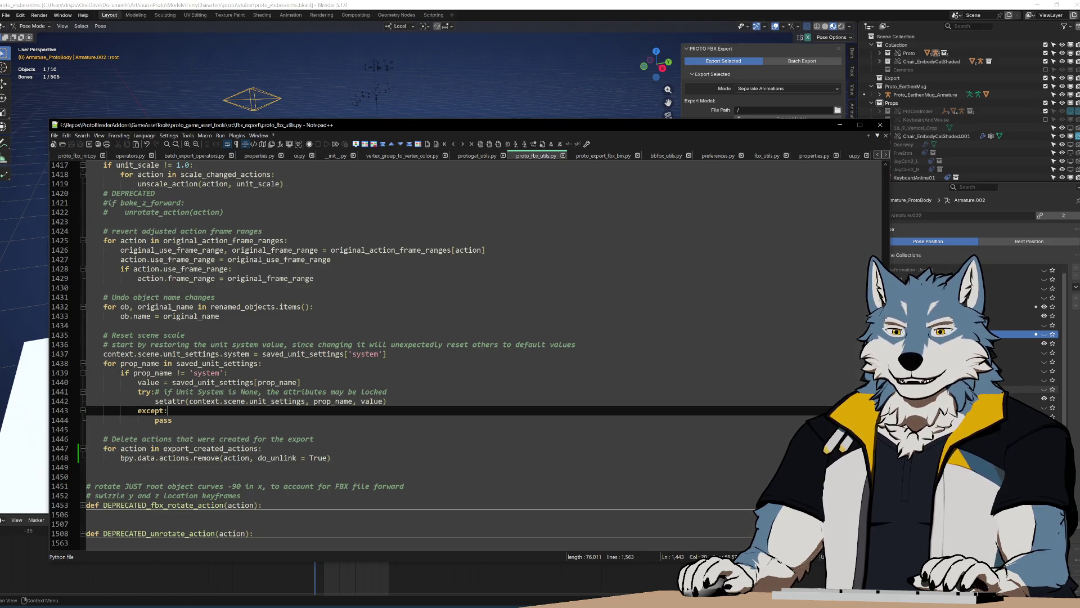
Step: Select the lines around the except block, extending up to line 1407
{"action": "key", "text": "Up"}
{"action": "scroll", "coordinate": [466, 349], "scroll_direction": "up", "scroll_amount": 3}
{"action": "key", "text": "End"}
{"action": "key", "text": "Down"}
{"action": "key", "text": "shift+Up"}
{"action": "key", "text": "shift+Up"}
{"action": "key", "text": "shift+Up"}
{"action": "key", "text": "Down"}
{"action": "key", "text": "Down"}
{"action": "key", "text": "Home"}
{"action": "key", "text": "shift+Up"}
{"action": "key", "text": "shift+Up"}
{"action": "key", "text": "shift+End"}
{"action": "key", "text": "shift+Up"}
{"action": "key", "text": "shift+Up"}
{"action": "key", "text": "shift+Up"}
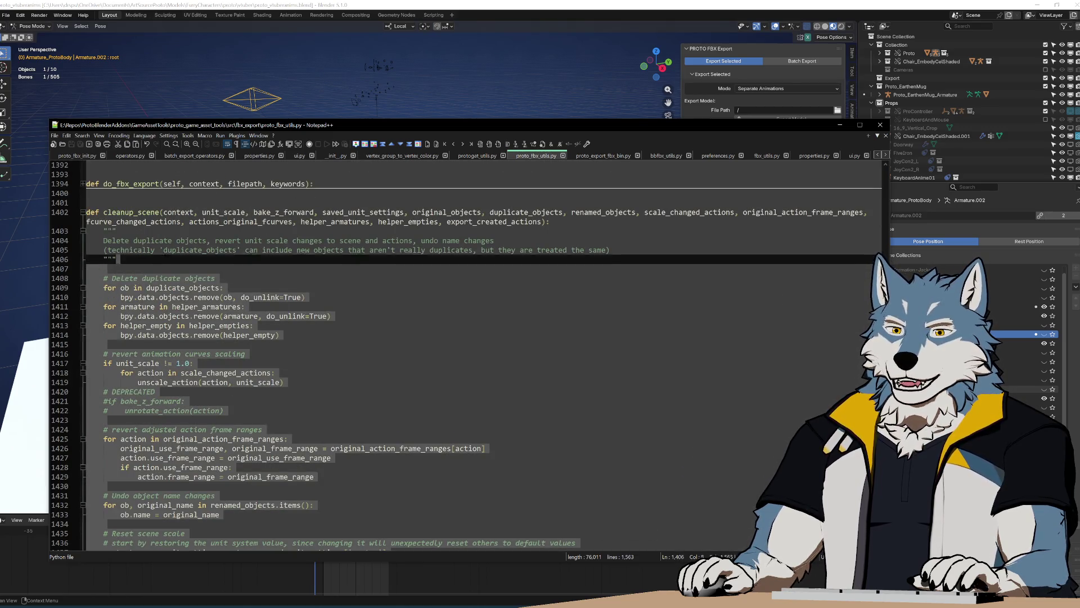
Step: Clear the selection and move the caret down to line 1414
{"action": "key", "text": "Down"}
{"action": "key", "text": "End"}
{"action": "key", "text": "Down"}
{"action": "key", "text": "Down"}
{"action": "key", "text": "Down"}
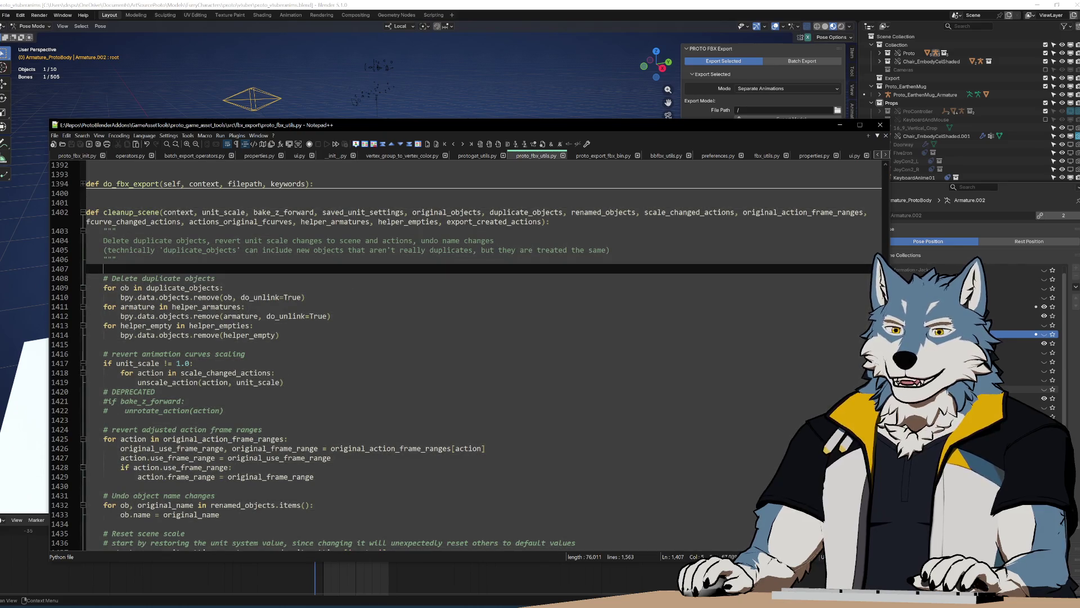
{"action": "key", "text": "Up"}
{"action": "key", "text": "Up"}
{"action": "key", "text": "Up"}
{"action": "key", "text": "End"}
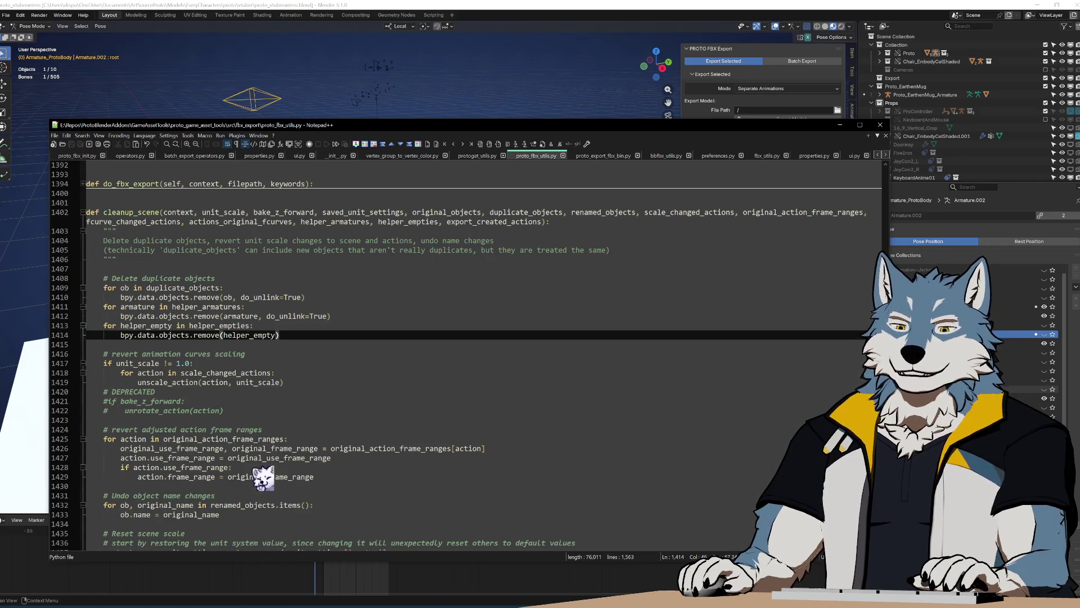
{"action": "left_click_drag", "start_coordinate": [314, 477], "coordinate": [576, 250]}
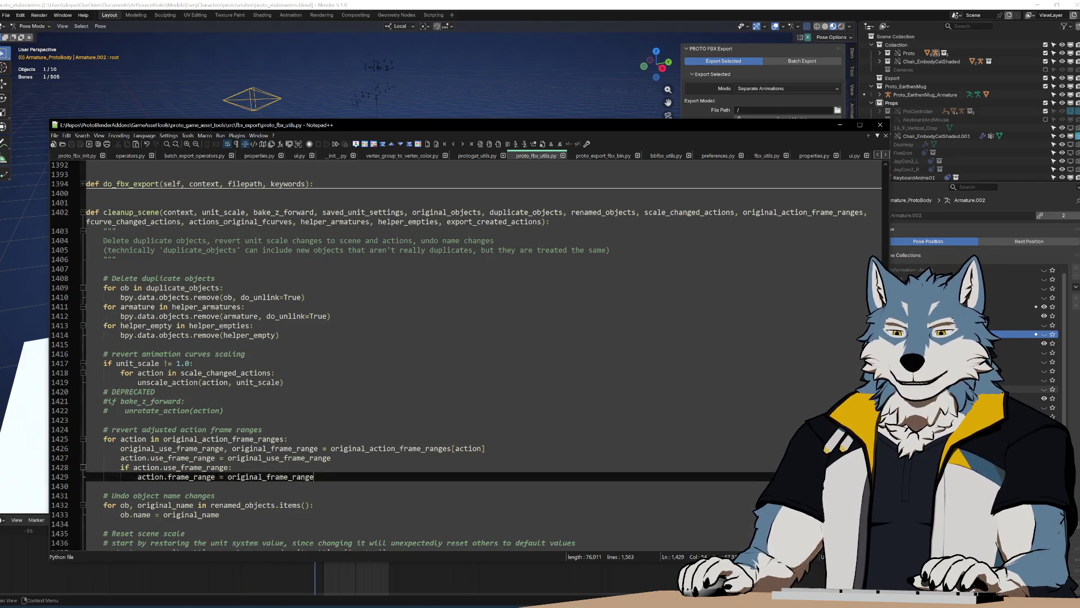
{"action": "left_click", "coordinate": [590, 414]}
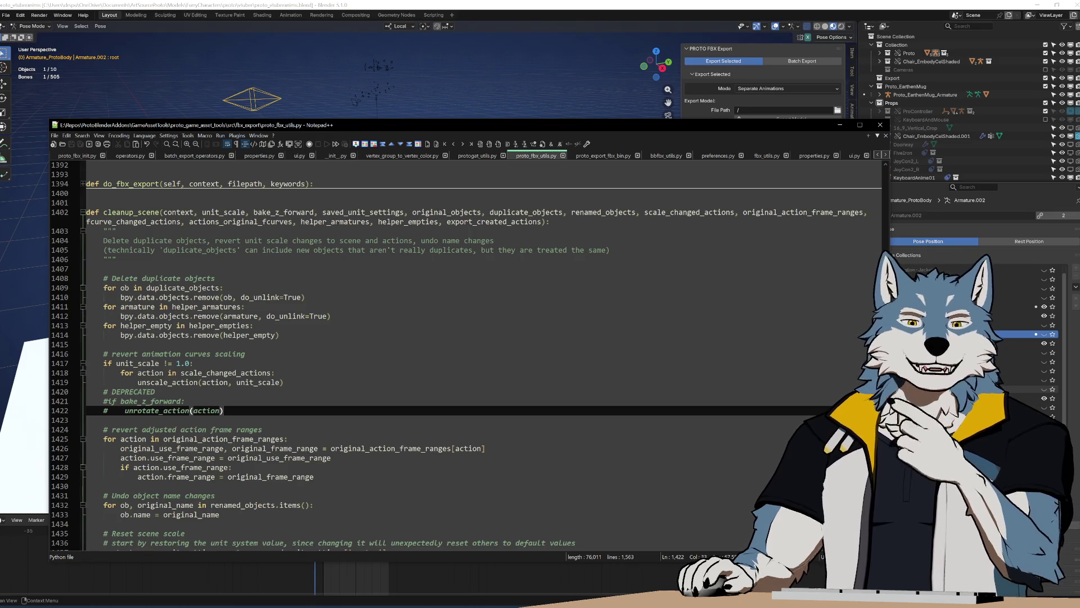
{"action": "left_click", "coordinate": [561, 504]}
{"action": "left_click", "coordinate": [561, 221], "text": "shift"}
{"action": "left_click", "coordinate": [223, 410]}
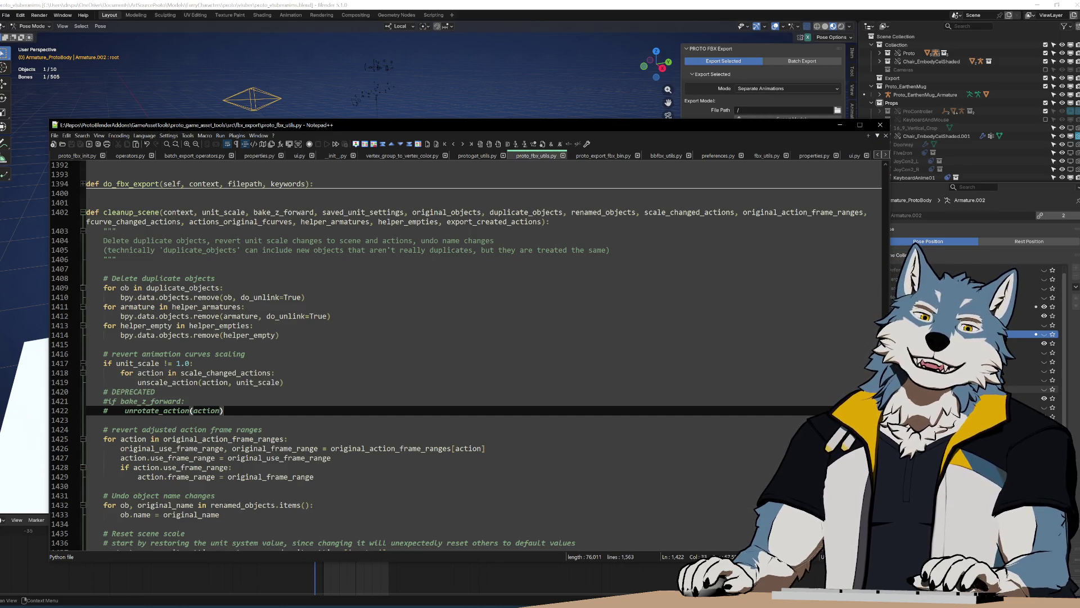
{"action": "left_click", "coordinate": [278, 335]}
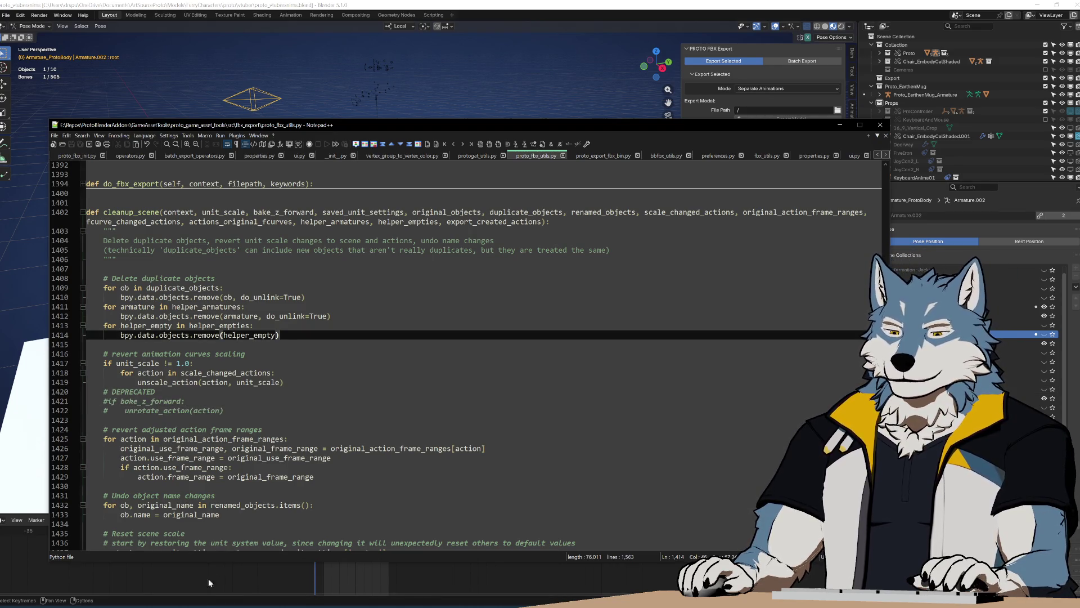
Step: Run Build.bat in GameAssetTools to rebuild the add-on zip
{"action": "key", "text": "alt+Tab"}
{"action": "double_click", "coordinate": [403, 294]}
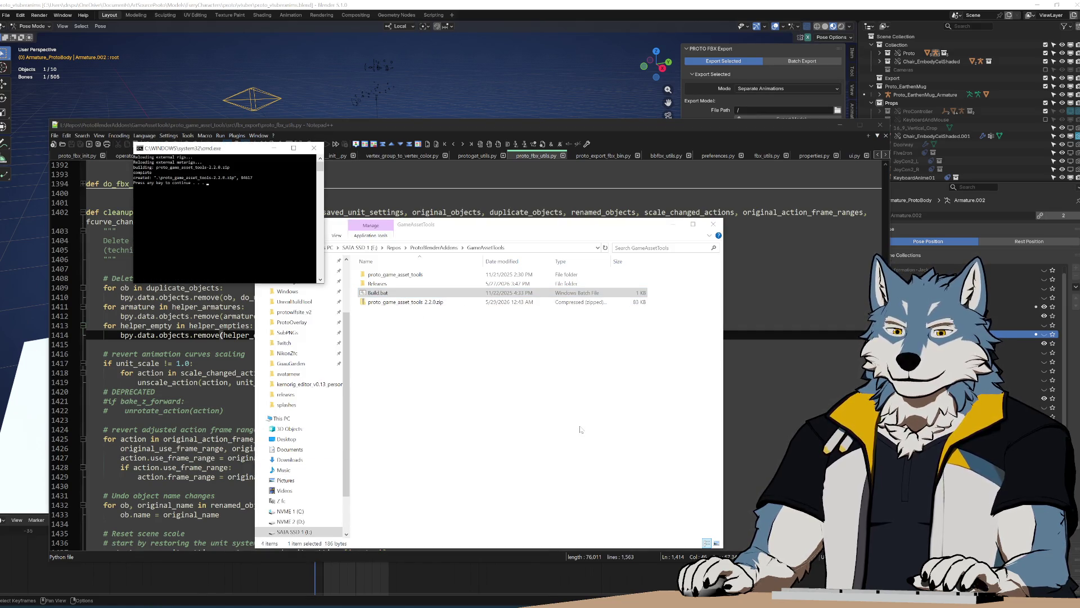
{"action": "key", "text": "Return"}
Step: Revert Blender to its saved file and bring up the add-on install options in Preferences
{"action": "left_click", "coordinate": [95, 606]}
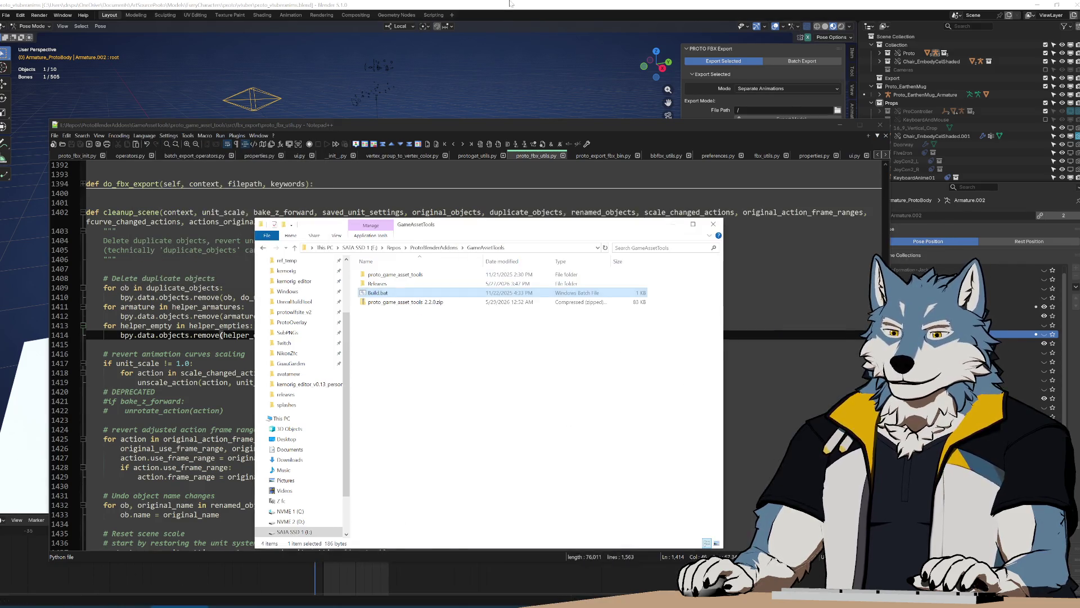
{"action": "left_click", "coordinate": [62, 600]}
{"action": "left_click", "coordinate": [11, 16]}
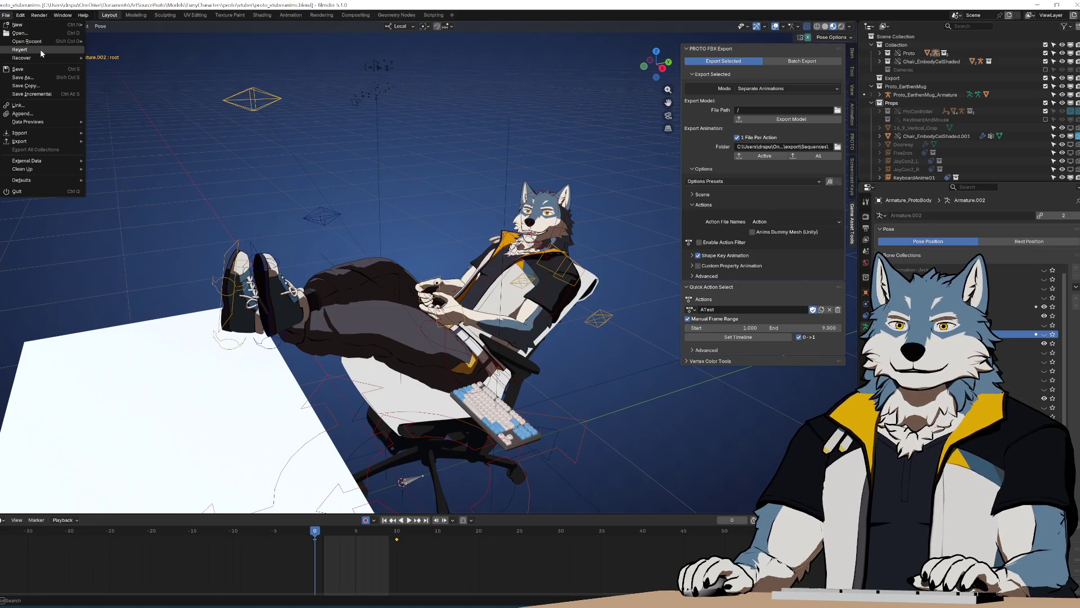
{"action": "left_click", "coordinate": [17, 51]}
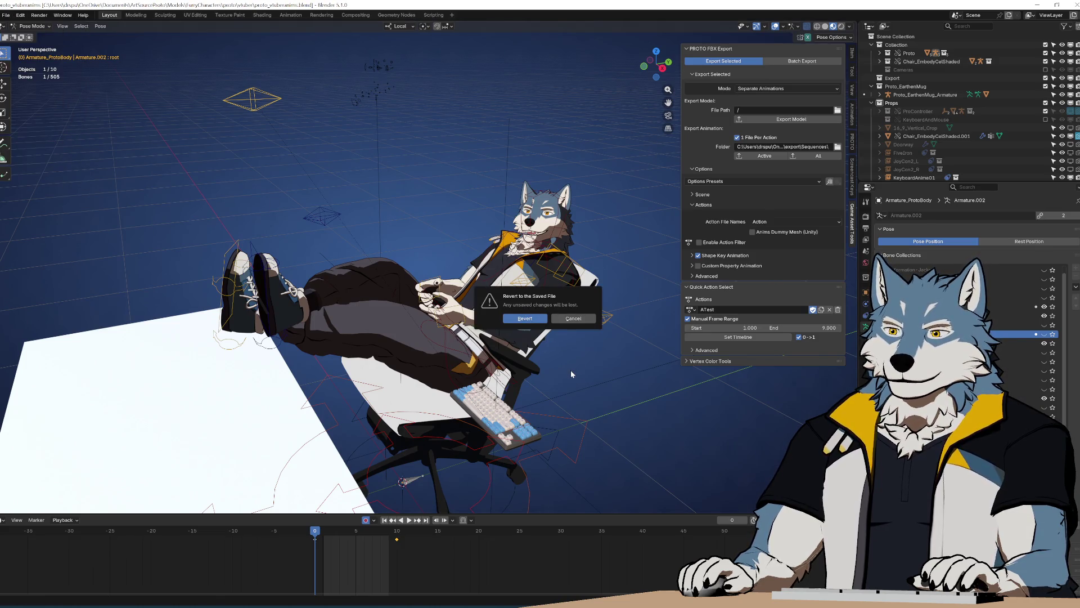
{"action": "key", "text": "Return"}
{"action": "left_click", "coordinate": [20, 15]}
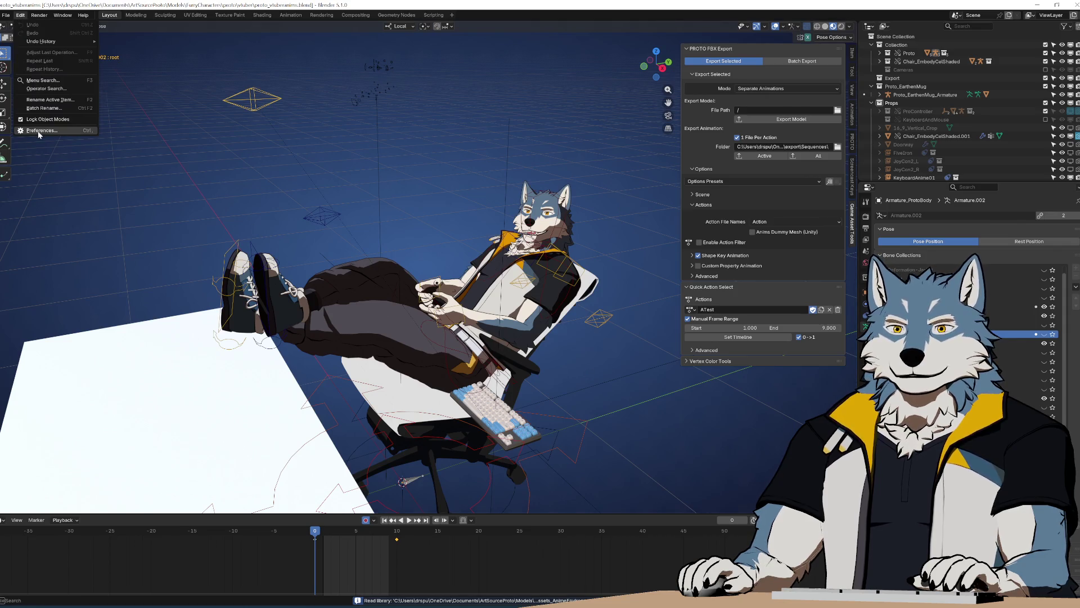
{"action": "left_click", "coordinate": [41, 130]}
{"action": "left_click", "coordinate": [453, 410]}
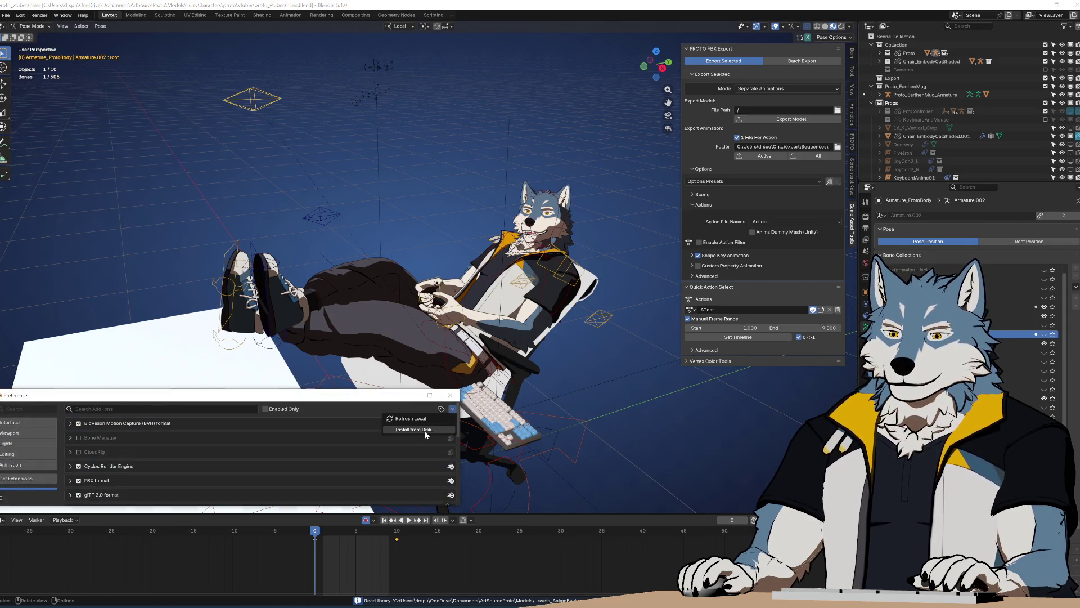
Step: Install the freshly built proto game asset tools zip from disk, then orbit the viewport
{"action": "left_click", "coordinate": [414, 429]}
{"action": "double_click", "coordinate": [335, 194]}
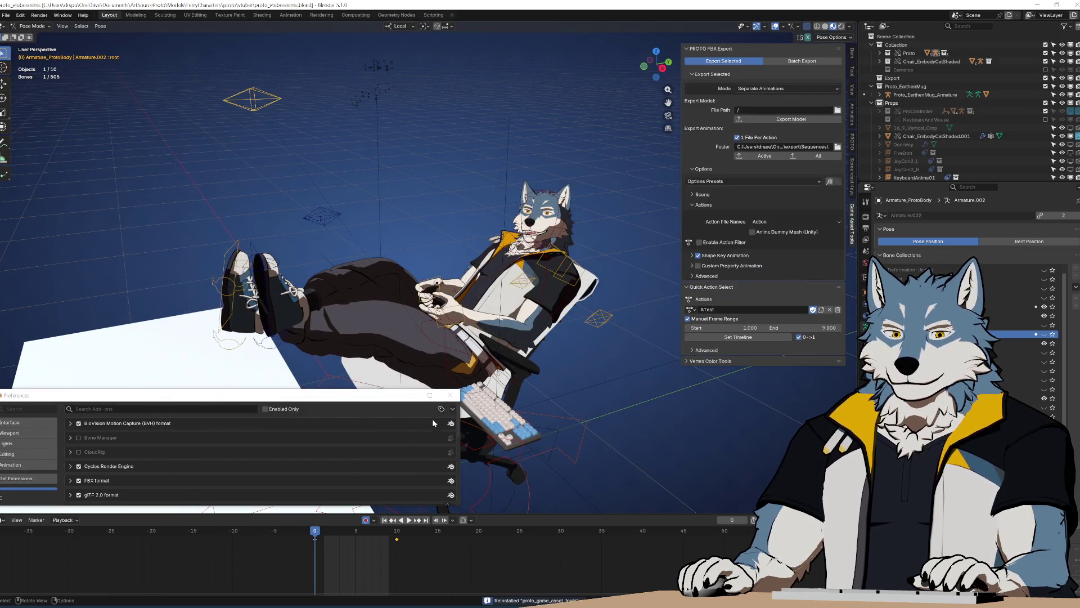
{"action": "middle_click_drag", "start_coordinate": [584, 367], "coordinate": [599, 332]}
{"action": "left_click", "coordinate": [691, 309]}
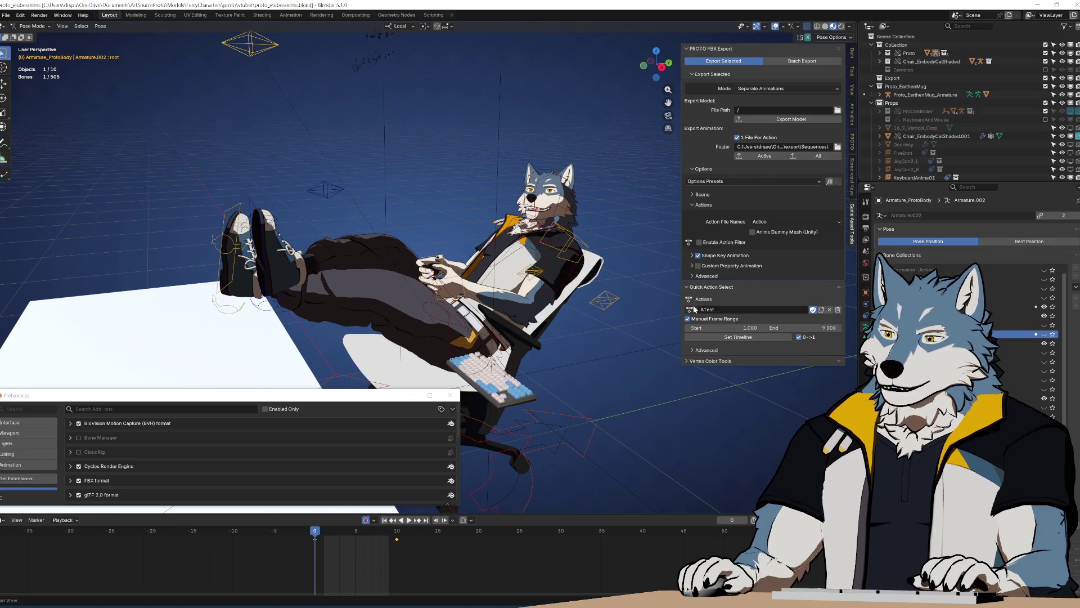
{"action": "middle_click_drag", "start_coordinate": [456, 304], "coordinate": [477, 292]}
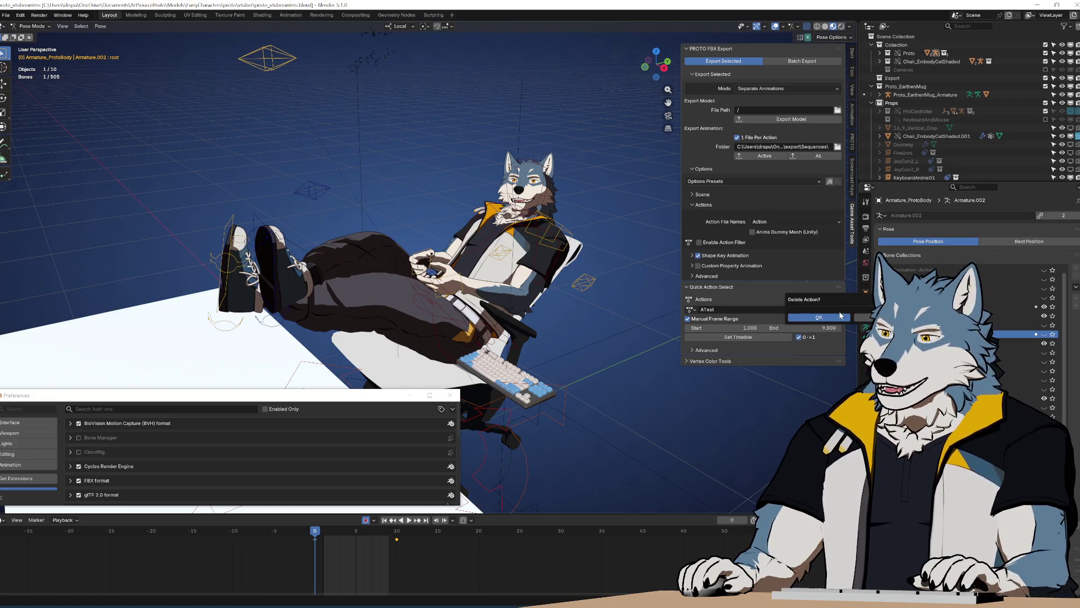
Step: Delete the ATest action and assign VTuber_ReclineGamepadIdle_Blendspace to the armature
{"action": "left_click", "coordinate": [838, 309]}
{"action": "left_click", "coordinate": [691, 310]}
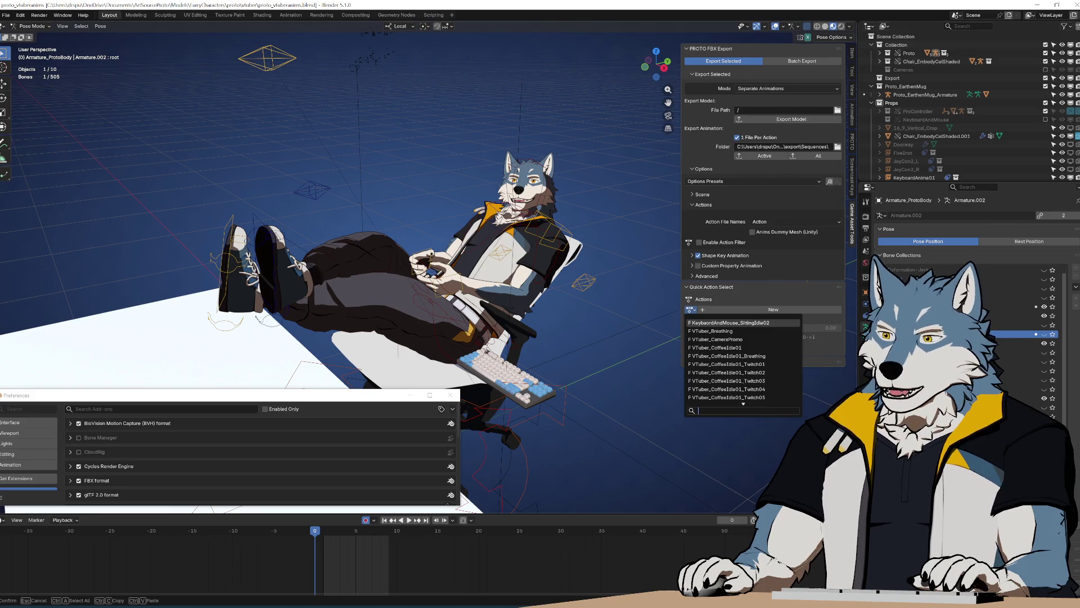
{"action": "type", "text": "gamepad"}
{"action": "key", "text": "Down"}
{"action": "key", "text": "Down"}
{"action": "key", "text": "Down"}
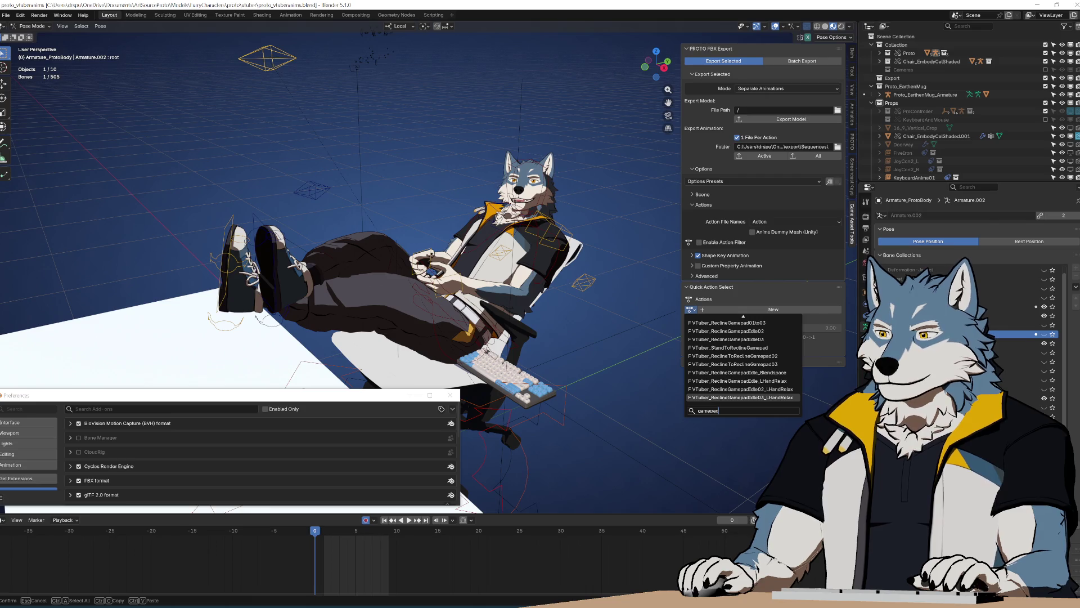
{"action": "key", "text": "Up"}
{"action": "key", "text": "Up"}
{"action": "key", "text": "Up"}
{"action": "key", "text": "Down"}
{"action": "key", "text": "Down"}
{"action": "key", "text": "Up"}
{"action": "key", "text": "Up"}
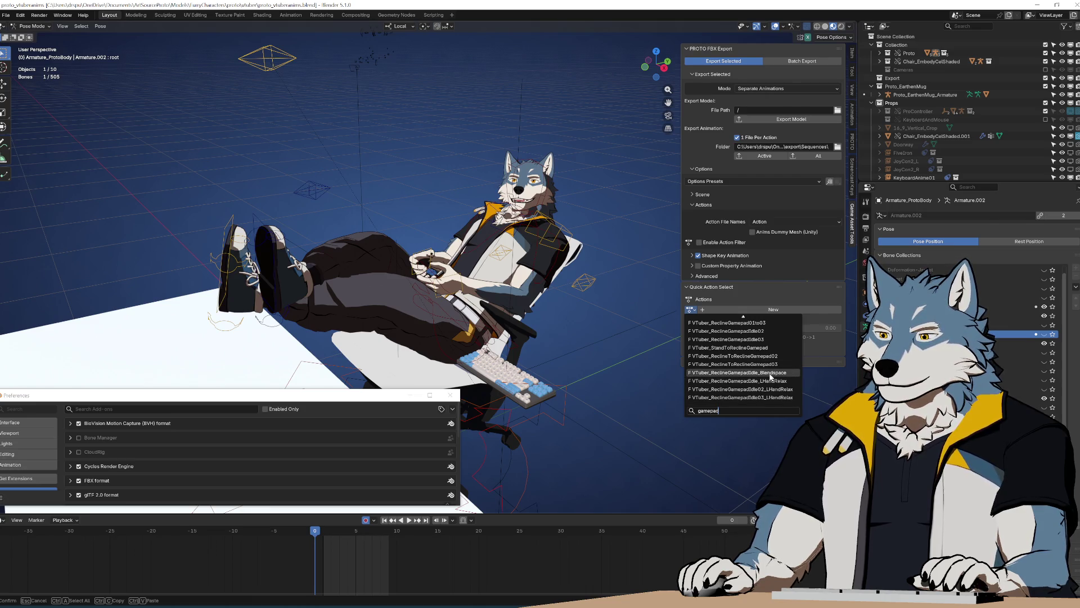
{"action": "key", "text": "Return"}
Step: Play back the blendspace animation, close Preferences, and save the blend file
{"action": "key", "text": "space"}
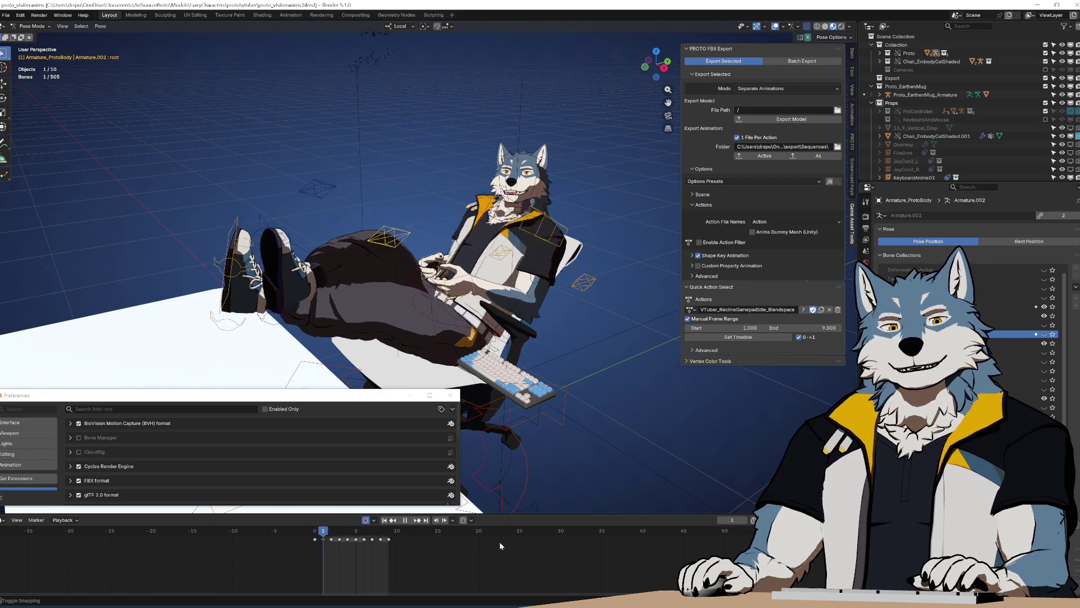
{"action": "key", "text": "Escape"}
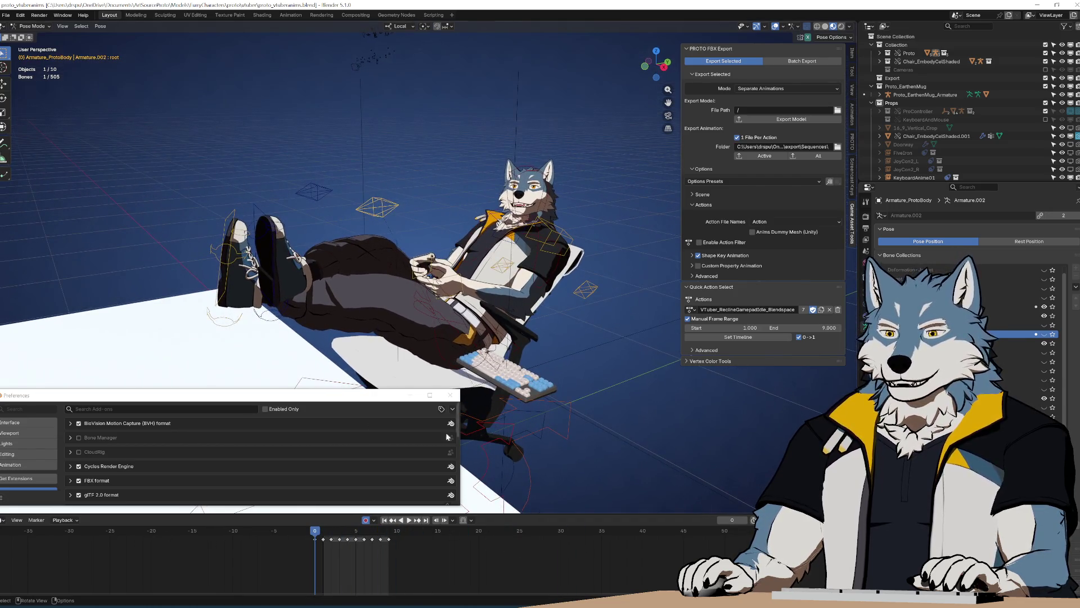
{"action": "left_click", "coordinate": [450, 395]}
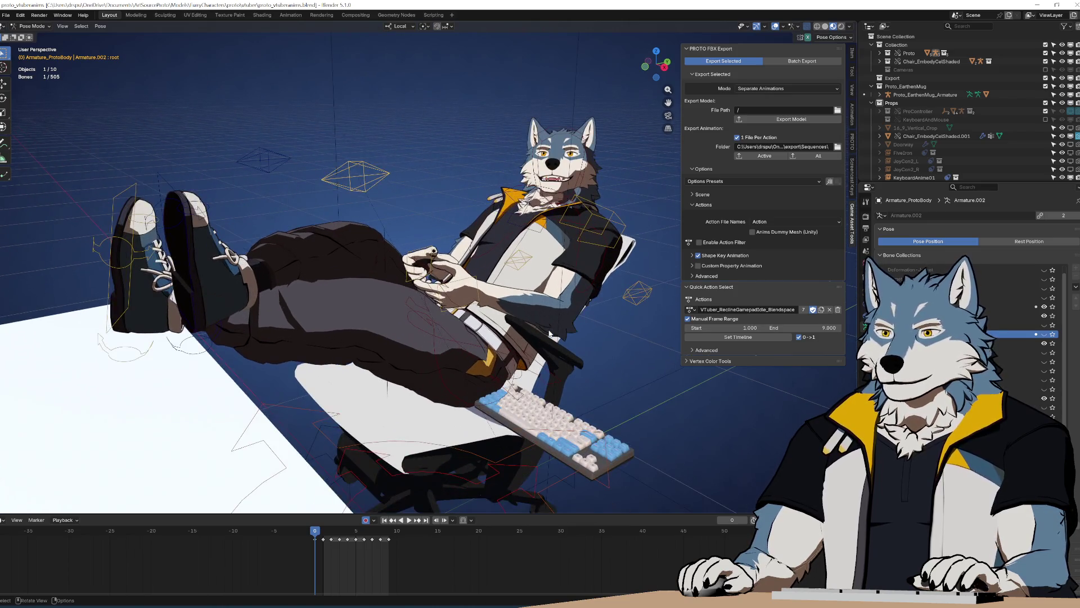
{"action": "scroll", "coordinate": [559, 339], "scroll_direction": "down", "scroll_amount": 3}
{"action": "scroll", "coordinate": [559, 339], "scroll_direction": "up", "scroll_amount": 3}
{"action": "scroll", "coordinate": [559, 338], "scroll_direction": "up", "scroll_amount": 2}
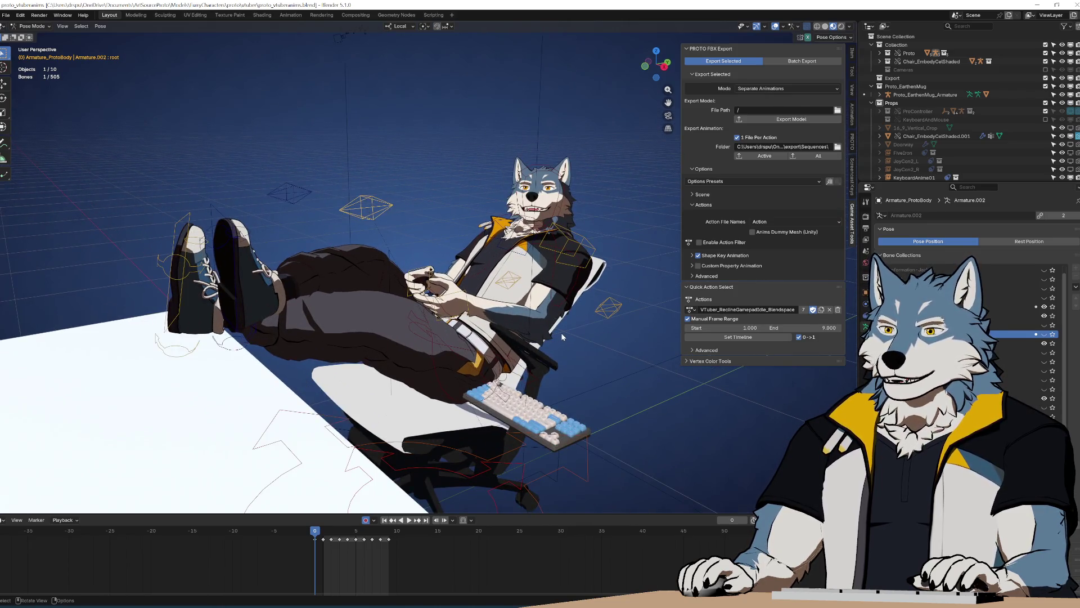
{"action": "key", "text": "ctrl+s"}
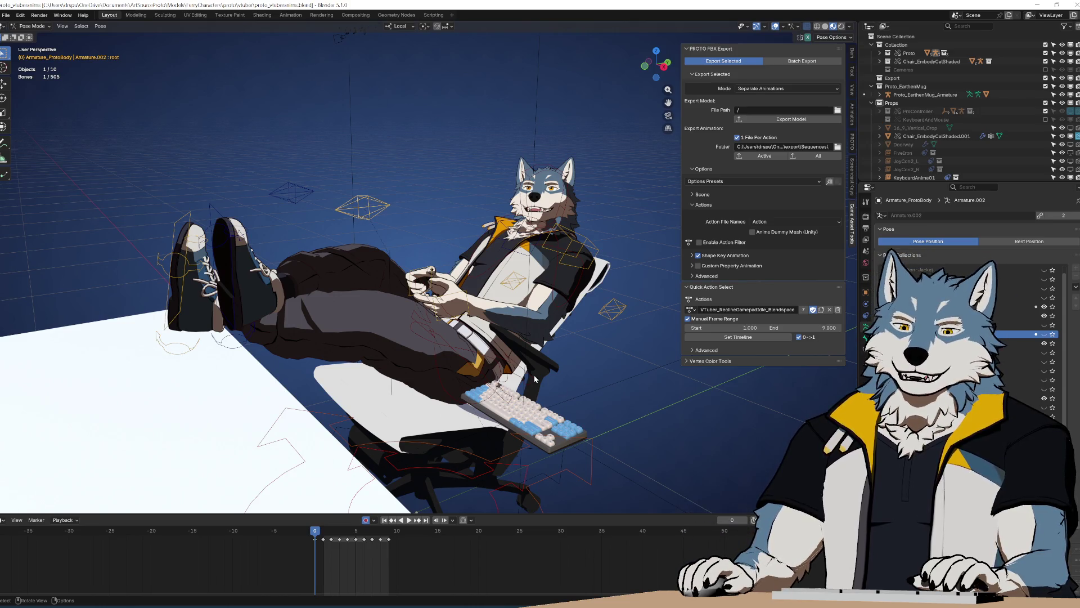
Step: Save the blend file and export the active blendspace action's animation to FBX
{"action": "mouse_move", "coordinate": [558, 367]}
{"action": "middle_mouse_down"}
{"action": "mouse_move", "coordinate": [568, 368]}
{"action": "mouse_move", "coordinate": [569, 346]}
{"action": "mouse_move", "coordinate": [572, 369]}
{"action": "middle_mouse_up"}
{"action": "key", "text": "ctrl+s"}
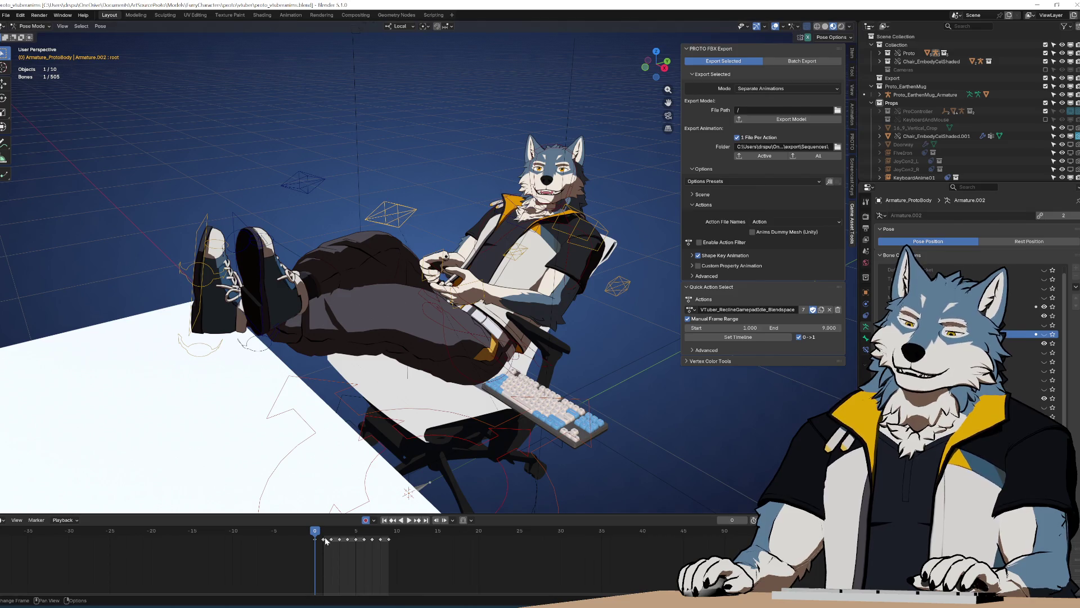
{"action": "left_click", "coordinate": [764, 159]}
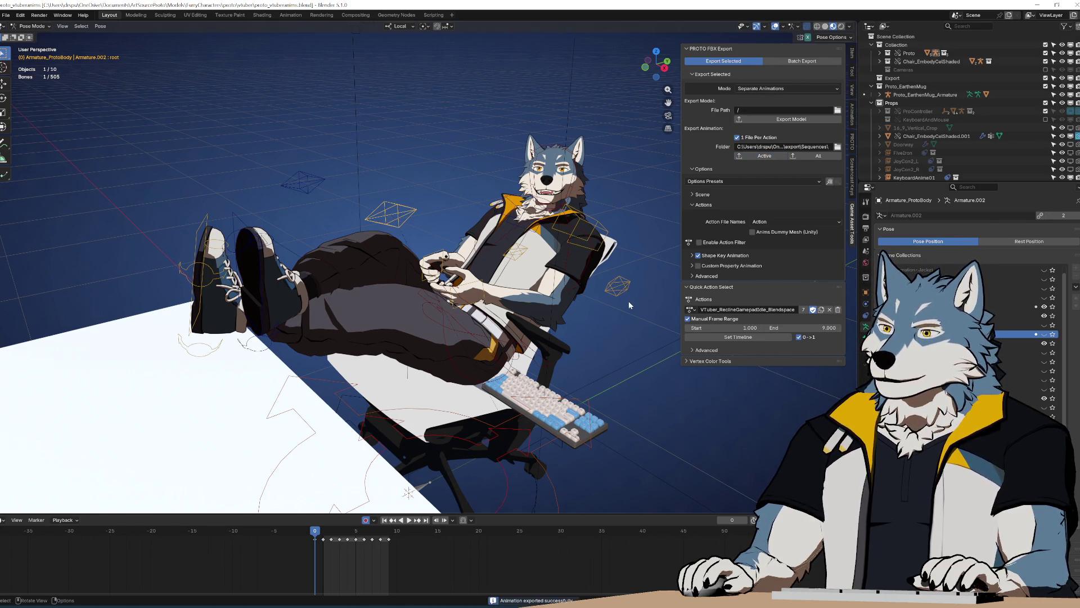
Step: Scrub the timeline, check the Actions list, and open the Sequences export folder
{"action": "mouse_move", "coordinate": [316, 533]}
{"action": "left_mouse_down"}
{"action": "mouse_move", "coordinate": [360, 533]}
{"action": "mouse_move", "coordinate": [315, 532]}
{"action": "left_mouse_up"}
{"action": "left_click", "coordinate": [690, 310]}
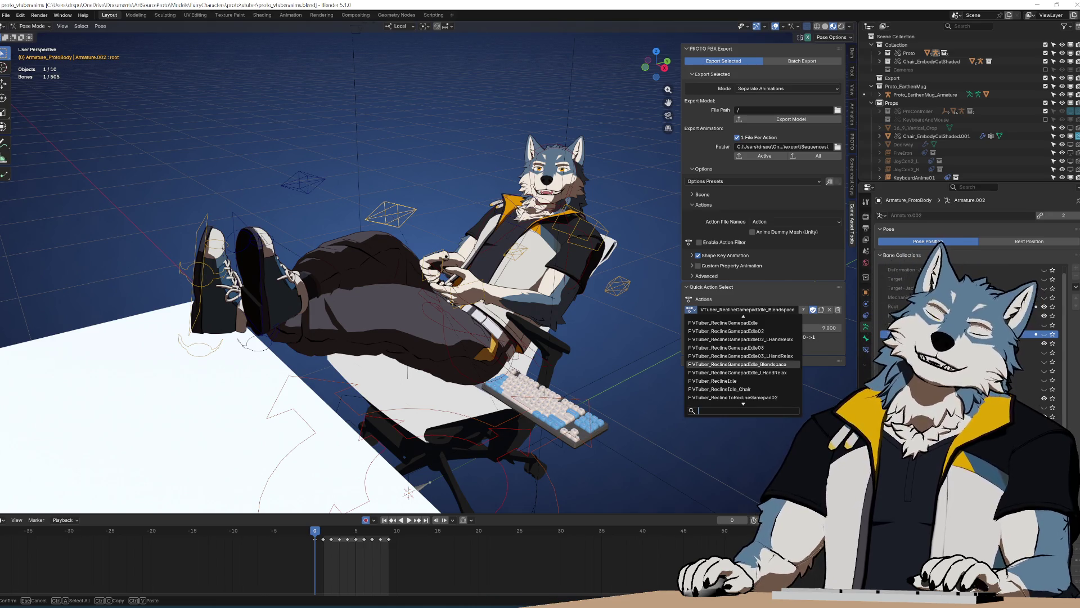
{"action": "key", "text": "Escape"}
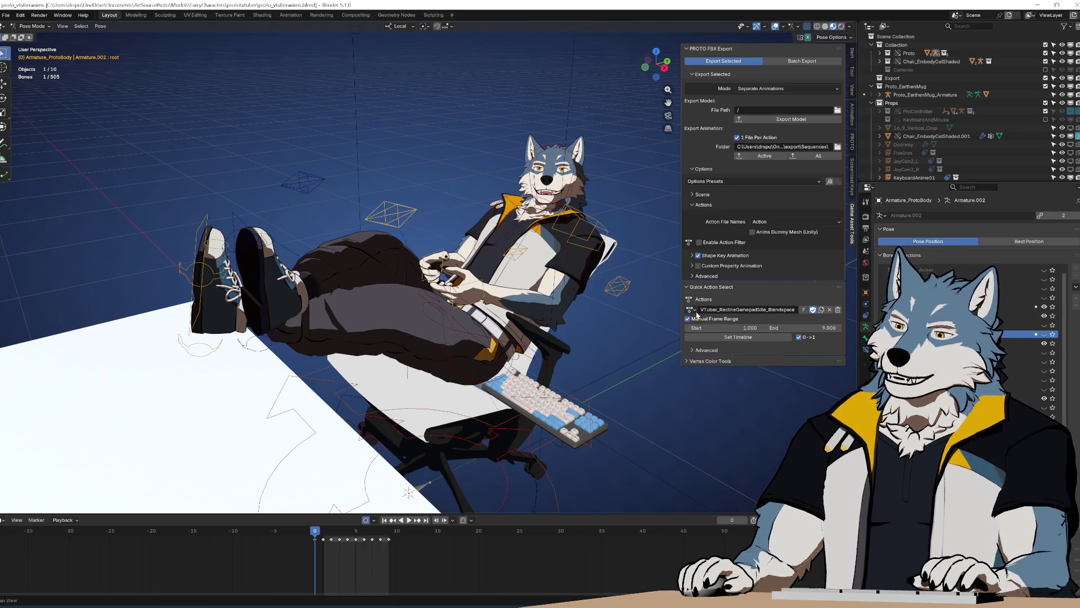
{"action": "left_click", "coordinate": [691, 310]}
{"action": "key", "text": "Escape"}
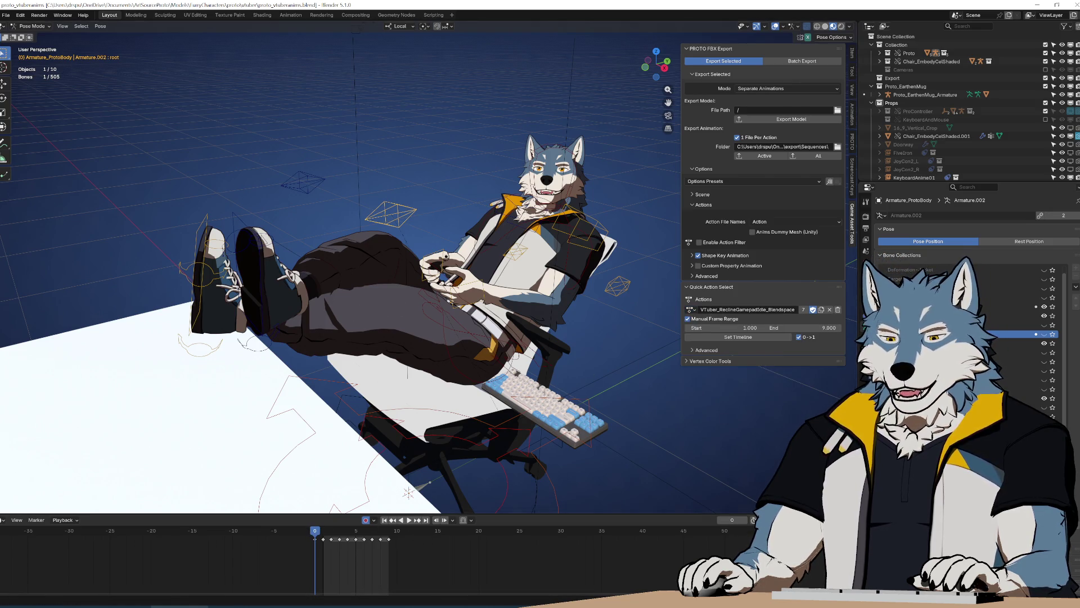
{"action": "left_click", "coordinate": [837, 146]}
{"action": "left_click", "coordinate": [652, 243]}
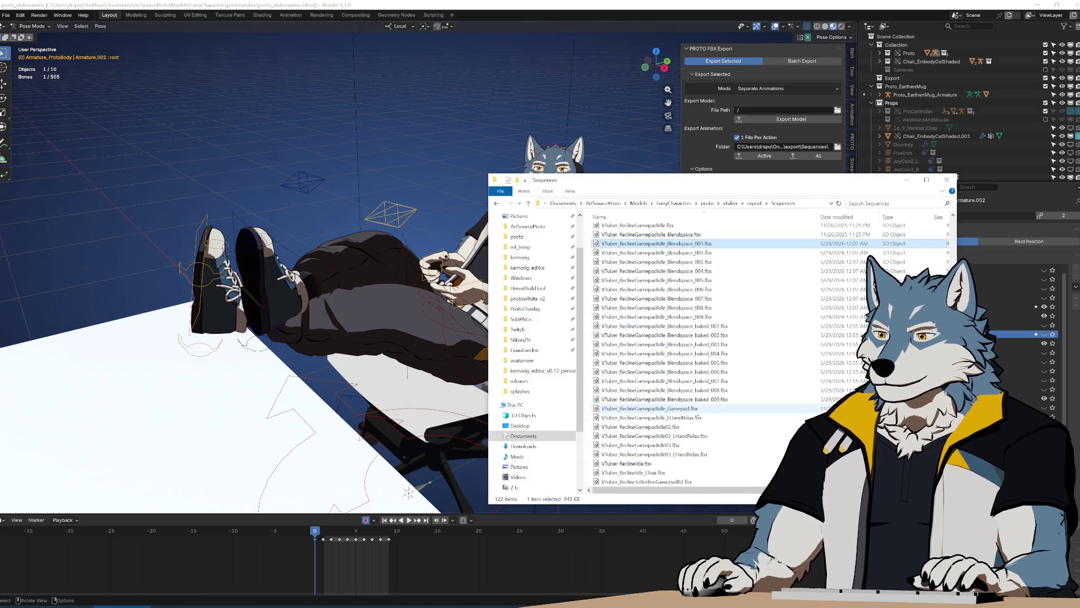
{"action": "left_click", "coordinate": [661, 280]}
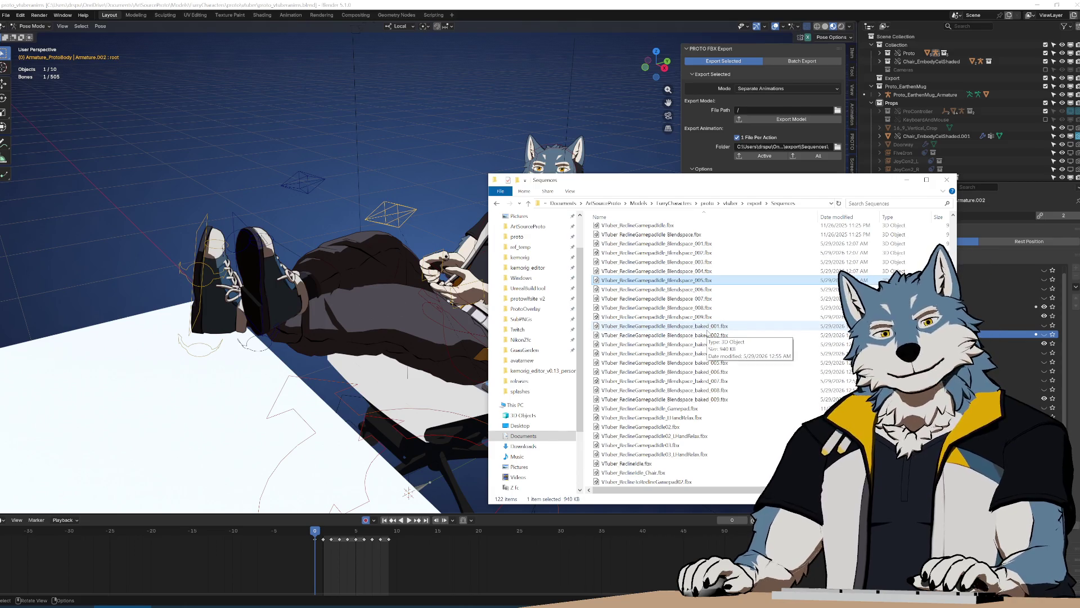
{"action": "left_click", "coordinate": [704, 327]}
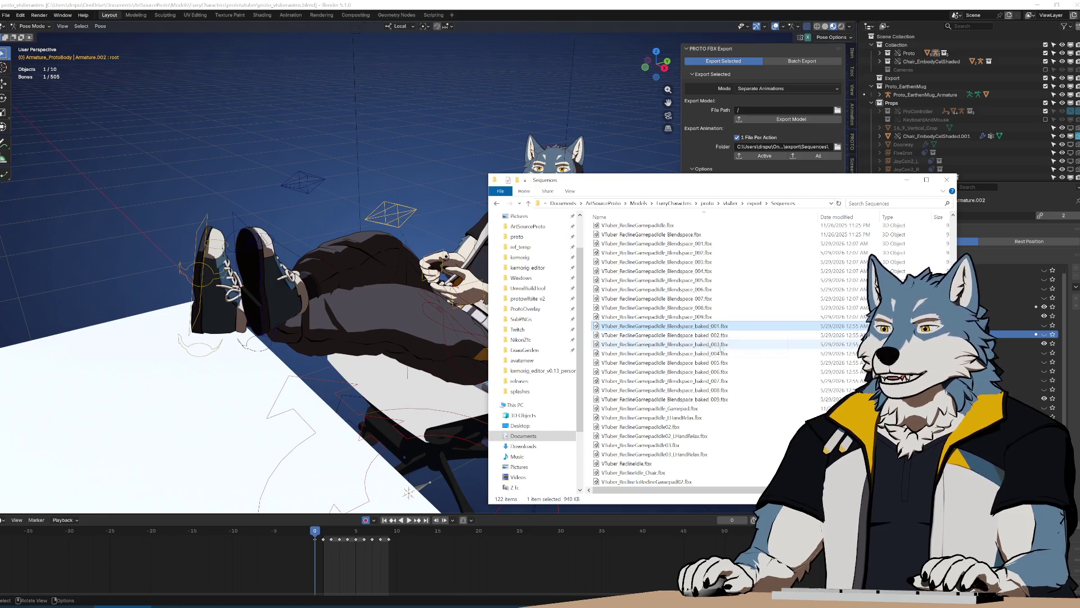
{"action": "left_click", "coordinate": [720, 399], "text": "shift"}
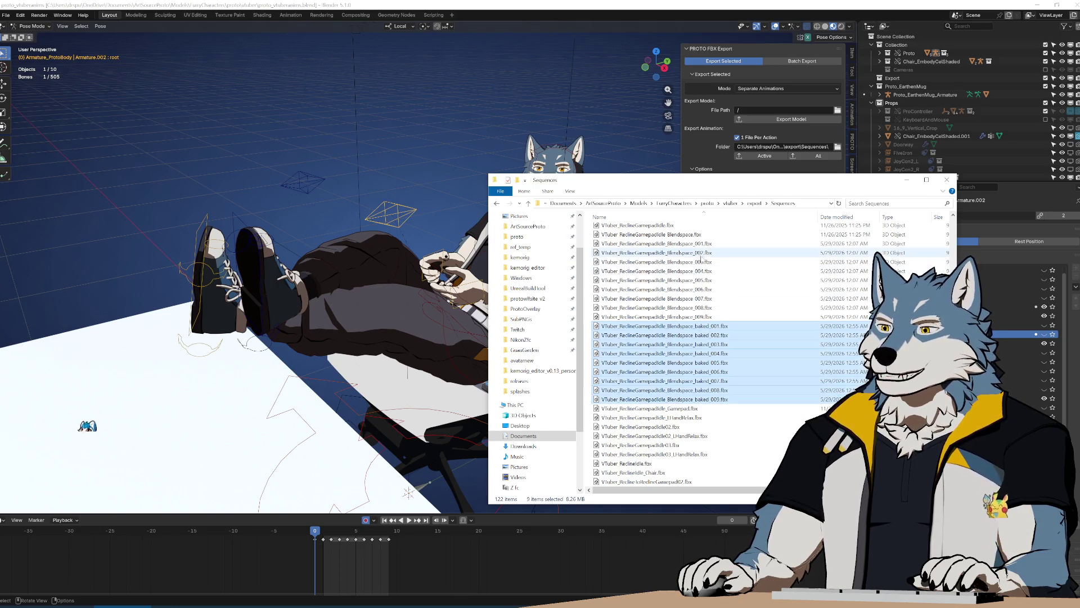
{"action": "left_click", "coordinate": [686, 244]}
{"action": "left_click", "coordinate": [730, 399], "text": "shift"}
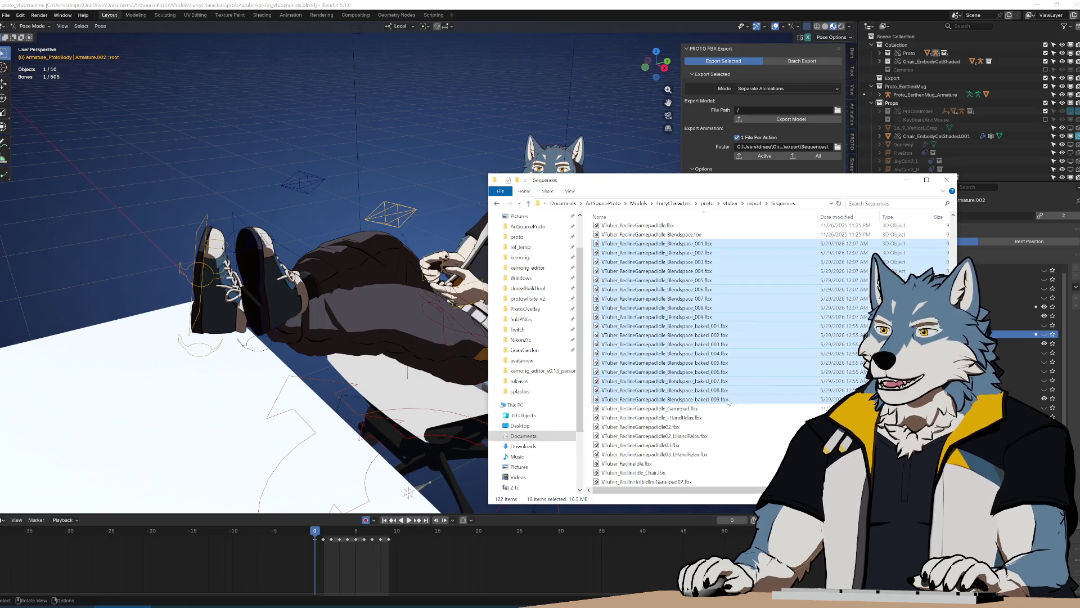
{"action": "left_click", "coordinate": [701, 243]}
{"action": "left_click", "coordinate": [704, 400], "text": "shift"}
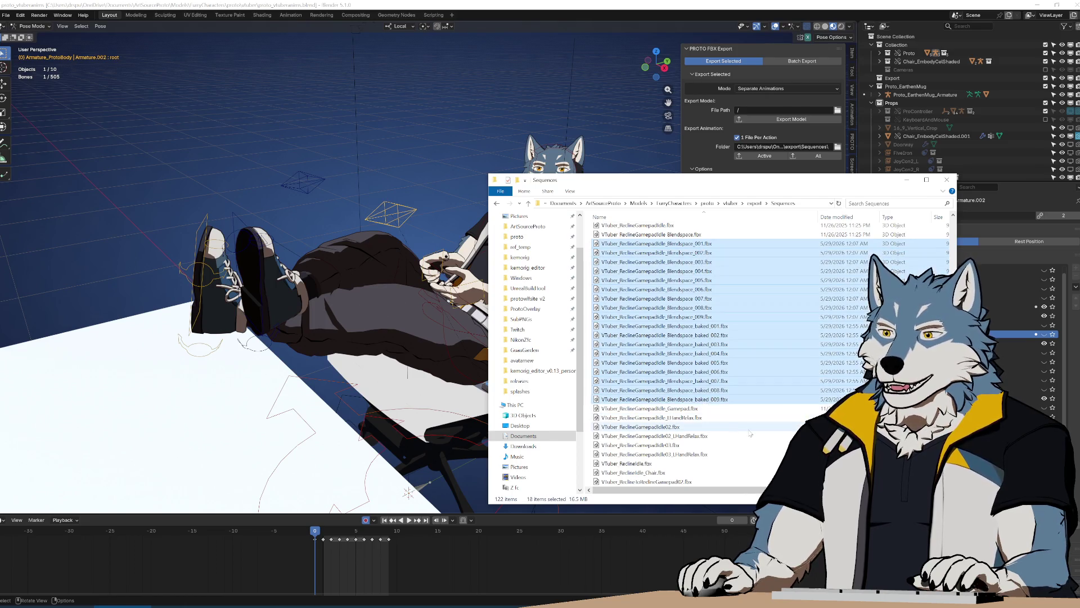
{"action": "left_click", "coordinate": [705, 243]}
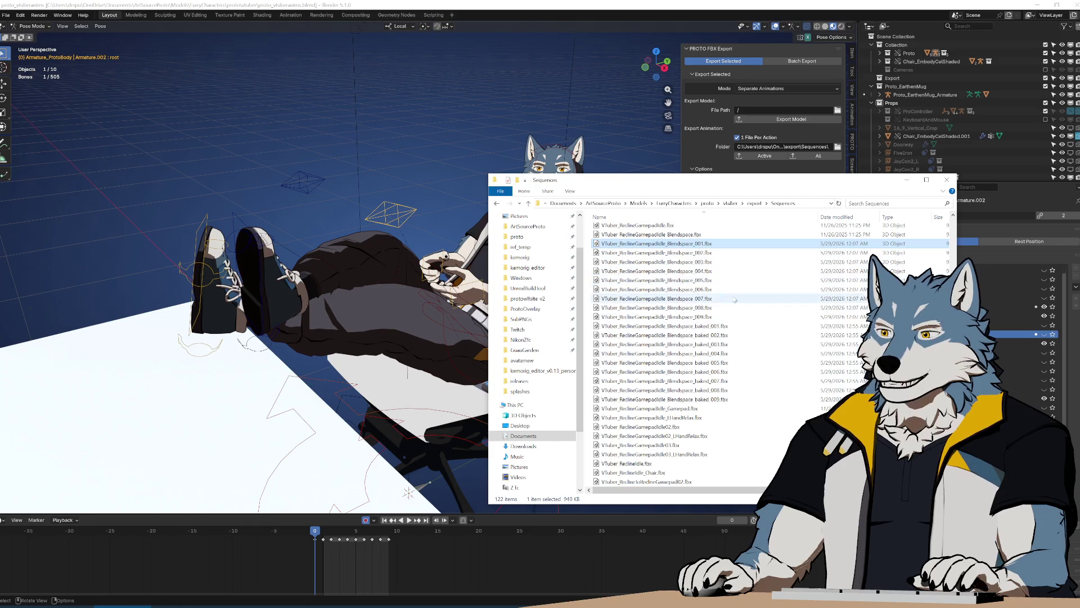
{"action": "left_click", "coordinate": [710, 317], "text": "shift"}
{"action": "left_click", "coordinate": [723, 399], "text": "shift"}
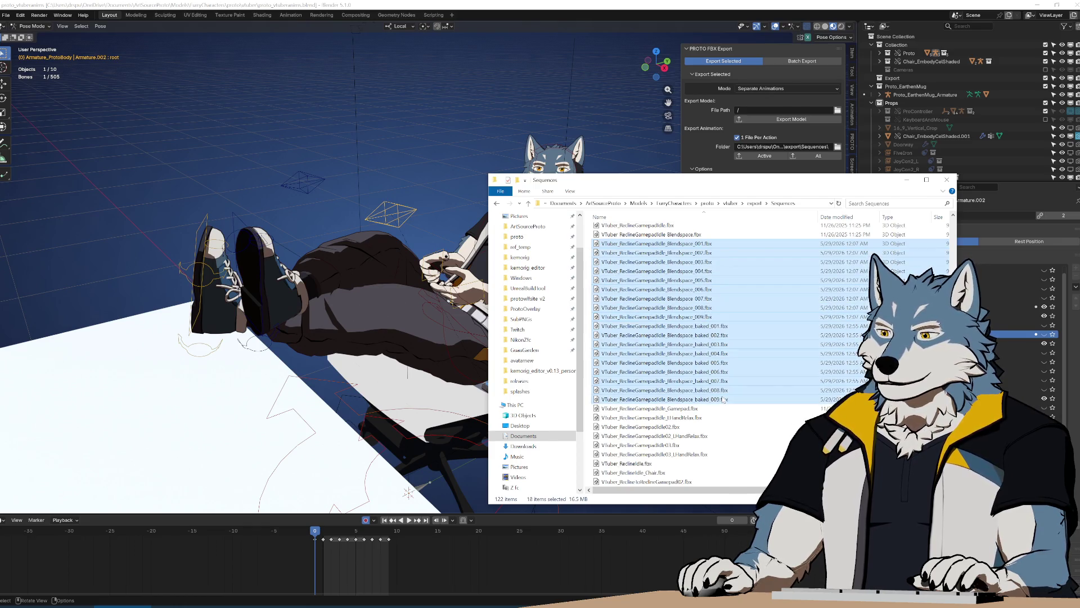
{"action": "left_click", "coordinate": [697, 248]}
{"action": "left_click", "coordinate": [723, 398], "text": "shift"}
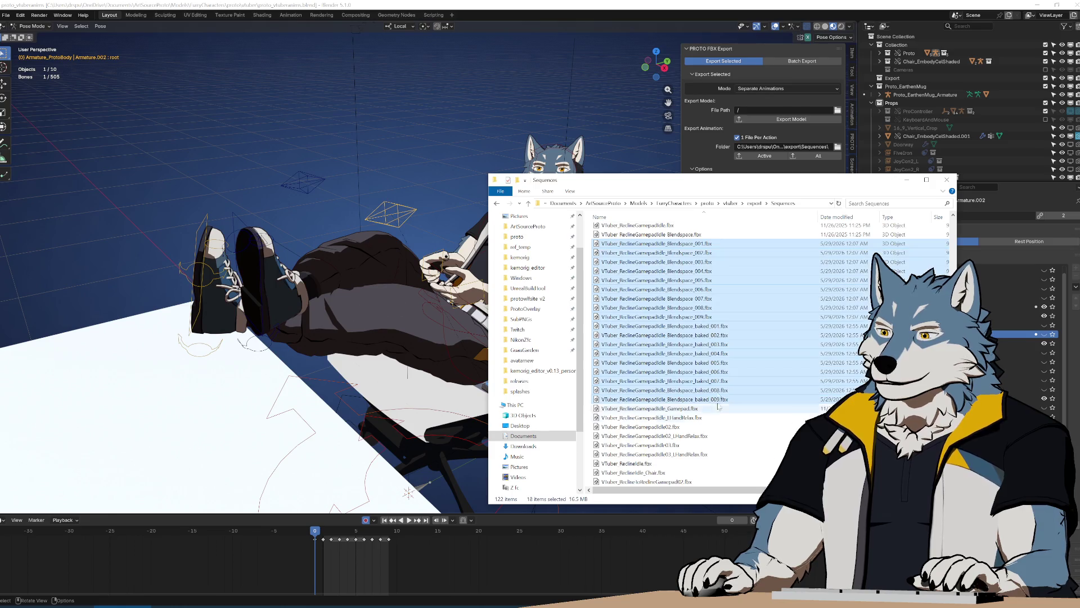
{"action": "left_click", "coordinate": [714, 328]}
{"action": "key", "text": "Up"}
{"action": "key", "text": "Up"}
{"action": "key", "text": "Up"}
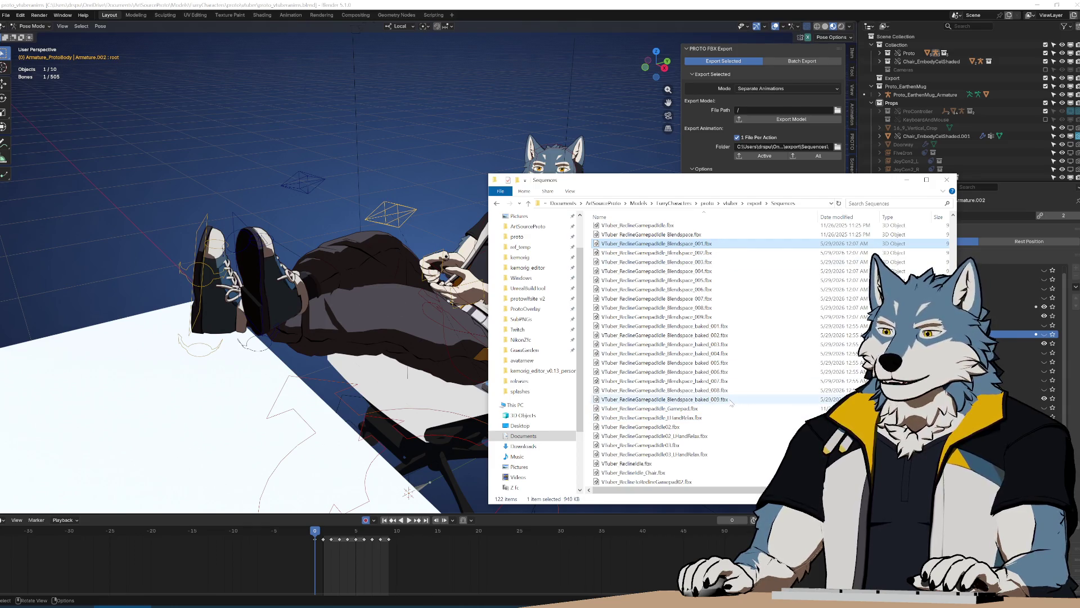
{"action": "left_click", "coordinate": [726, 399], "text": "shift"}
{"action": "left_click", "coordinate": [704, 317]}
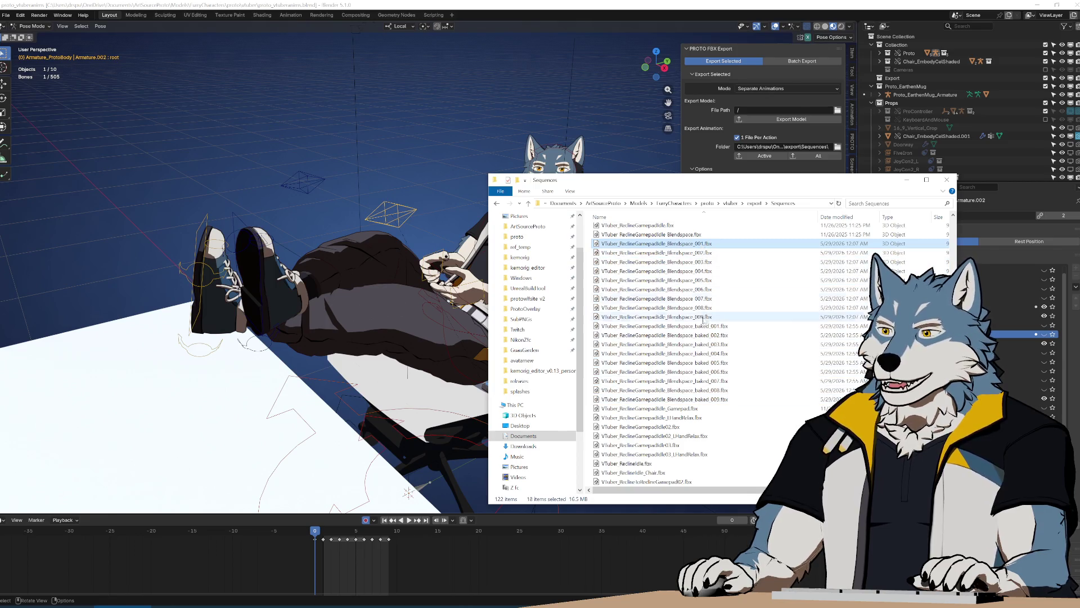
{"action": "left_click", "coordinate": [704, 280]}
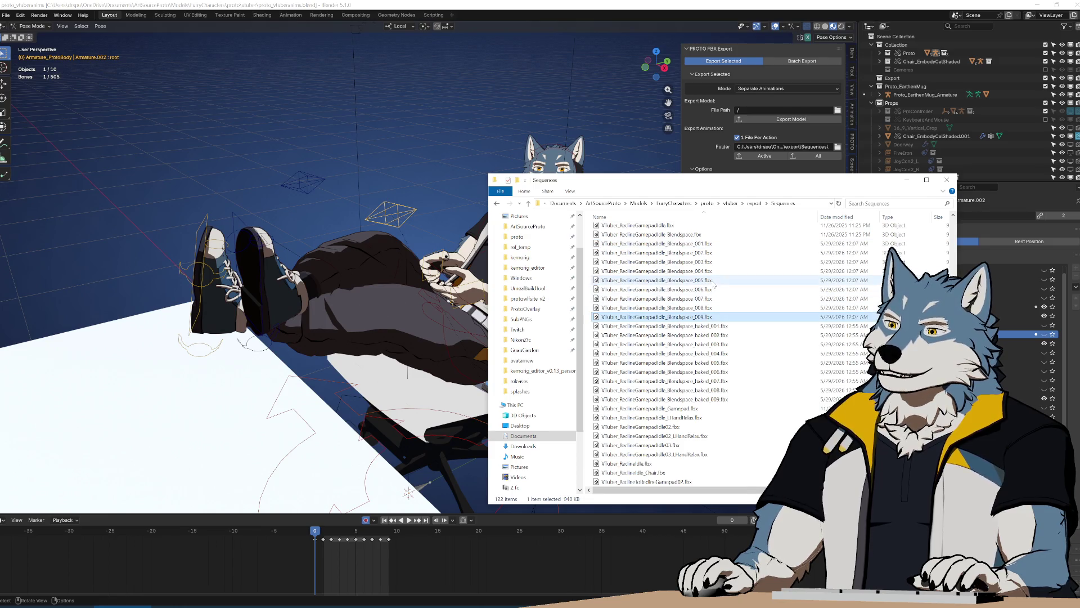
{"action": "left_click", "coordinate": [706, 243]}
{"action": "left_click", "coordinate": [706, 281]}
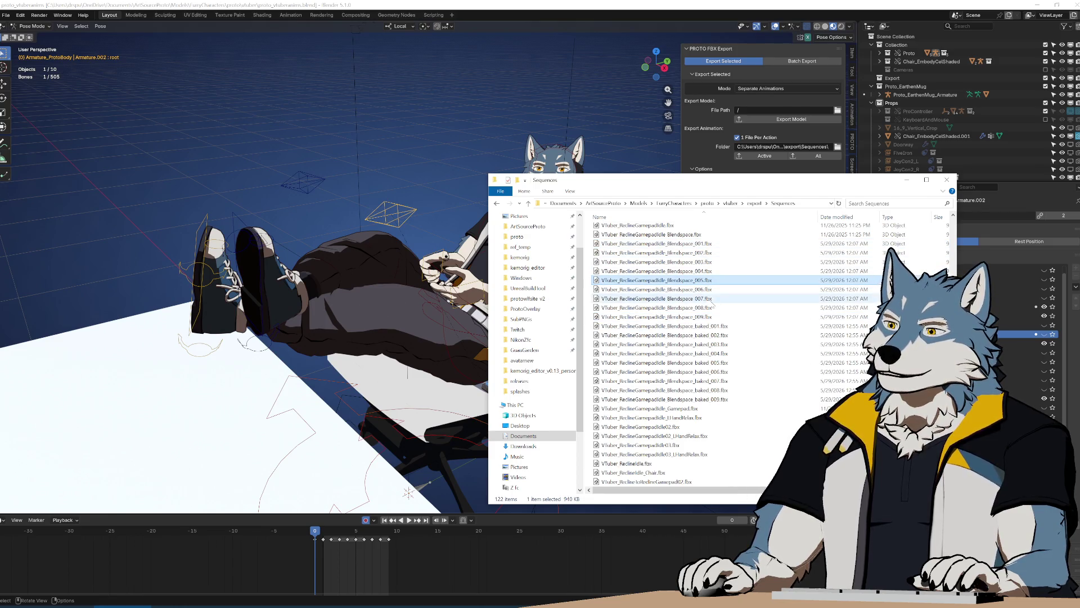
{"action": "left_click", "coordinate": [703, 316]}
{"action": "left_click", "coordinate": [703, 280]}
{"action": "left_click", "coordinate": [706, 243]}
{"action": "left_click", "coordinate": [705, 279]}
{"action": "left_click", "coordinate": [706, 316]}
{"action": "left_click", "coordinate": [706, 279]}
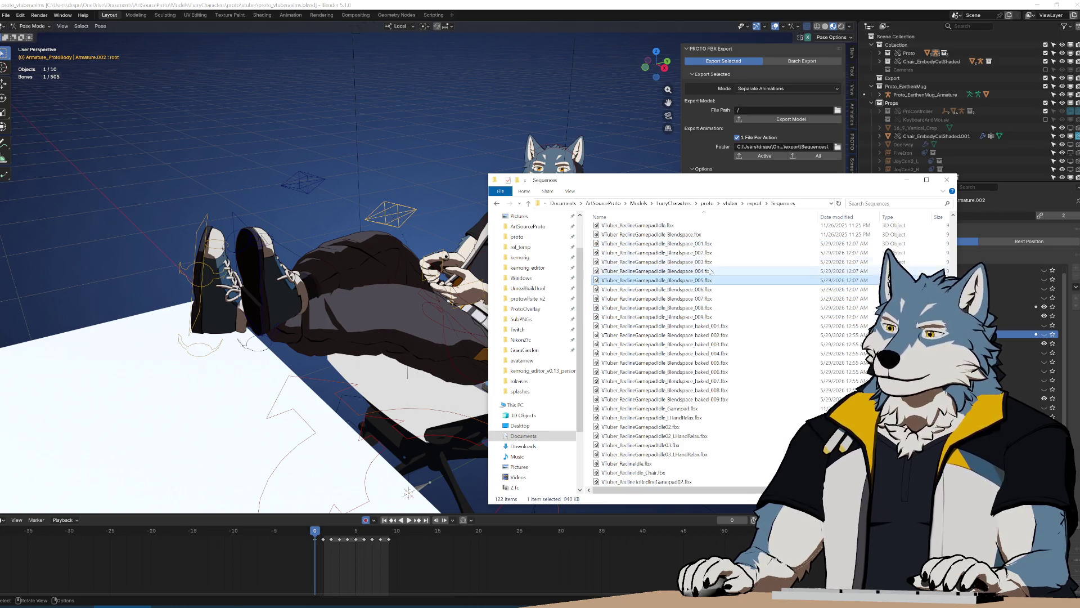
{"action": "left_click", "coordinate": [705, 243]}
{"action": "left_click", "coordinate": [704, 279]}
{"action": "left_click", "coordinate": [711, 316]}
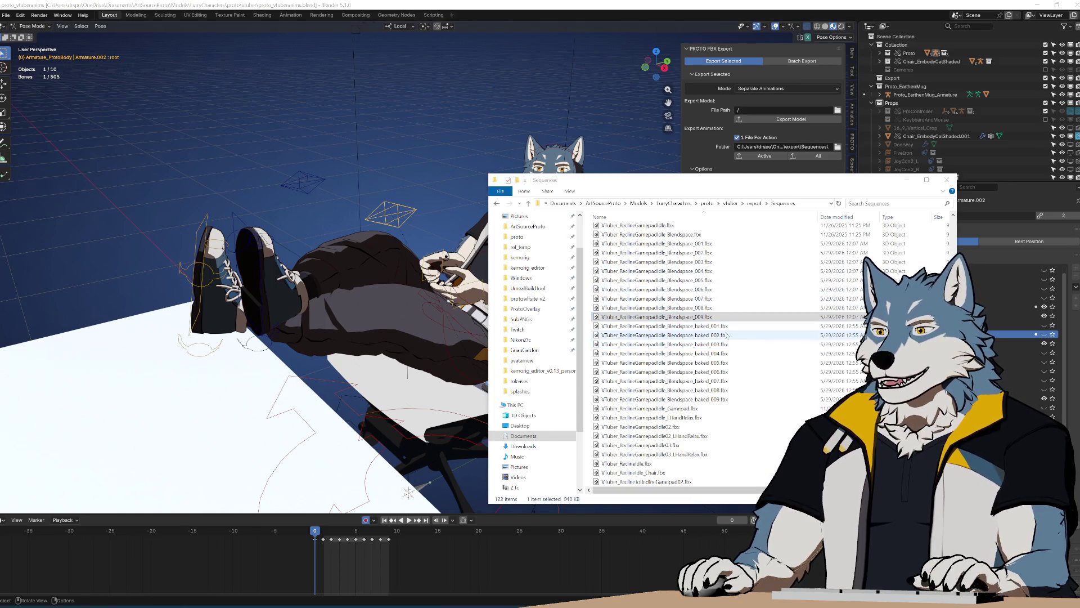
{"action": "left_click", "coordinate": [714, 243]}
Step: Review the blendspace exports by selecting the first, the last baked, and all 18 files
{"action": "key", "text": "shift+Down"}
{"action": "key", "text": "shift+Down"}
{"action": "key", "text": "shift+Down"}
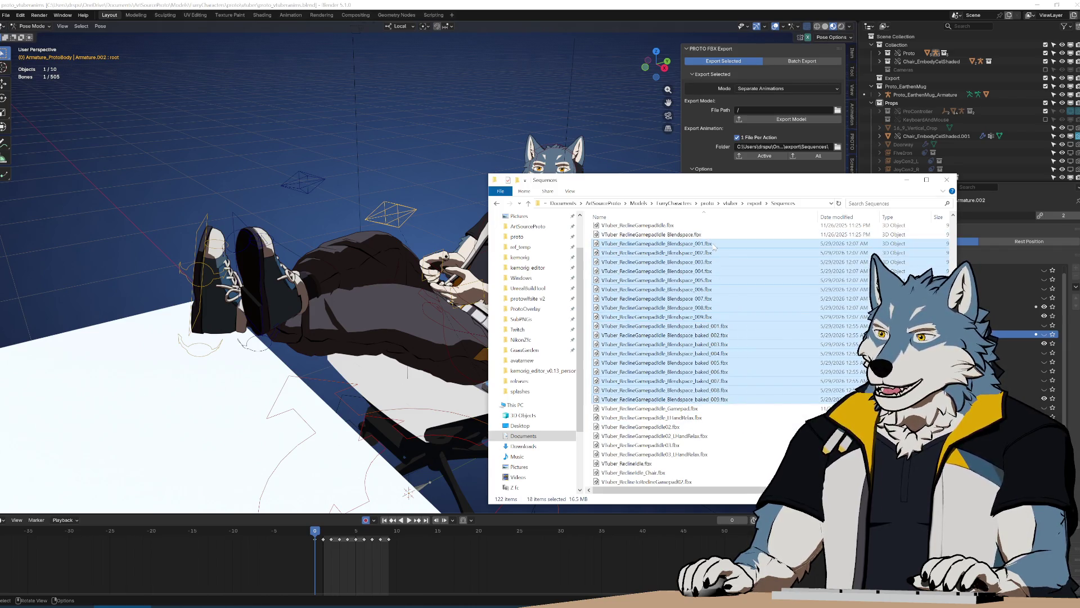
{"action": "left_click", "coordinate": [734, 404]}
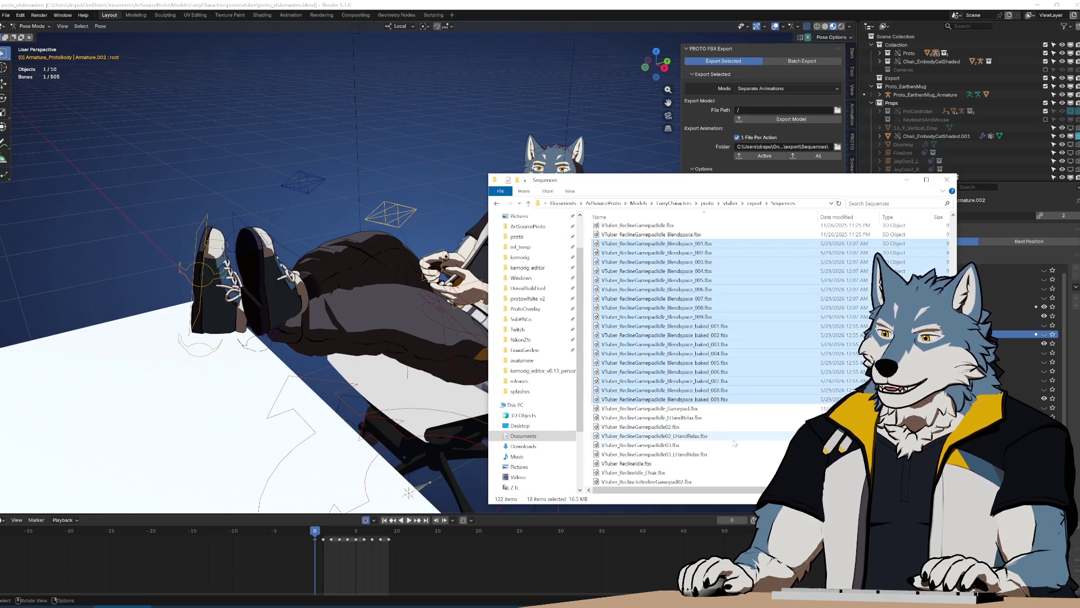
{"action": "left_click", "coordinate": [726, 399]}
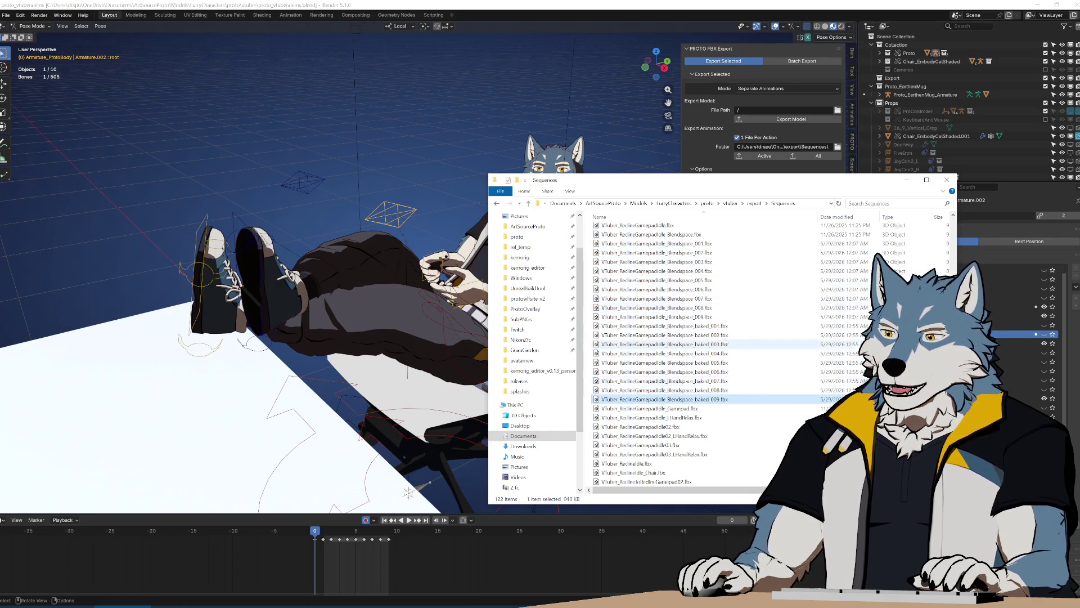
{"action": "left_click", "coordinate": [652, 243]}
{"action": "left_click", "coordinate": [724, 398], "text": "shift"}
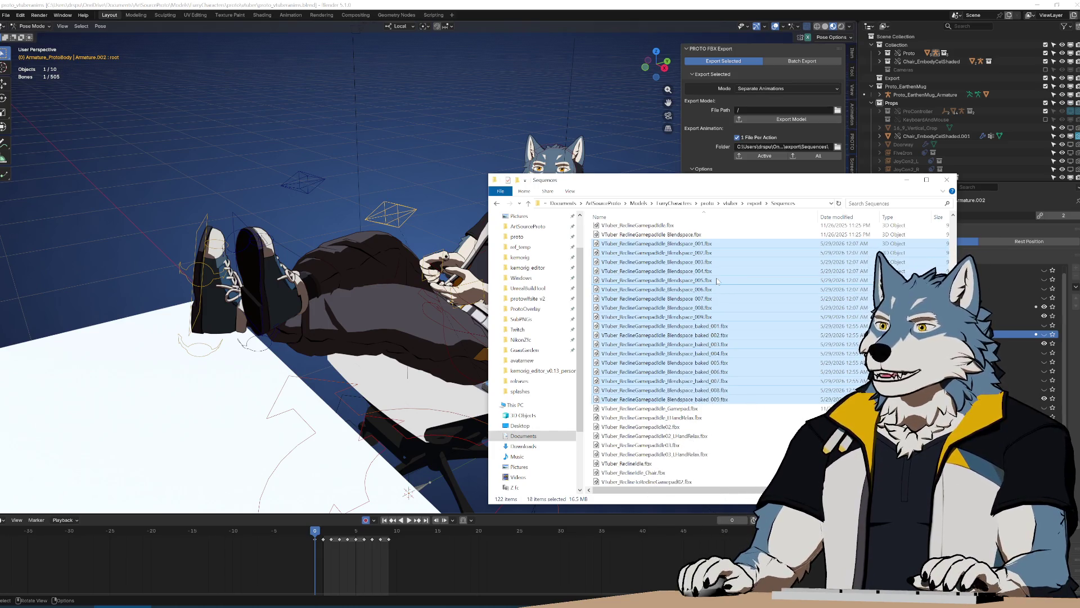
{"action": "left_click", "coordinate": [717, 280]}
{"action": "left_click", "coordinate": [719, 246]}
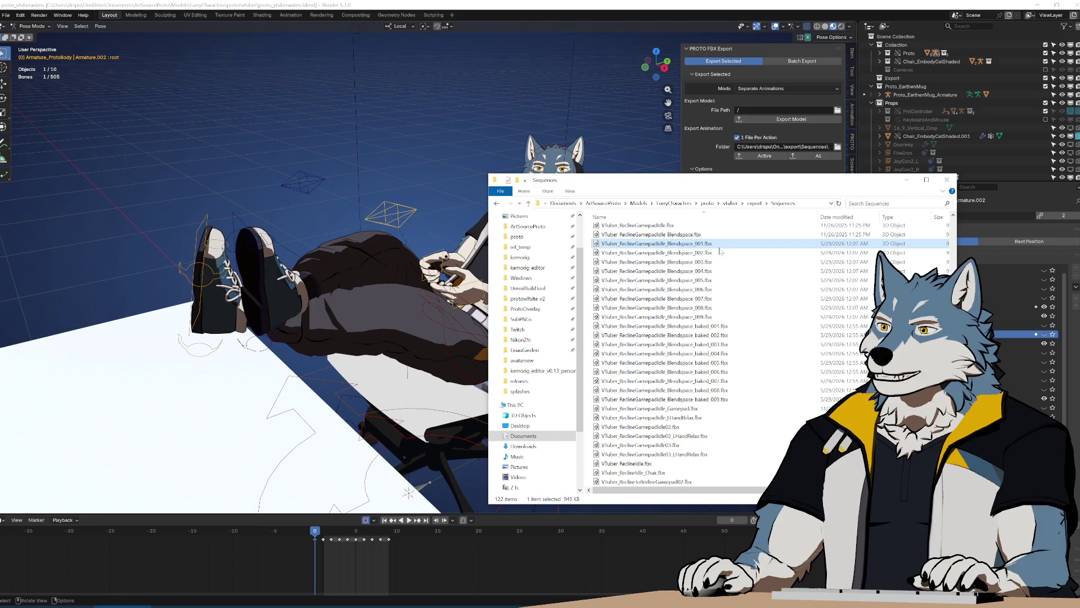
{"action": "left_click", "coordinate": [723, 316], "text": "shift"}
{"action": "left_click", "coordinate": [731, 400], "text": "shift"}
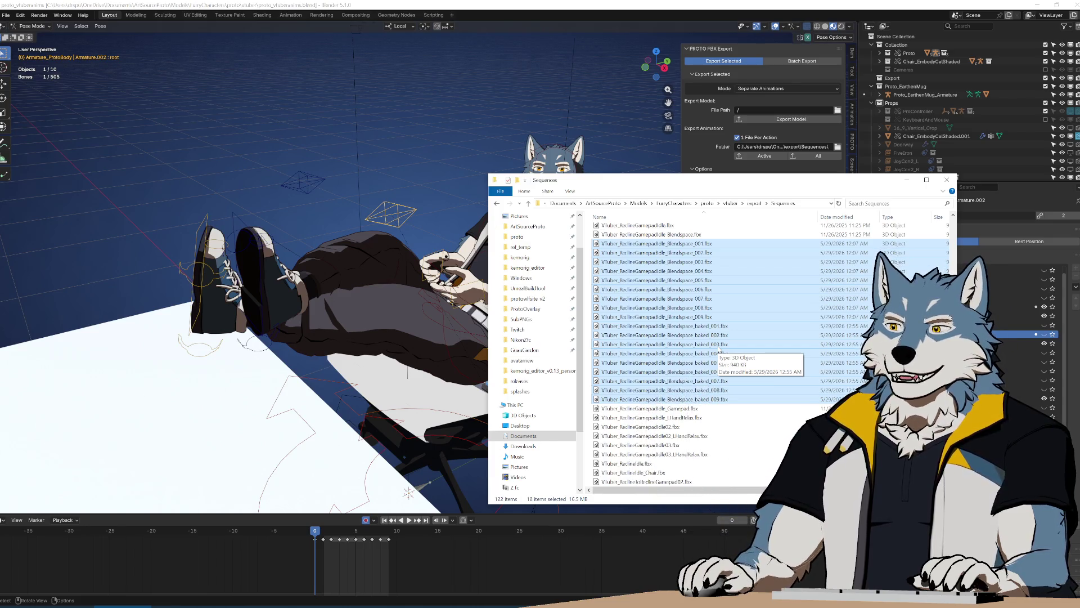
Step: Shift the Sequences window aside to uncover Blender and bring Notepad++ forward
{"action": "mouse_move", "coordinate": [671, 181]}
{"action": "left_mouse_down"}
{"action": "mouse_move", "coordinate": [942, 373]}
{"action": "mouse_move", "coordinate": [860, 372]}
{"action": "mouse_move", "coordinate": [887, 352]}
{"action": "mouse_move", "coordinate": [746, 327]}
{"action": "mouse_move", "coordinate": [771, 436]}
{"action": "mouse_move", "coordinate": [732, 137]}
{"action": "left_mouse_up"}
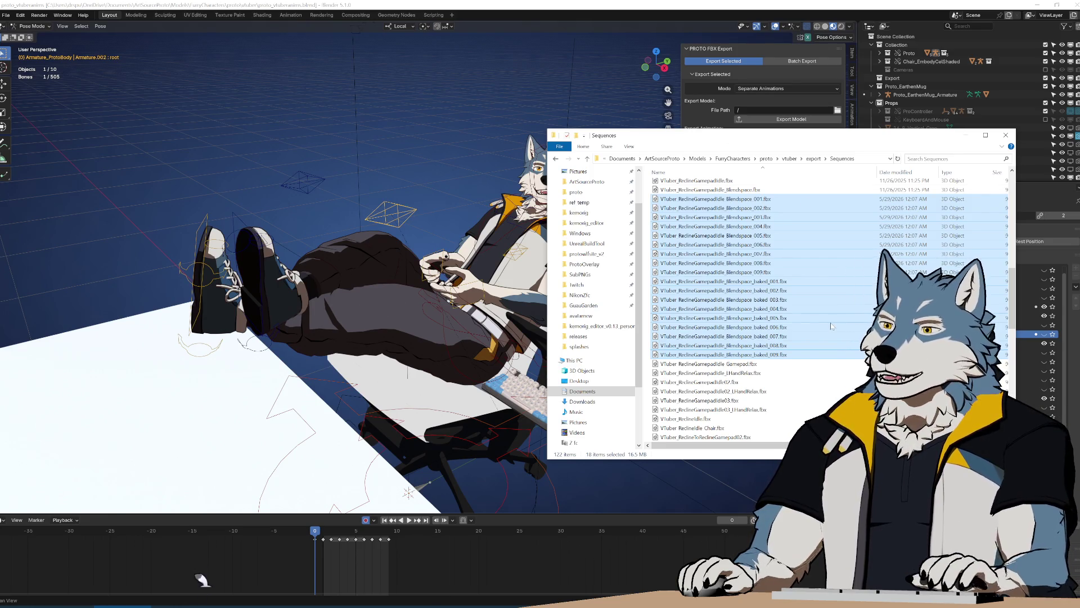
{"action": "left_click", "coordinate": [783, 281]}
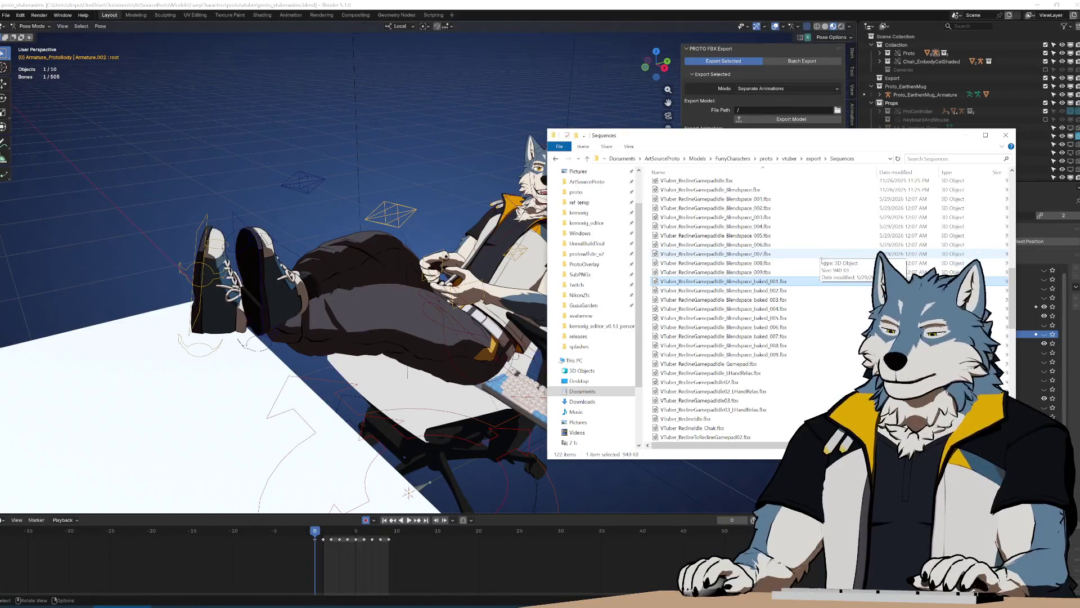
{"action": "key", "text": "alt+Tab"}
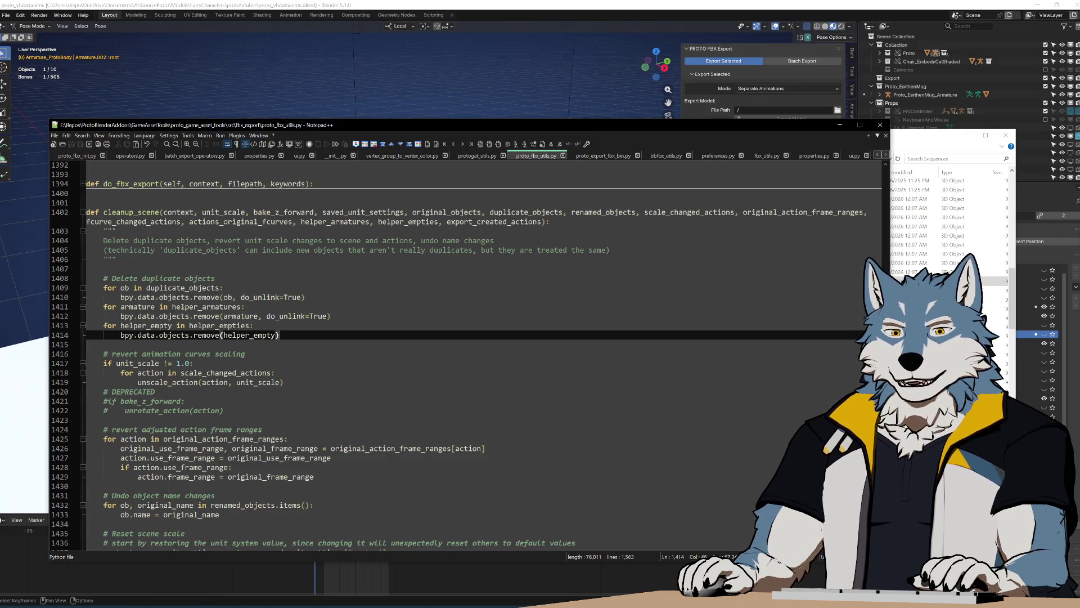
Step: Nudge the editor right and select lines 1415–1424 of the cleanup_scene code
{"action": "mouse_move", "coordinate": [410, 128]}
{"action": "left_mouse_down"}
{"action": "mouse_move", "coordinate": [461, 121]}
{"action": "mouse_move", "coordinate": [434, 137]}
{"action": "mouse_move", "coordinate": [465, 121]}
{"action": "left_mouse_up"}
{"action": "mouse_move", "coordinate": [315, 346]}
{"action": "left_mouse_down"}
{"action": "mouse_move", "coordinate": [349, 299]}
{"action": "mouse_move", "coordinate": [427, 233]}
{"action": "mouse_move", "coordinate": [472, 214]}
{"action": "mouse_move", "coordinate": [487, 148]}
{"action": "left_mouse_up"}
{"action": "left_click", "coordinate": [465, 378]}
{"action": "scroll", "coordinate": [465, 378], "scroll_direction": "down", "scroll_amount": 8}
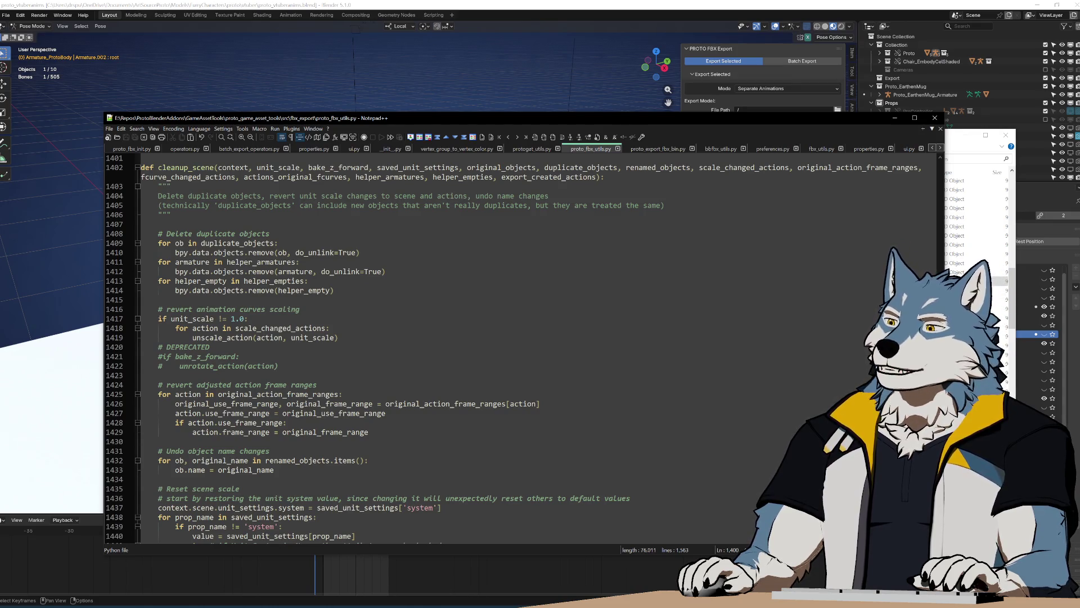
{"action": "left_click", "coordinate": [587, 363]}
{"action": "key", "text": "Up"}
{"action": "key", "text": "Up"}
{"action": "key", "text": "Up"}
{"action": "key", "text": "Down"}
{"action": "key", "text": "Down"}
{"action": "key", "text": "Down"}
{"action": "key", "text": "shift+Up"}
{"action": "key", "text": "shift+Up"}
{"action": "key", "text": "shift+Up"}
{"action": "key", "text": "Down"}
{"action": "key", "text": "Down"}
{"action": "key", "text": "Down"}
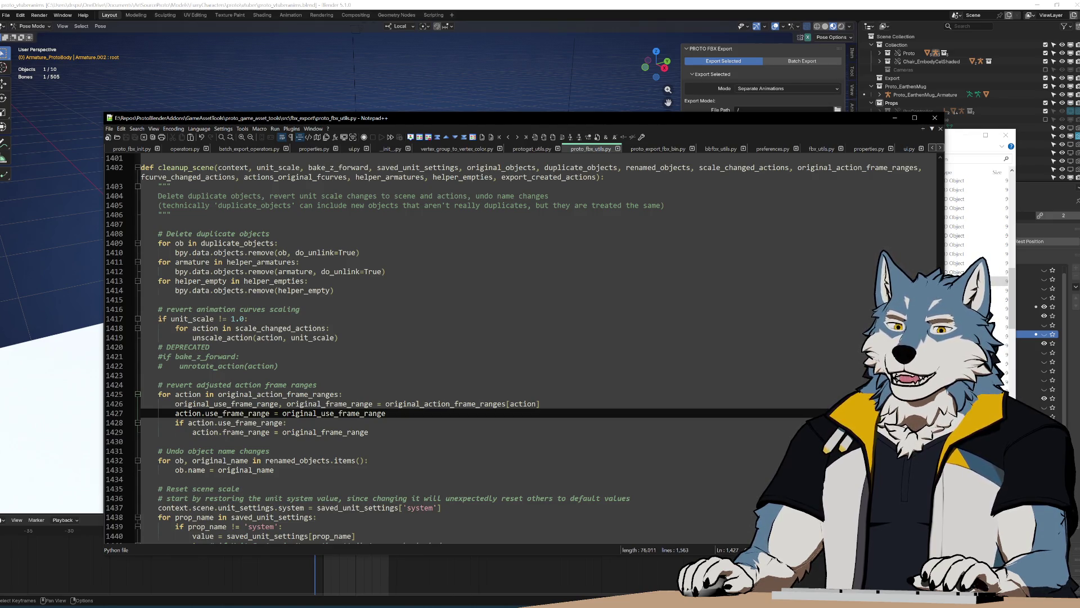
Step: Select the whole commented-out copy_action_keyframes_to_next_frame block and delete it
{"action": "scroll", "coordinate": [136, 284], "scroll_direction": "up", "scroll_amount": 4}
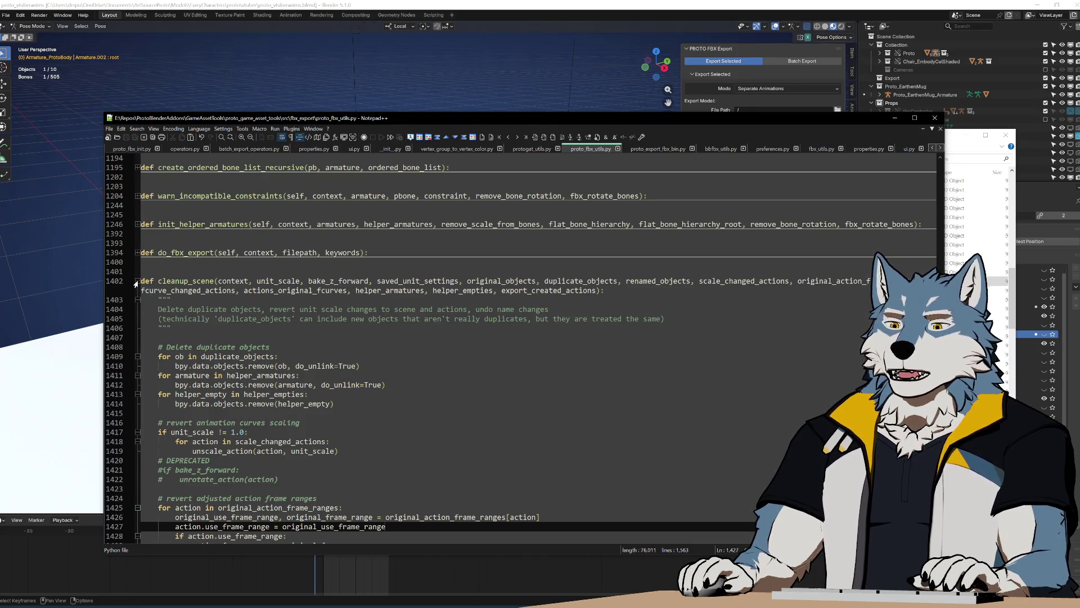
{"action": "scroll", "coordinate": [135, 284], "scroll_direction": "up", "scroll_amount": 8}
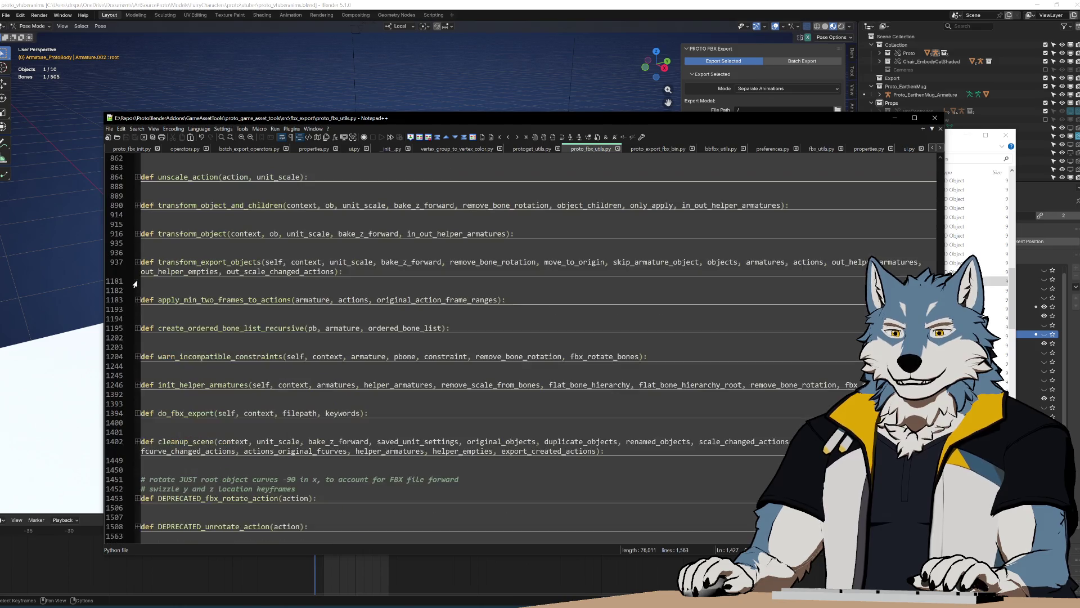
{"action": "scroll", "coordinate": [136, 284], "scroll_direction": "up", "scroll_amount": 15}
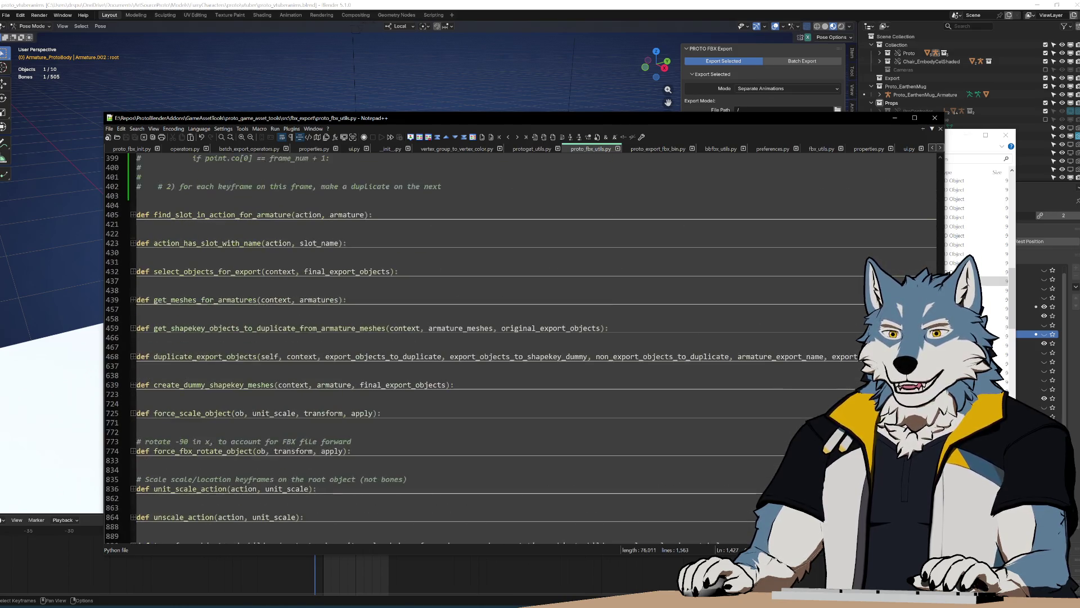
{"action": "scroll", "coordinate": [136, 284], "scroll_direction": "up", "scroll_amount": 10}
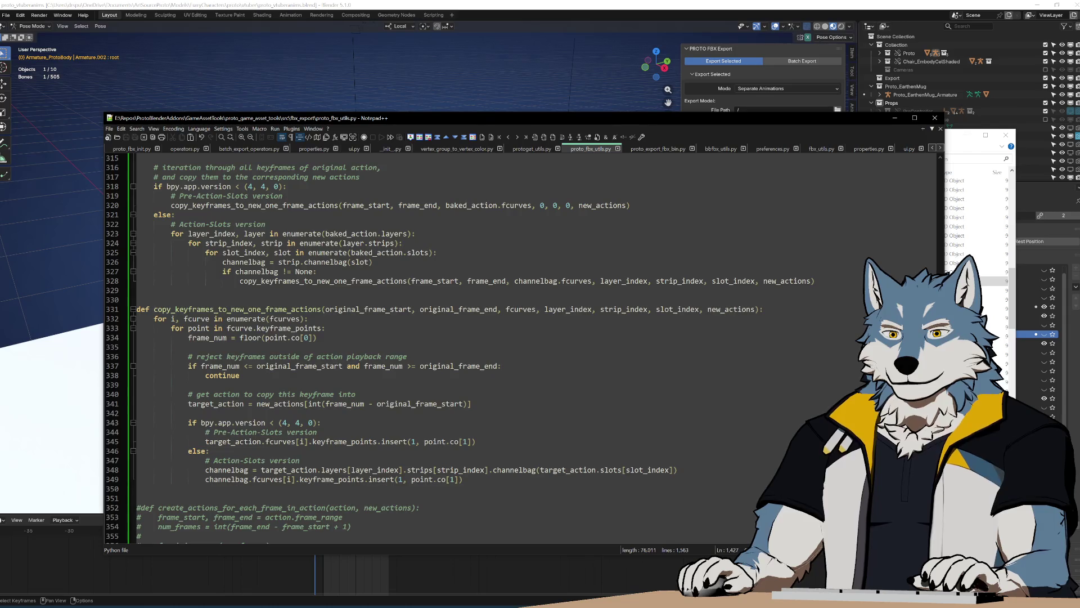
{"action": "scroll", "coordinate": [135, 284], "scroll_direction": "down", "scroll_amount": 8}
{"action": "mouse_move", "coordinate": [137, 332]}
{"action": "left_mouse_down"}
{"action": "mouse_move", "coordinate": [348, 356]}
{"action": "mouse_move", "coordinate": [248, 328]}
{"action": "mouse_move", "coordinate": [356, 328]}
{"action": "mouse_move", "coordinate": [337, 242]}
{"action": "mouse_move", "coordinate": [394, 303]}
{"action": "mouse_move", "coordinate": [442, 328]}
{"action": "left_mouse_up"}
{"action": "scroll", "coordinate": [348, 356], "scroll_direction": "down", "scroll_amount": 3}
{"action": "scroll", "coordinate": [248, 328], "scroll_direction": "down", "scroll_amount": 4}
{"action": "scroll", "coordinate": [356, 327], "scroll_direction": "down", "scroll_amount": 10}
{"action": "key", "text": "Delete"}
Step: Remove the leftover blank line and save proto_fbx_utils.py
{"action": "scroll", "coordinate": [458, 346], "scroll_direction": "up", "scroll_amount": 3}
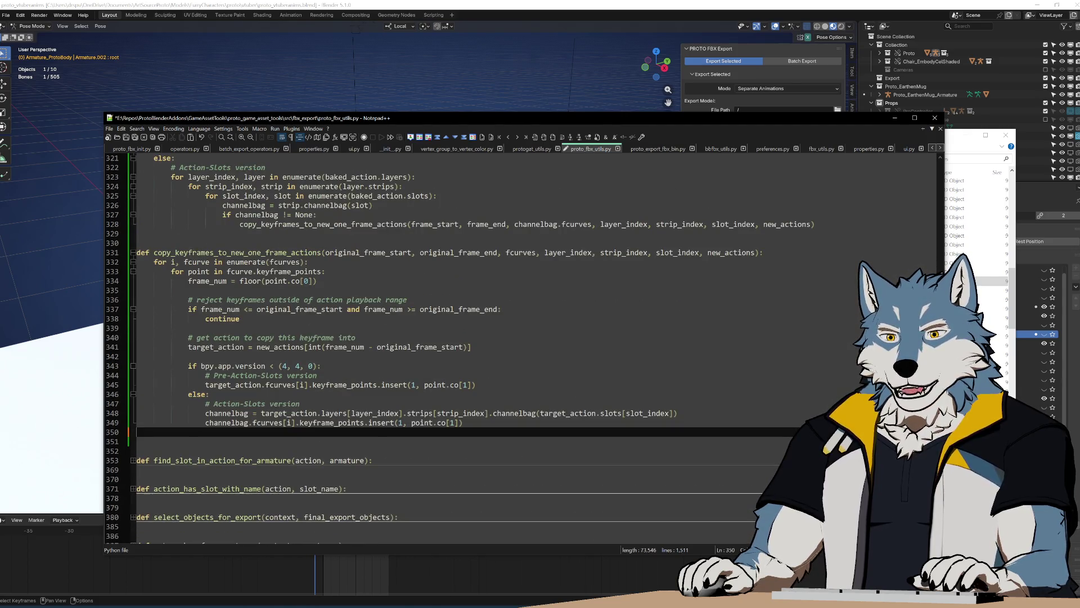
{"action": "left_click", "coordinate": [137, 431]}
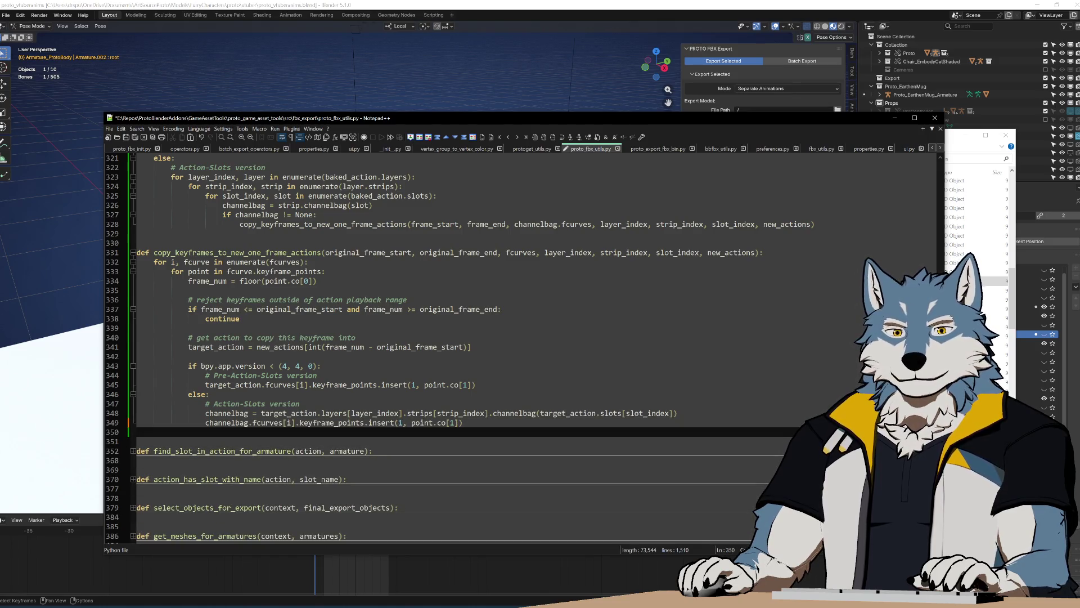
{"action": "key", "text": "Up"}
{"action": "key", "text": "Up"}
{"action": "key", "text": "Up"}
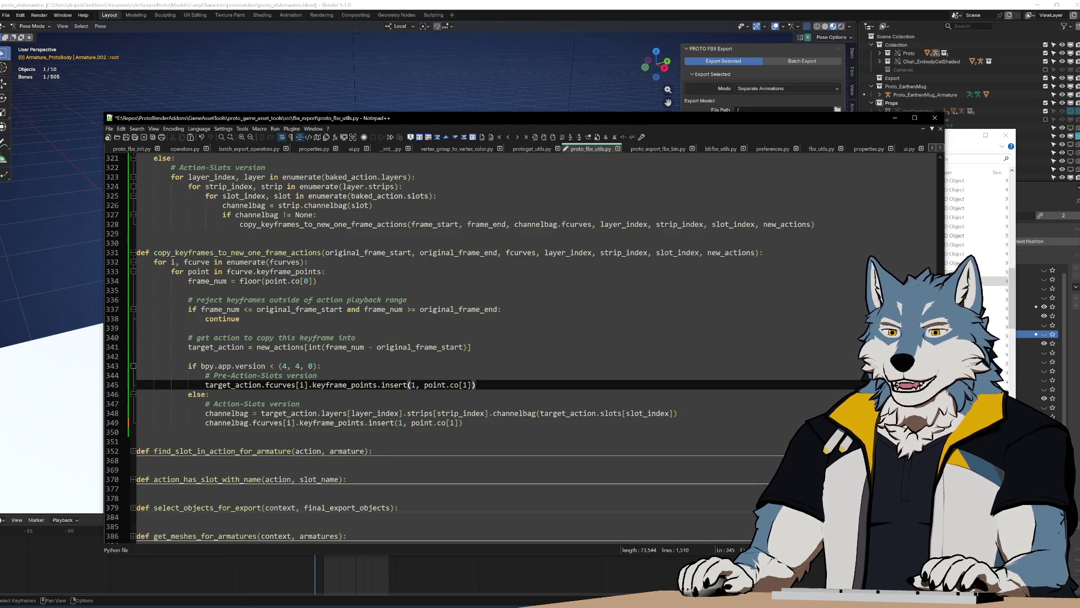
{"action": "scroll", "coordinate": [457, 346], "scroll_direction": "up", "scroll_amount": 3}
{"action": "key", "text": "Up"}
{"action": "key", "text": "Up"}
{"action": "key", "text": "Up"}
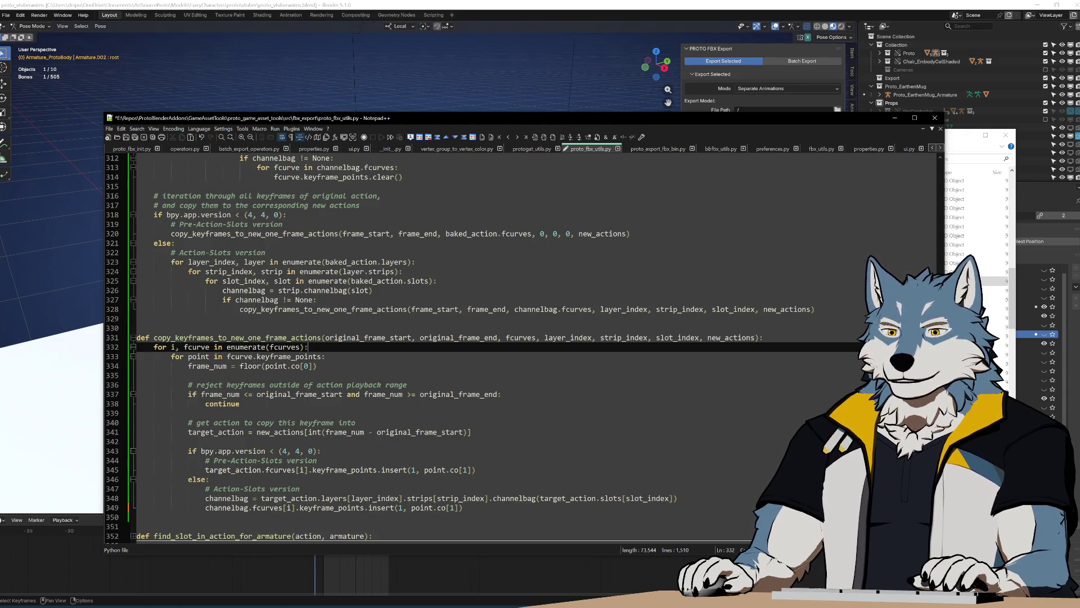
{"action": "key", "text": "ctrl+s"}
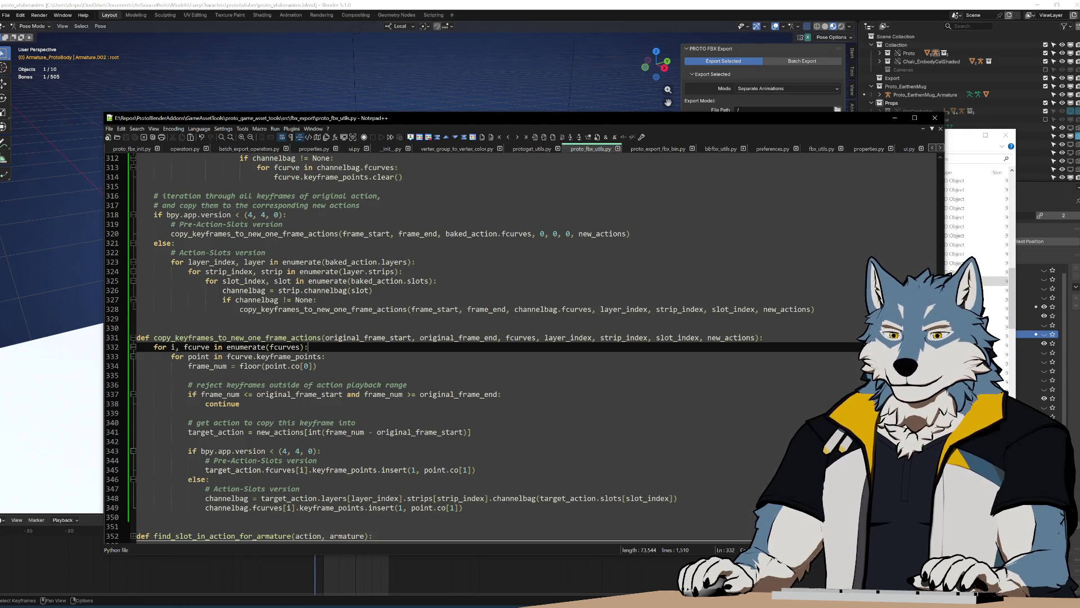
Step: Select the keyframe-clearing, armature baking, and frame-range setup code above
{"action": "scroll", "coordinate": [457, 346], "scroll_direction": "up", "scroll_amount": 5}
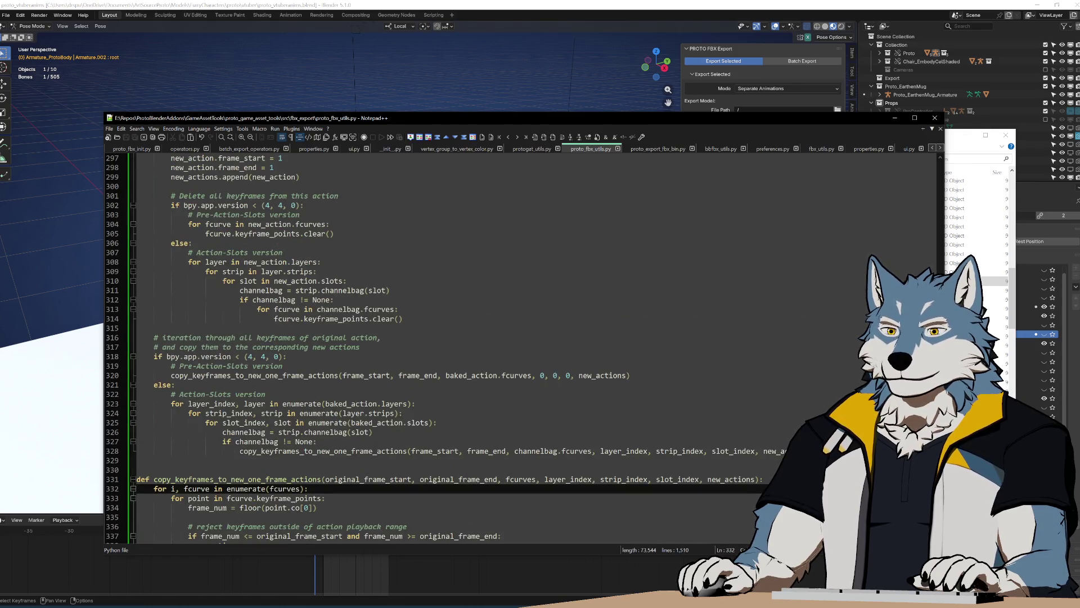
{"action": "mouse_move", "coordinate": [137, 328]}
{"action": "left_mouse_down"}
{"action": "mouse_move", "coordinate": [335, 233]}
{"action": "mouse_move", "coordinate": [315, 265]}
{"action": "mouse_move", "coordinate": [274, 280]}
{"action": "mouse_move", "coordinate": [338, 300]}
{"action": "mouse_move", "coordinate": [347, 196]}
{"action": "left_mouse_up"}
{"action": "left_click_drag", "start_coordinate": [540, 216], "coordinate": [540, 347]}
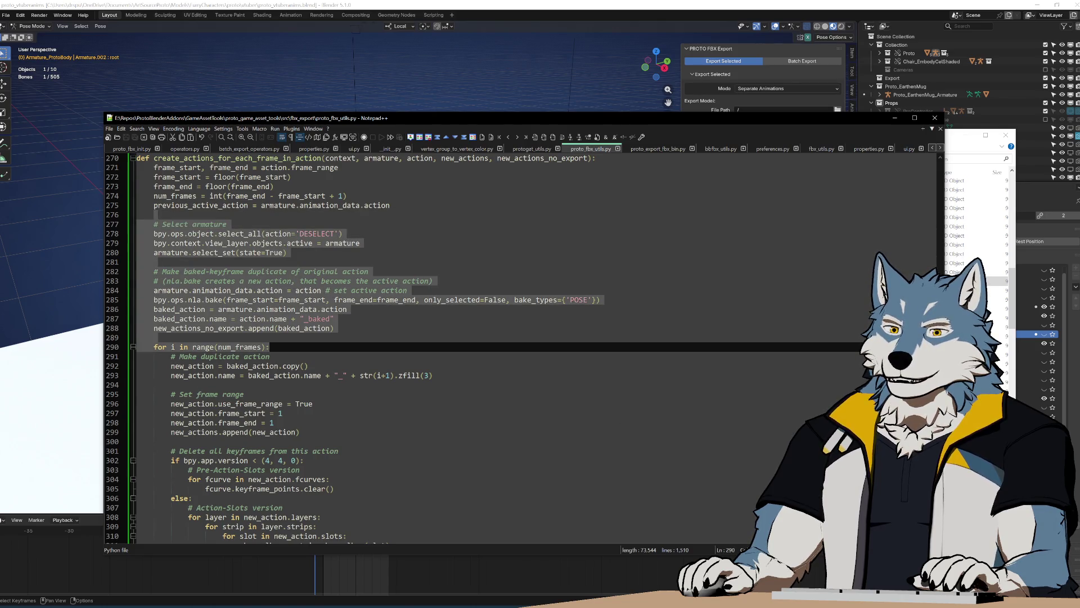
{"action": "key", "text": "shift+Up"}
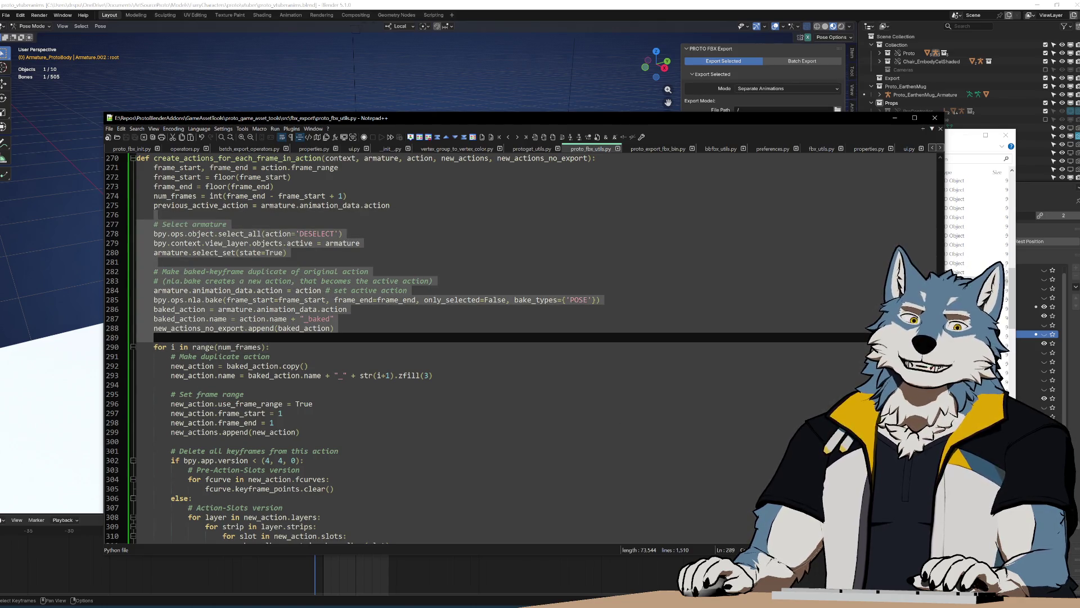
{"action": "mouse_move", "coordinate": [405, 206]}
{"action": "left_mouse_down"}
{"action": "mouse_move", "coordinate": [462, 419]}
{"action": "mouse_move", "coordinate": [506, 394]}
{"action": "mouse_move", "coordinate": [552, 413]}
{"action": "mouse_move", "coordinate": [590, 450]}
{"action": "mouse_move", "coordinate": [788, 453]}
{"action": "mouse_move", "coordinate": [765, 479]}
{"action": "mouse_move", "coordinate": [562, 422]}
{"action": "mouse_move", "coordinate": [225, 157]}
{"action": "mouse_move", "coordinate": [152, 224]}
{"action": "mouse_move", "coordinate": [157, 161]}
{"action": "left_mouse_up"}
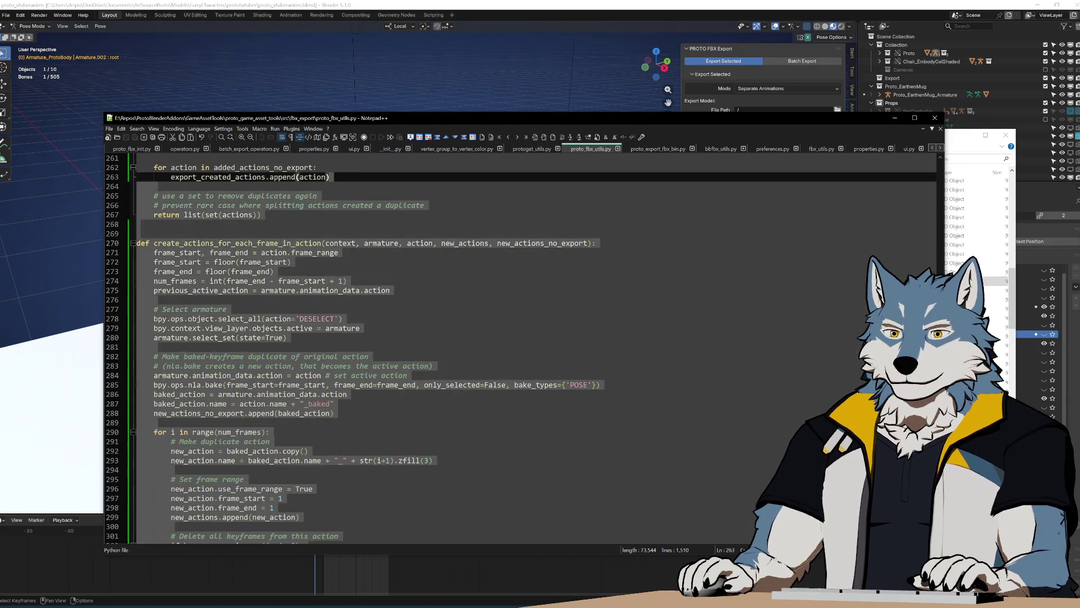
{"action": "left_click", "coordinate": [347, 281]}
{"action": "left_click", "coordinate": [261, 215]}
{"action": "left_click", "coordinate": [359, 328]}
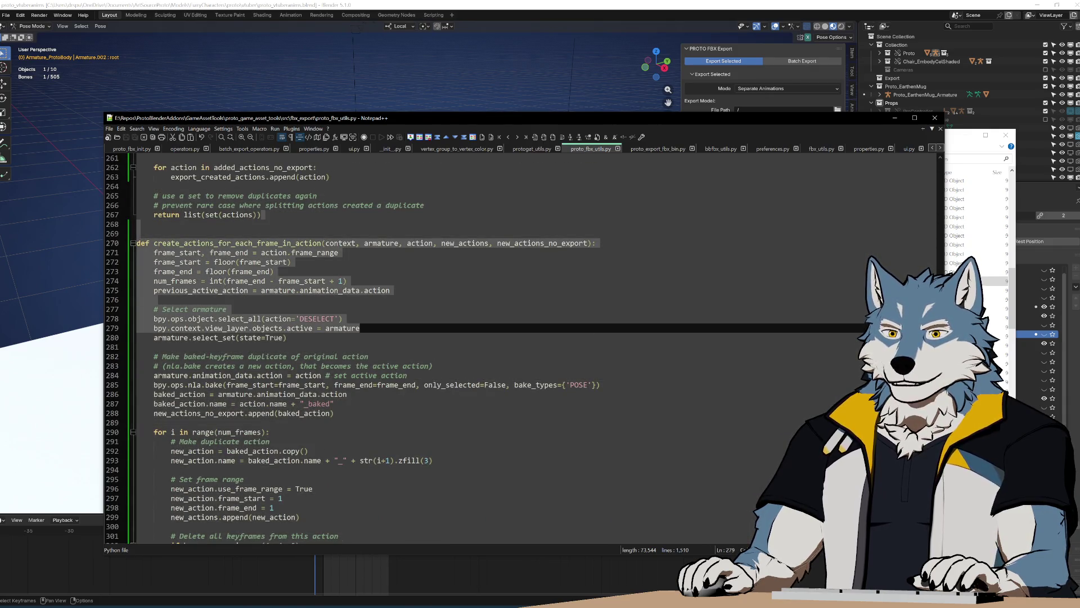
{"action": "left_click", "coordinate": [274, 271]}
{"action": "mouse_move", "coordinate": [262, 214]}
{"action": "left_mouse_down"}
{"action": "mouse_move", "coordinate": [394, 287]}
{"action": "mouse_move", "coordinate": [433, 467]}
{"action": "mouse_move", "coordinate": [407, 375]}
{"action": "mouse_move", "coordinate": [394, 543]}
{"action": "mouse_move", "coordinate": [287, 498]}
{"action": "mouse_move", "coordinate": [337, 543]}
{"action": "mouse_move", "coordinate": [348, 506]}
{"action": "mouse_move", "coordinate": [317, 479]}
{"action": "mouse_move", "coordinate": [240, 517]}
{"action": "left_mouse_up"}
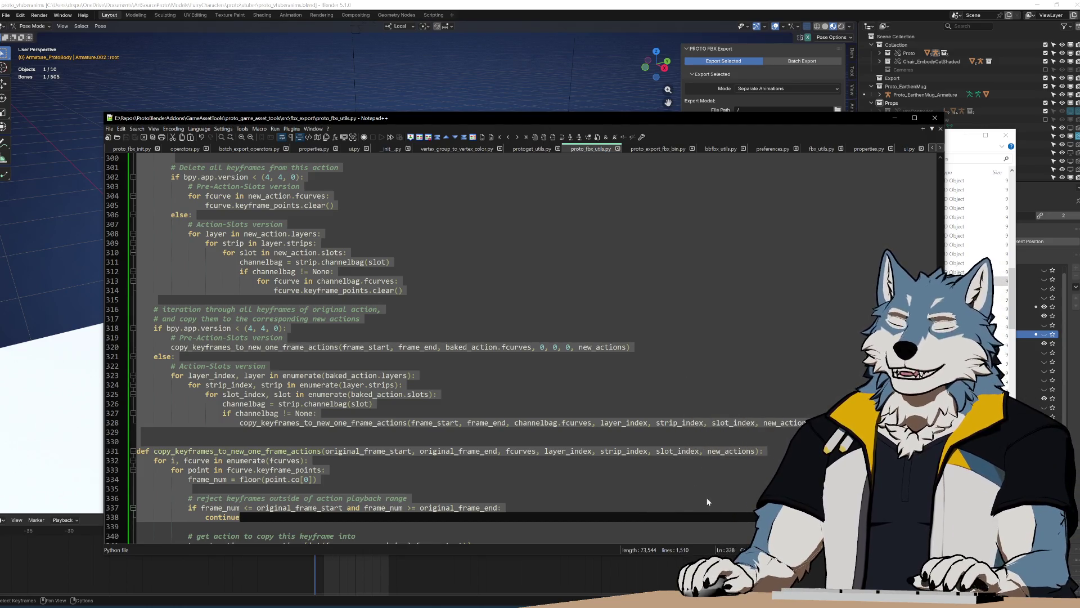
{"action": "scroll", "coordinate": [703, 452], "scroll_direction": "up", "scroll_amount": 14}
{"action": "left_click", "coordinate": [606, 328]}
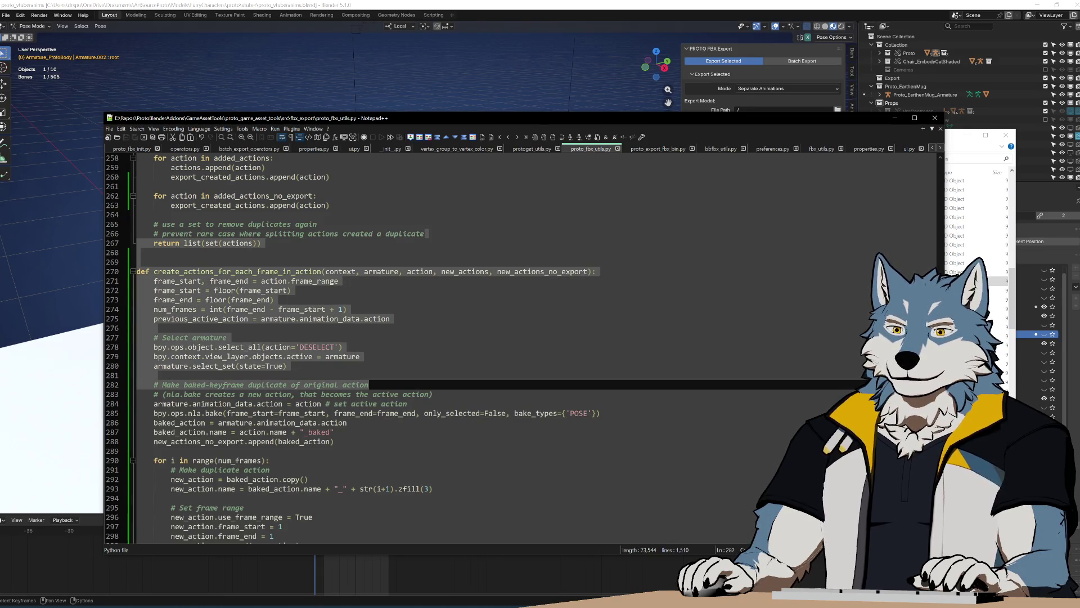
{"action": "left_click", "coordinate": [154, 215]}
{"action": "mouse_move", "coordinate": [153, 187]}
{"action": "left_mouse_down"}
{"action": "mouse_move", "coordinate": [394, 376]}
{"action": "mouse_move", "coordinate": [600, 404]}
{"action": "left_mouse_up"}
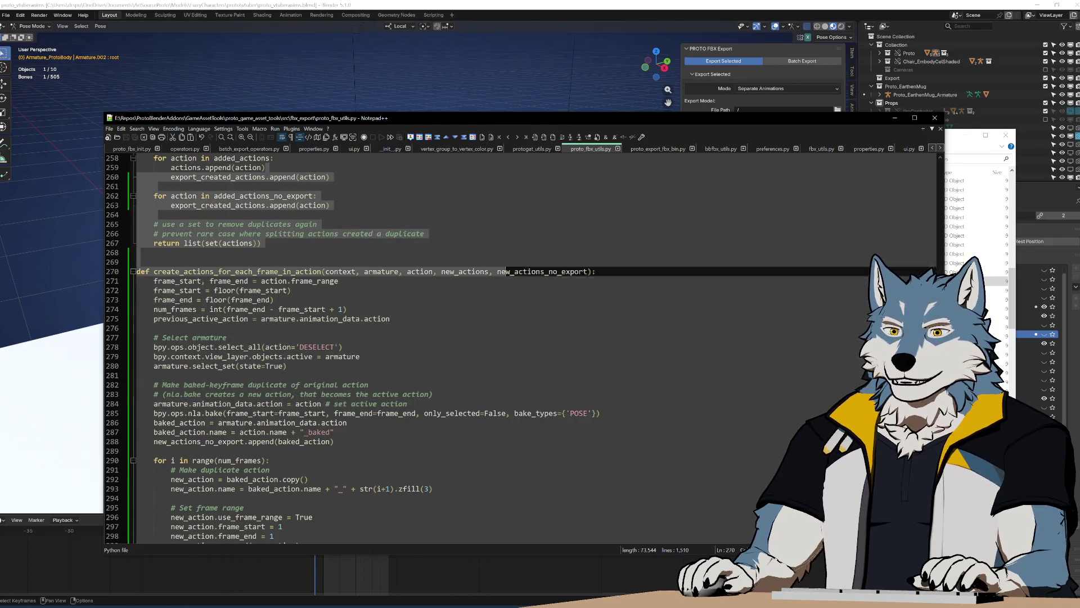
{"action": "key", "text": "shift+Down"}
{"action": "key", "text": "shift+Down"}
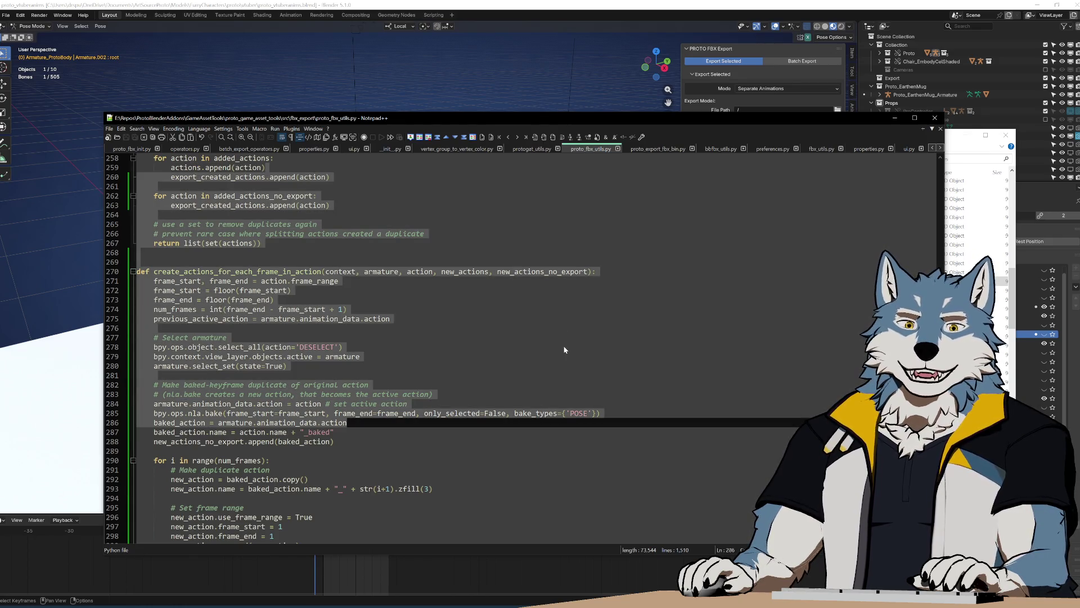
{"action": "key", "text": "shift+Up"}
{"action": "key", "text": "shift+Up"}
{"action": "key", "text": "shift+Up"}
{"action": "scroll", "coordinate": [392, 306], "scroll_direction": "down", "scroll_amount": 3}
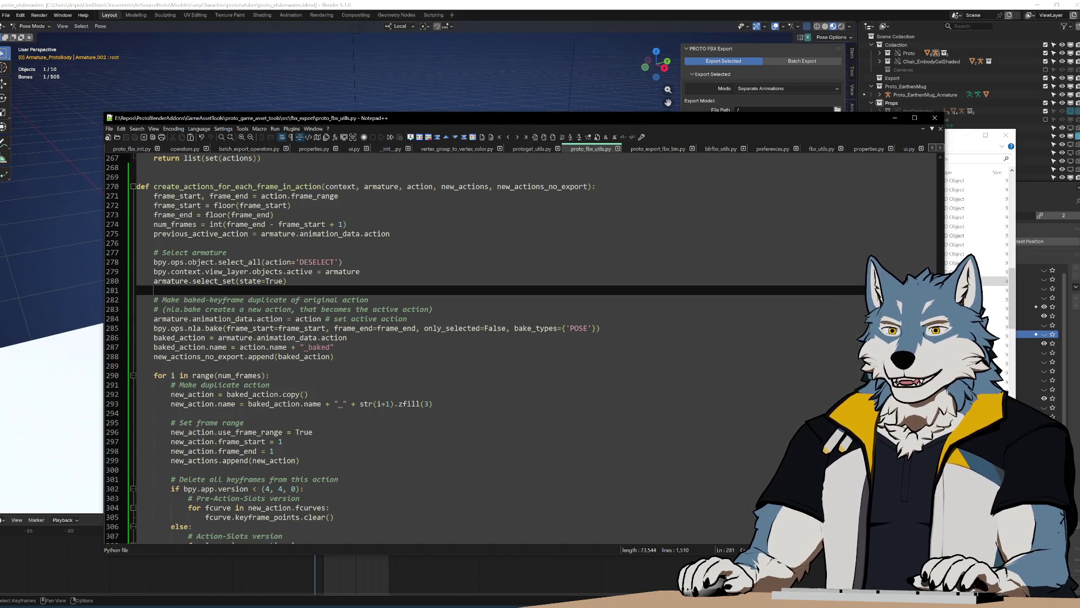
{"action": "left_click", "coordinate": [153, 366]}
{"action": "left_click", "coordinate": [334, 347]}
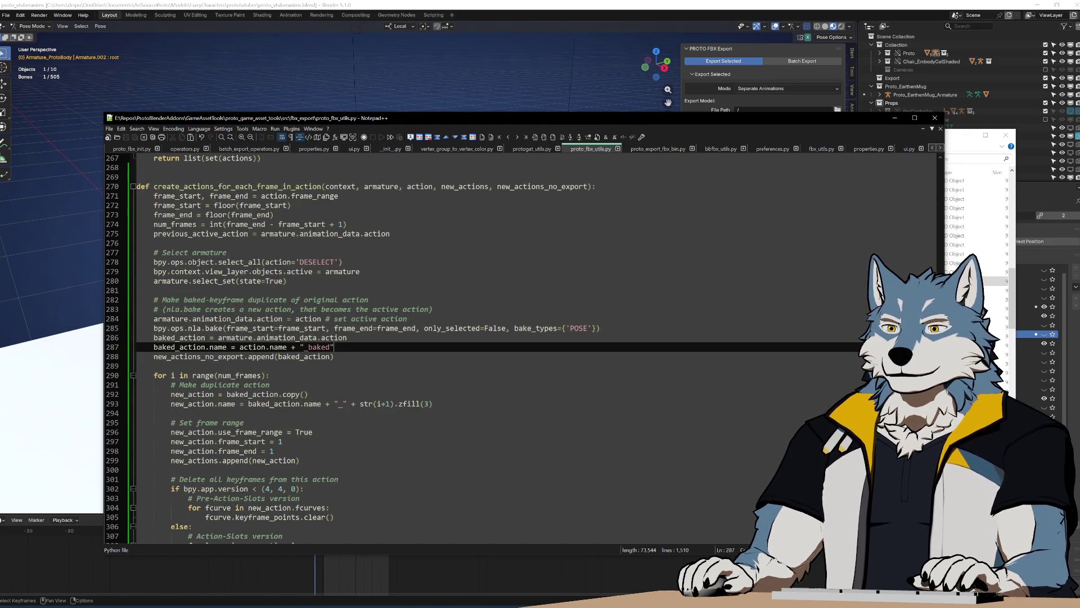
{"action": "left_click", "coordinate": [342, 262]}
{"action": "scroll", "coordinate": [520, 349], "scroll_direction": "up", "scroll_amount": 5}
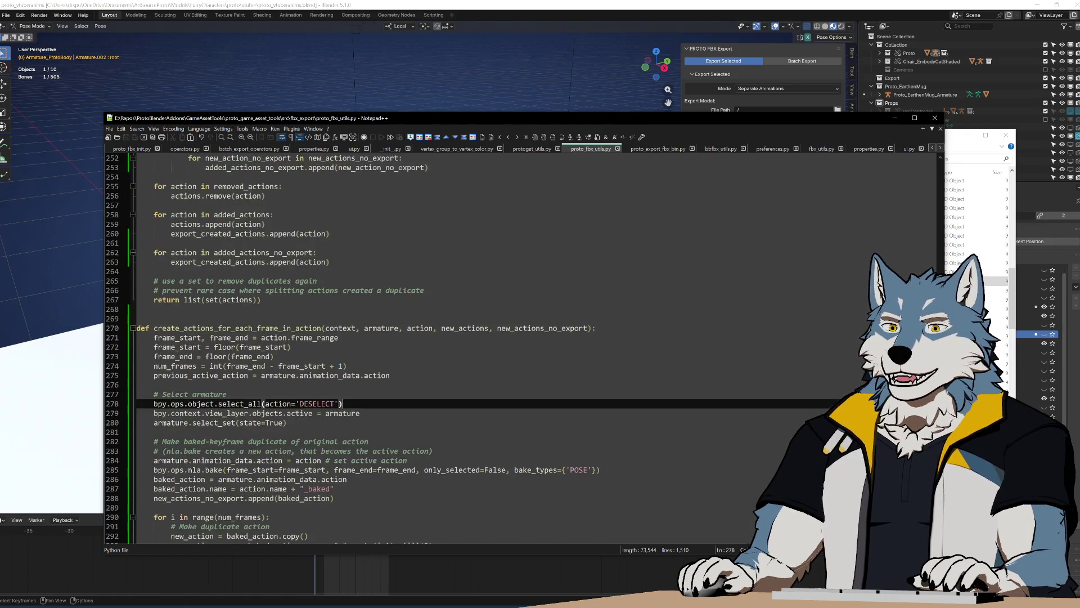
{"action": "left_click", "coordinate": [138, 234]}
{"action": "left_click", "coordinate": [141, 507], "text": "shift"}
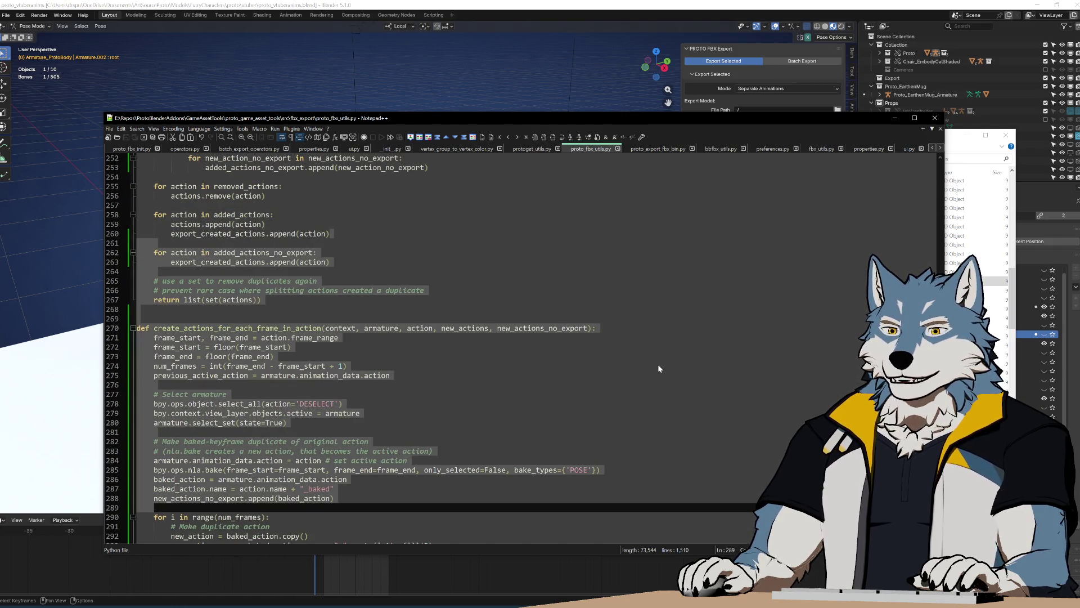
{"action": "left_click", "coordinate": [659, 367]}
{"action": "scroll", "coordinate": [521, 349], "scroll_direction": "down", "scroll_amount": 3}
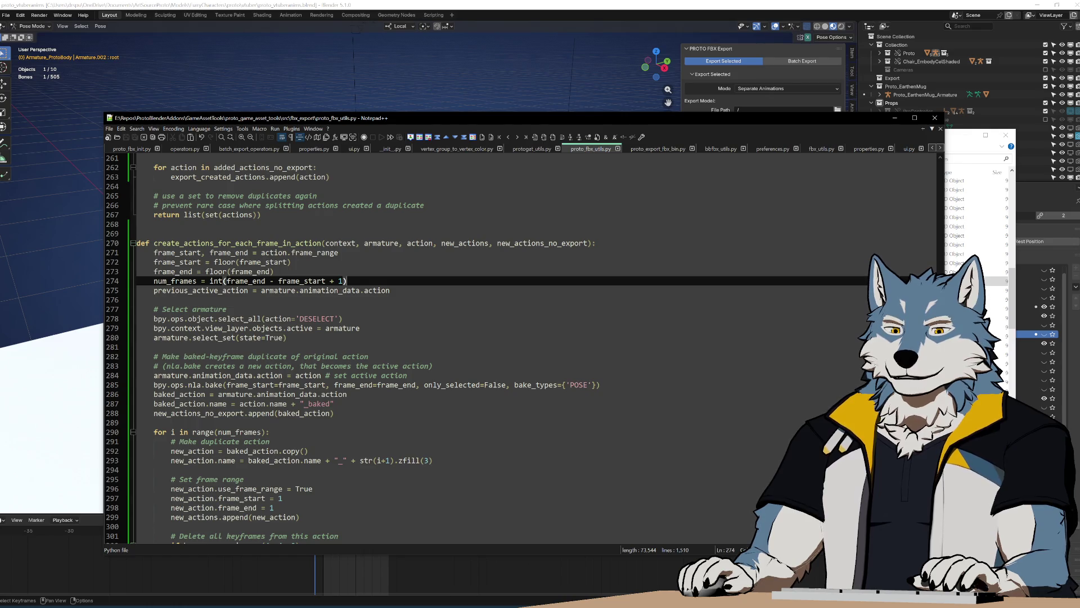
Step: Replace baked_action.name with action.name on line 293 and save proto_fbx_utils.py
{"action": "scroll", "coordinate": [520, 346], "scroll_direction": "down", "scroll_amount": 3}
{"action": "scroll", "coordinate": [520, 346], "scroll_direction": "up", "scroll_amount": 3}
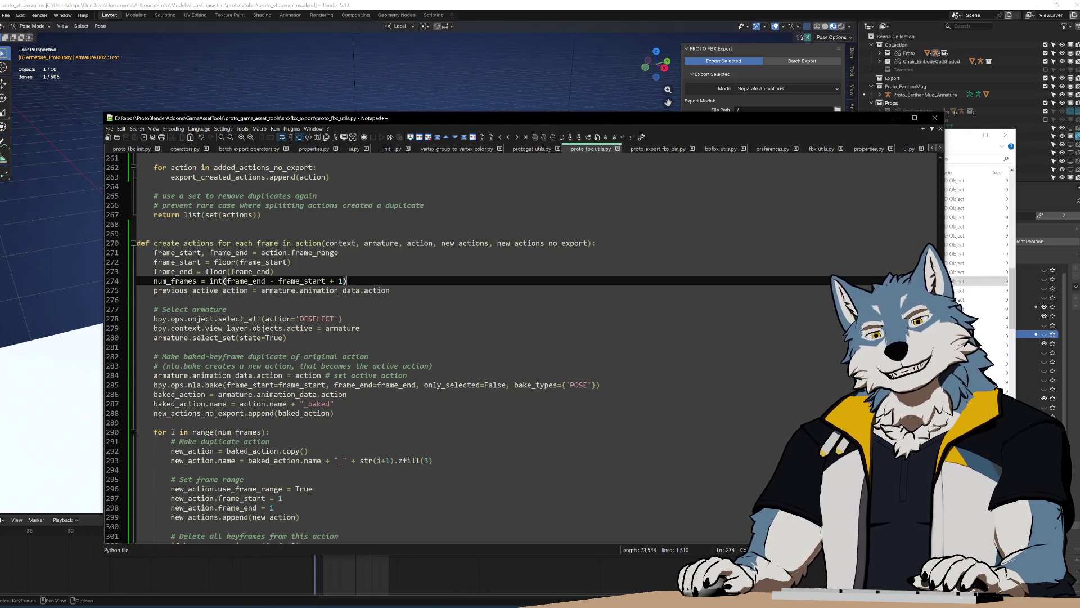
{"action": "left_click", "coordinate": [584, 310]}
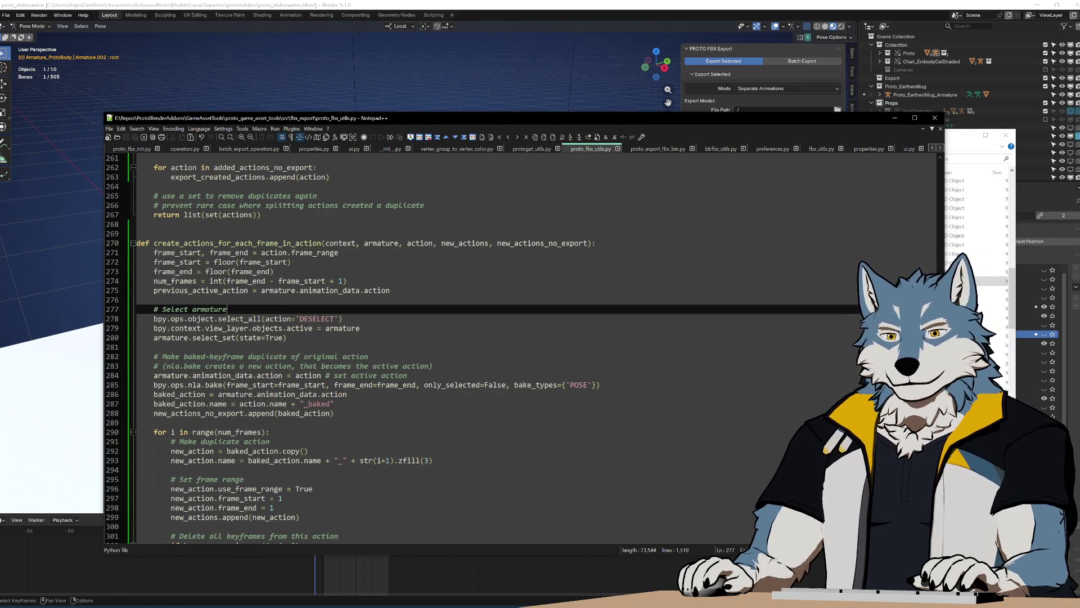
{"action": "scroll", "coordinate": [584, 310], "scroll_direction": "down", "scroll_amount": 4}
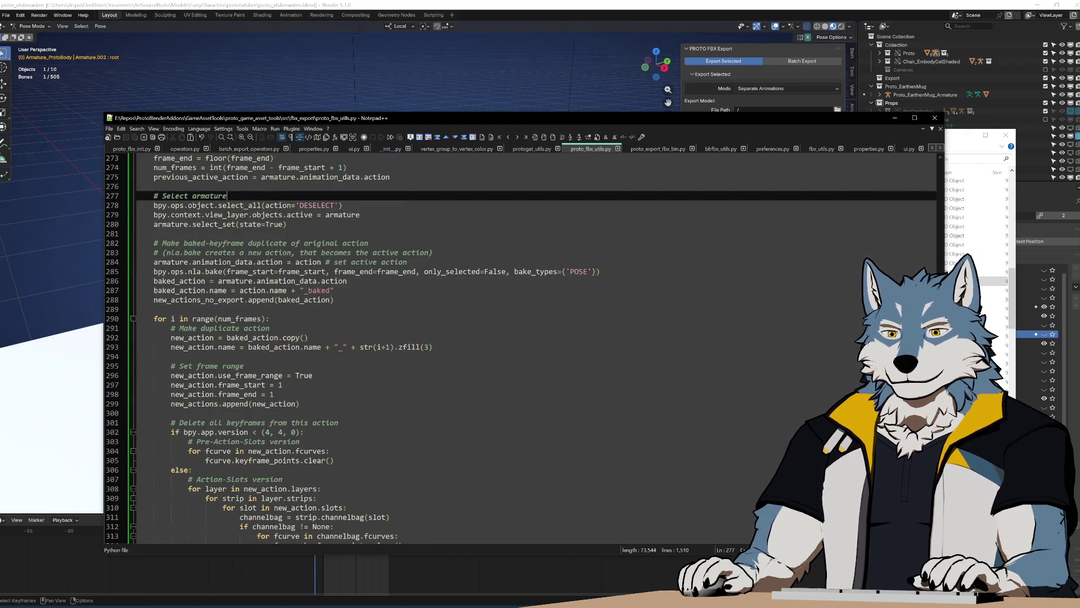
{"action": "scroll", "coordinate": [584, 309], "scroll_direction": "down", "scroll_amount": 4}
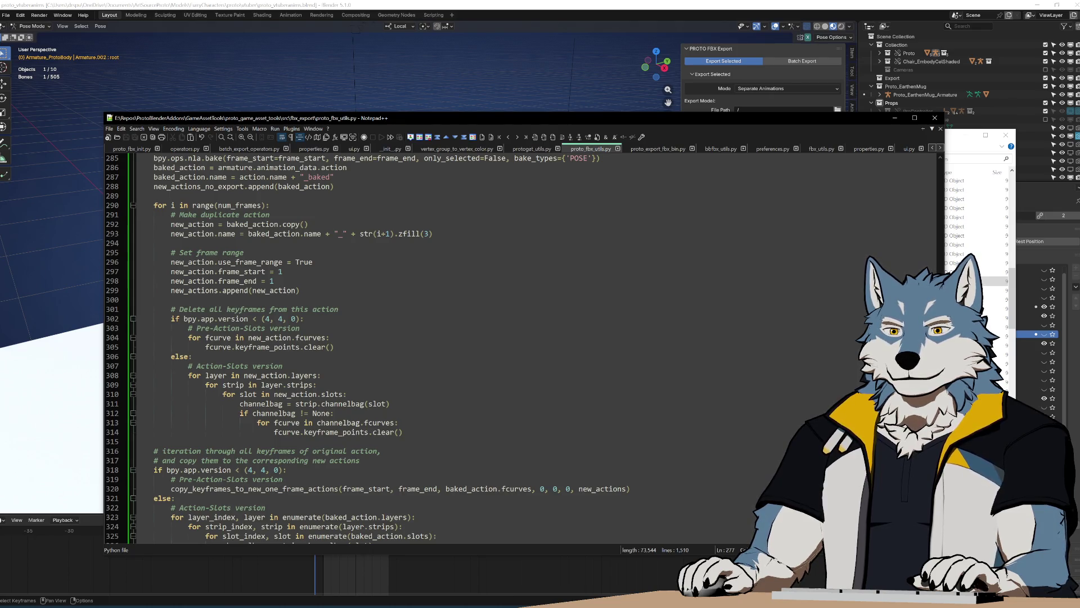
{"action": "scroll", "coordinate": [523, 349], "scroll_direction": "up", "scroll_amount": 2}
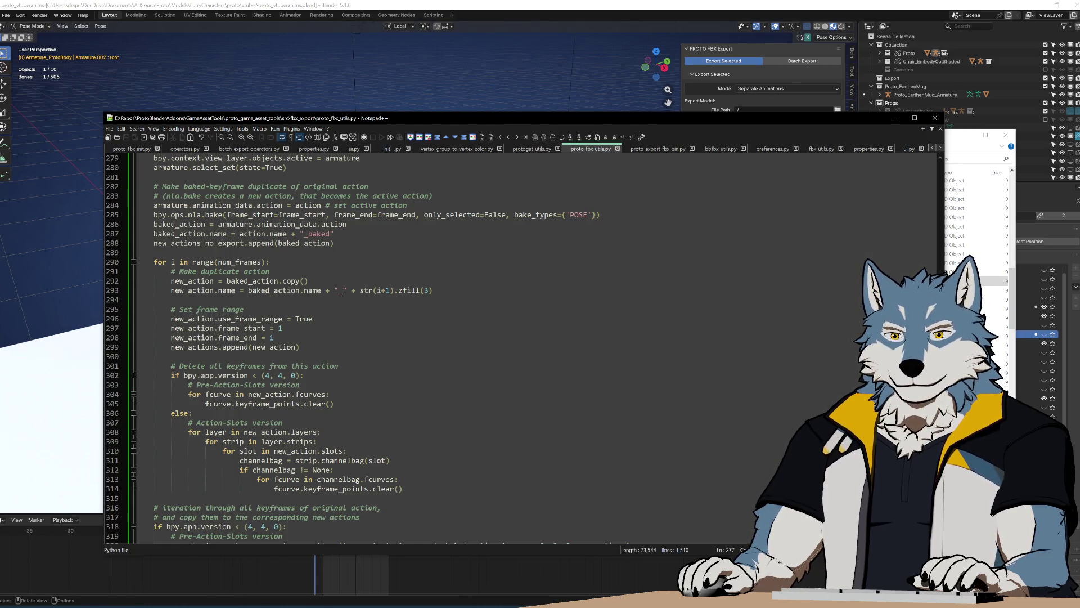
{"action": "double_click", "coordinate": [191, 280]}
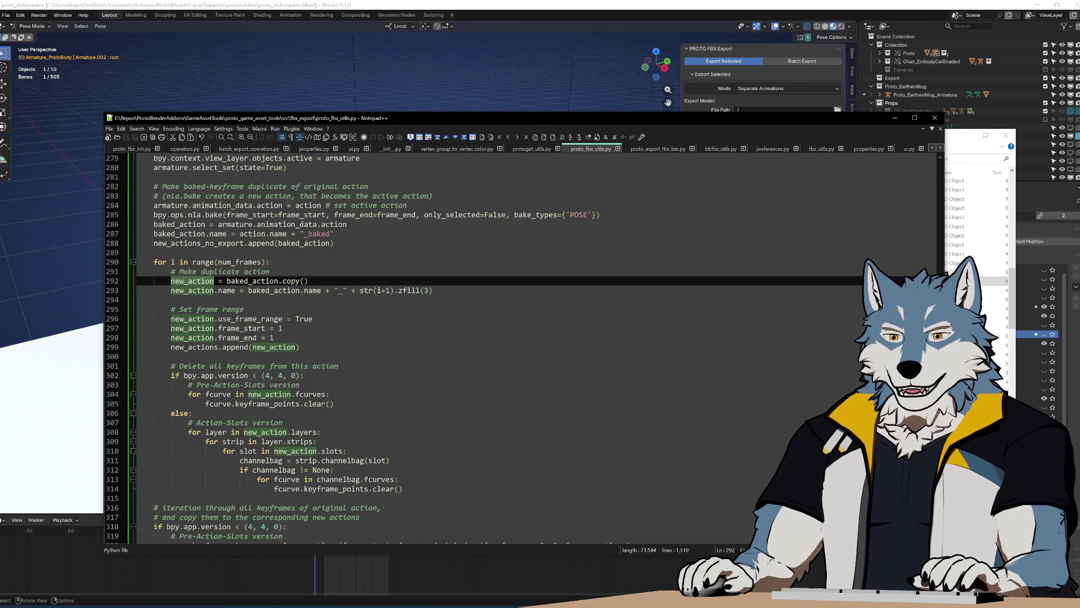
{"action": "double_click", "coordinate": [279, 290]}
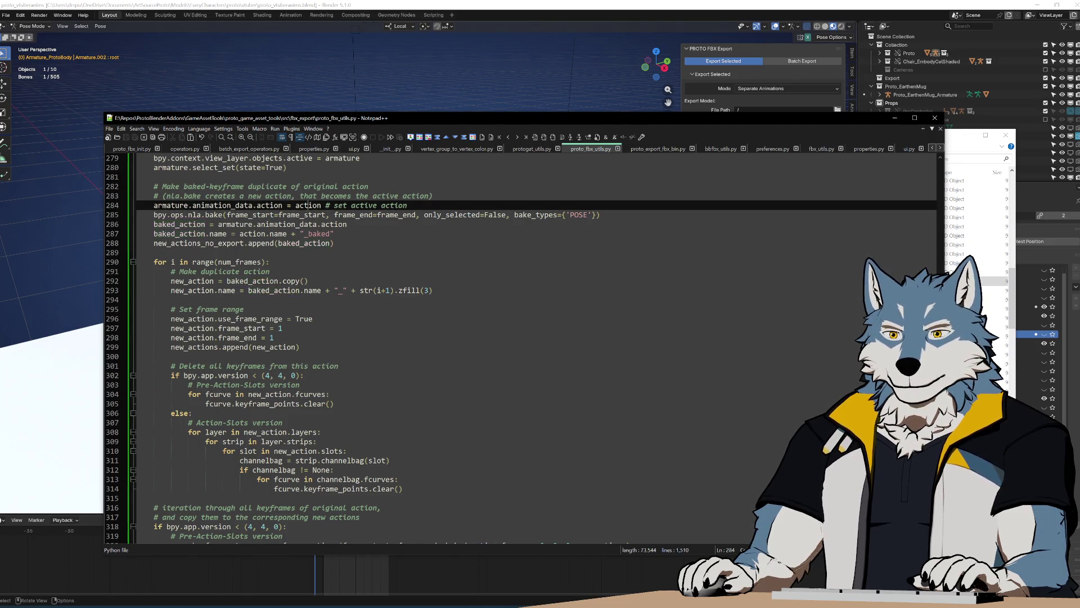
{"action": "type", "text": "action"}
{"action": "left_click", "coordinate": [308, 281]}
{"action": "key", "text": "ctrl+s"}
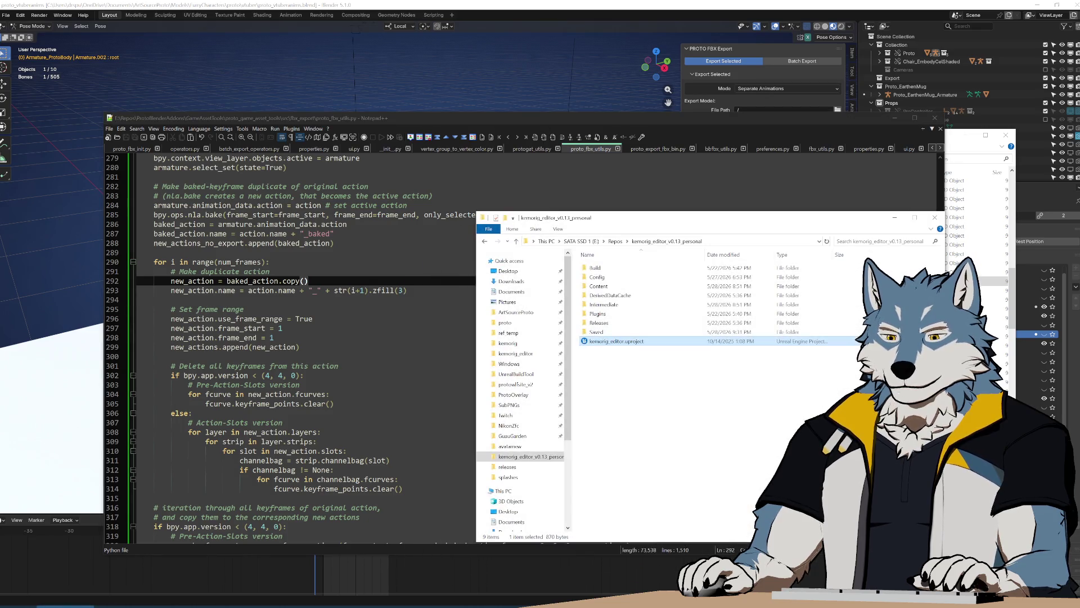
Step: Run Build.bat to repackage the add-on zip
{"action": "key", "text": "alt+Tab"}
{"action": "double_click", "coordinate": [378, 293]}
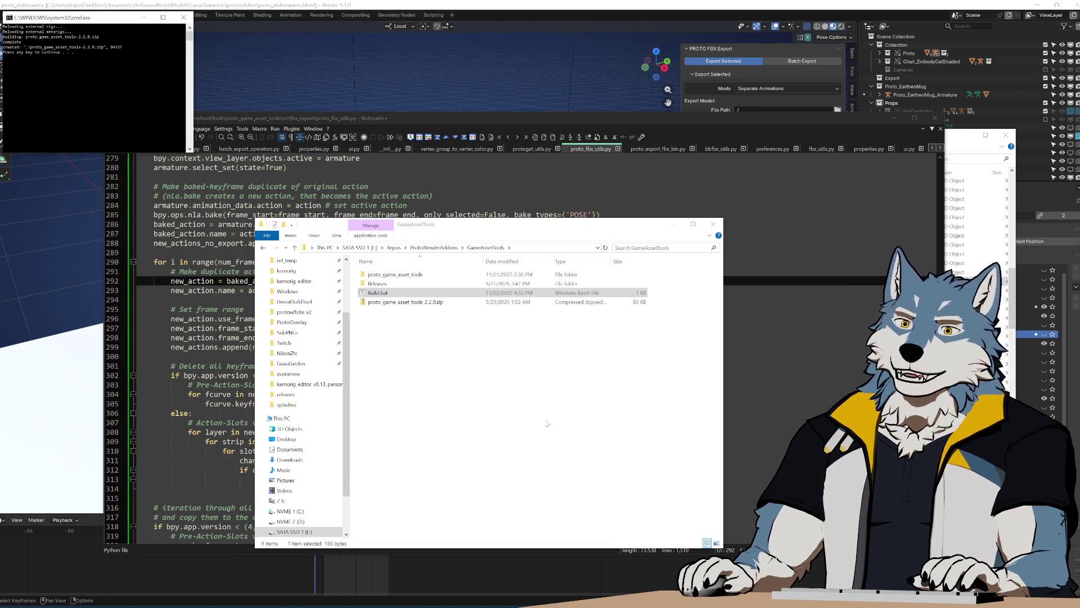
{"action": "key", "text": "Return"}
Step: Select the old Blendspace through baked FBX exports in the Sequences folder
{"action": "key", "text": "alt+Tab"}
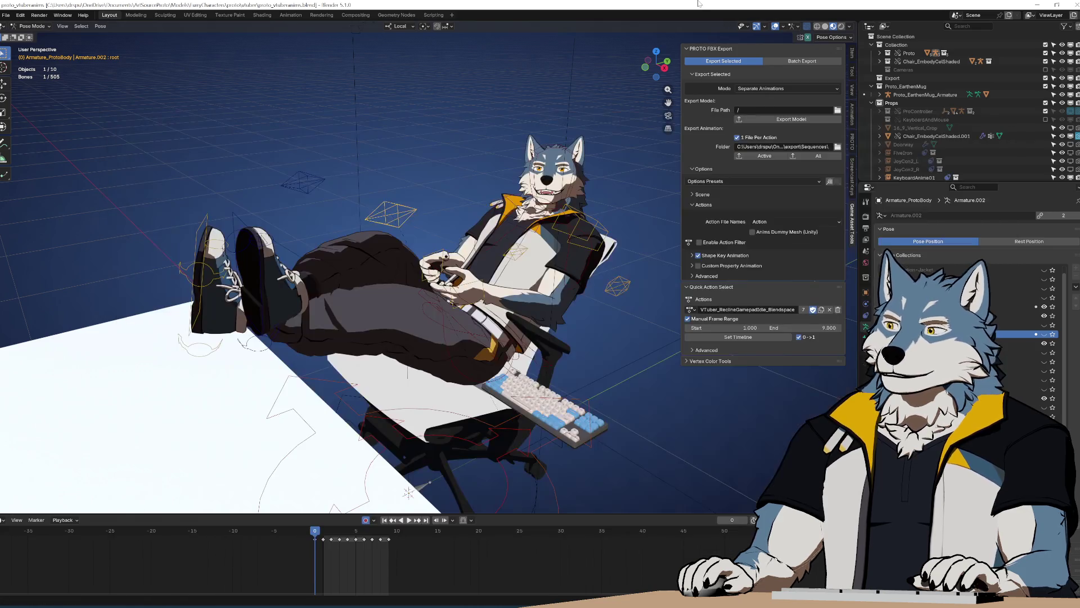
{"action": "key", "text": "alt+Tab"}
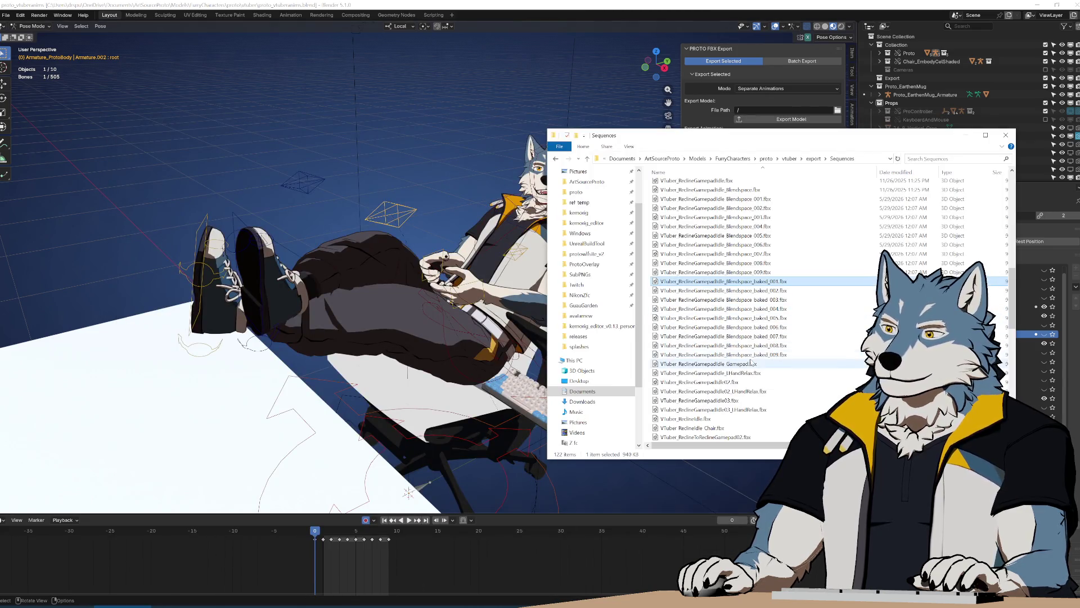
{"action": "left_click", "coordinate": [757, 354]}
{"action": "left_click", "coordinate": [748, 199], "text": "shift"}
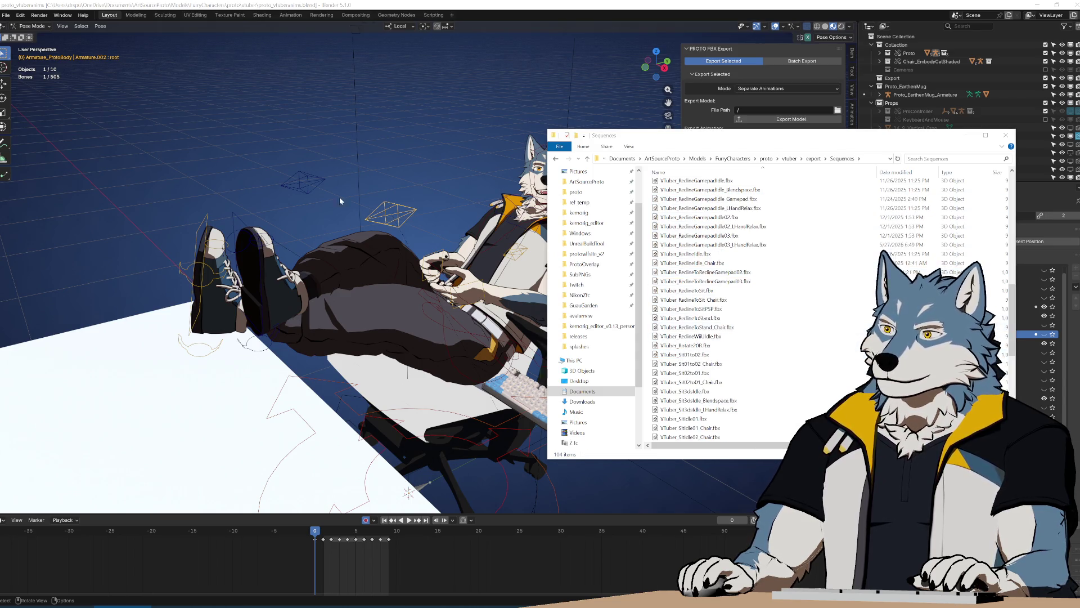
Step: Revert the Blender scene to its saved file
{"action": "left_click", "coordinate": [429, 6]}
{"action": "left_click", "coordinate": [7, 15]}
{"action": "left_click", "coordinate": [25, 52]}
{"action": "left_click", "coordinate": [520, 317]}
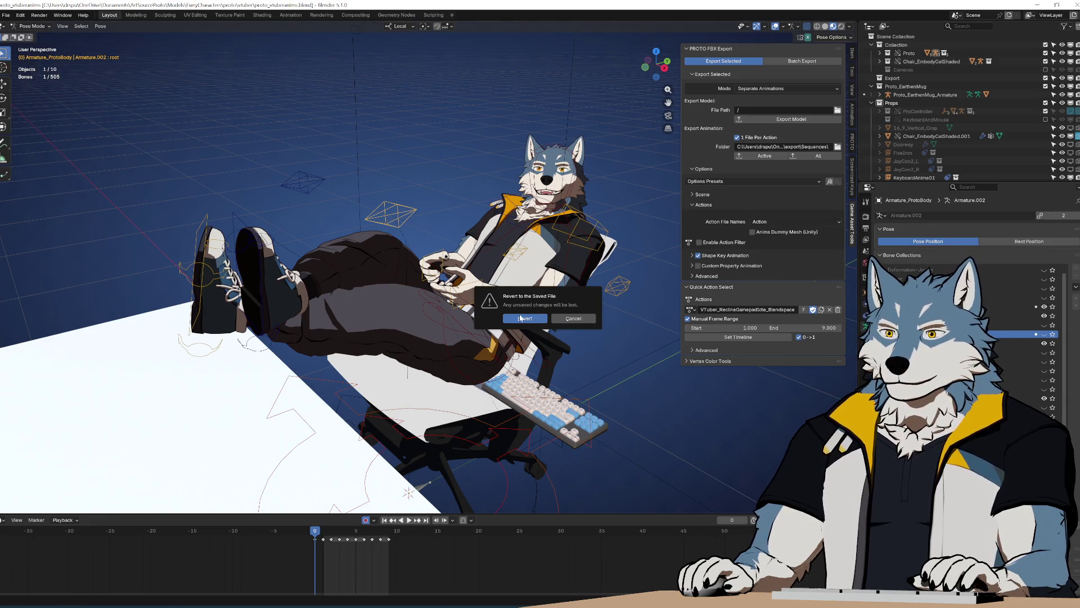
Step: Install the rebuilt proto_game_asset_tools zip from disk in Preferences > Add-ons
{"action": "left_click", "coordinate": [25, 15]}
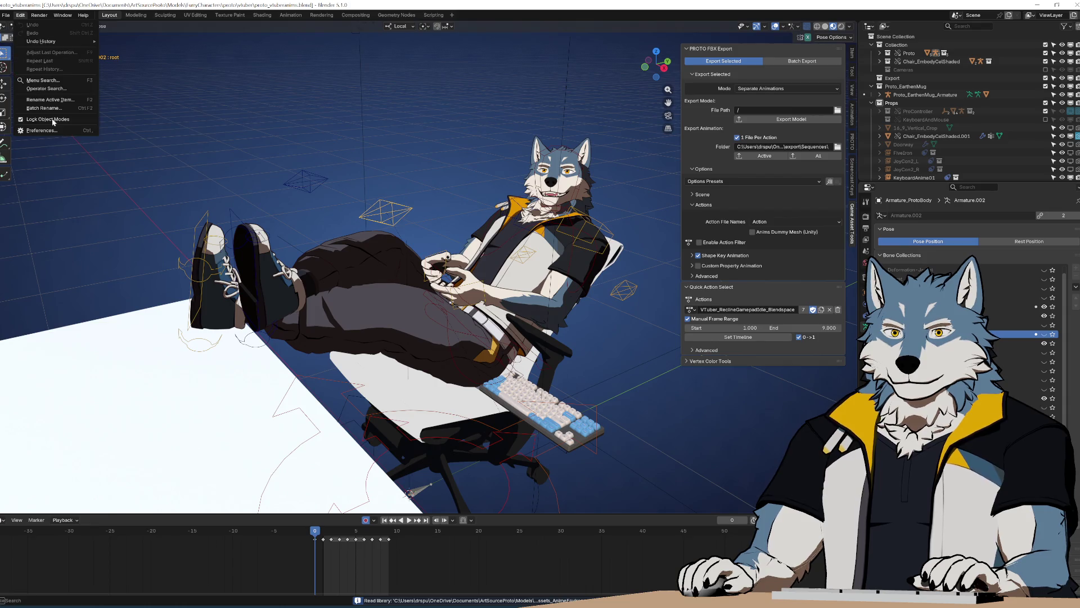
{"action": "left_click", "coordinate": [34, 135]}
{"action": "left_click", "coordinate": [452, 408]}
{"action": "left_click", "coordinate": [416, 429]}
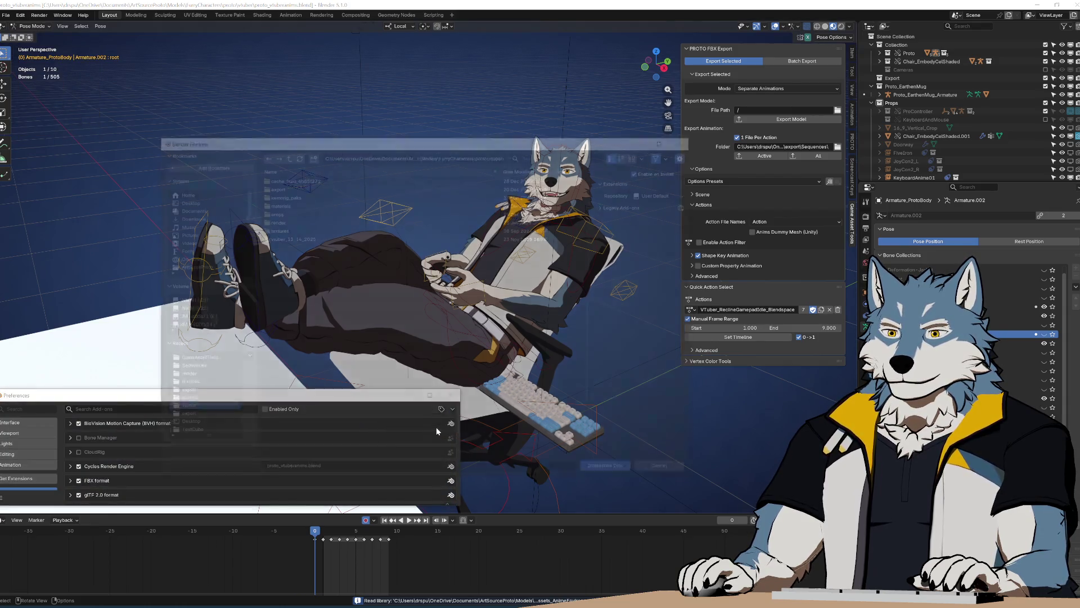
{"action": "double_click", "coordinate": [304, 194]}
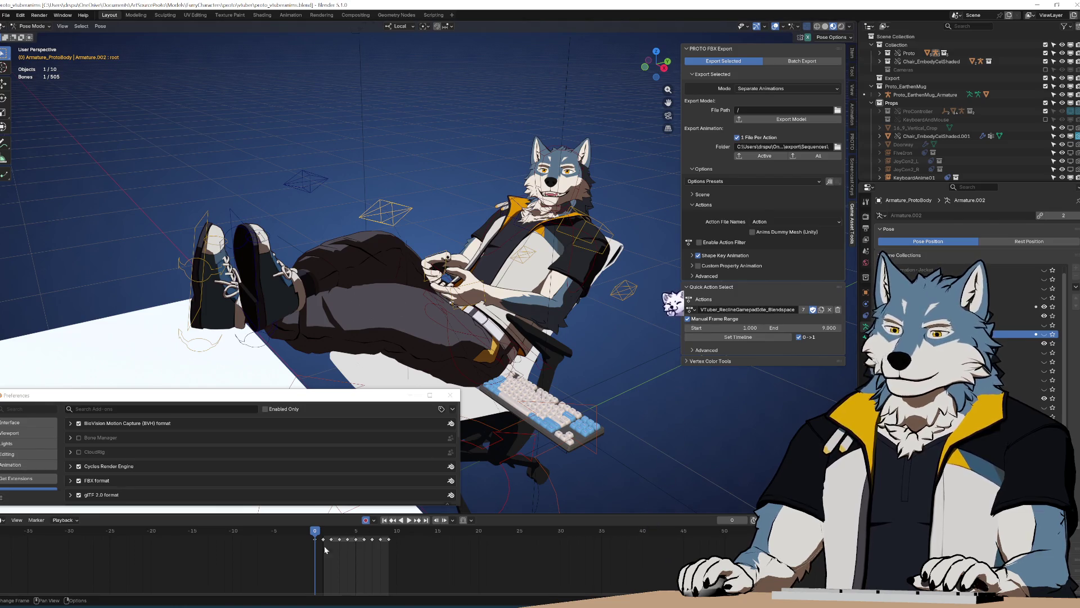
Step: Confirm VTuber_ReclineGamepadIdle_Blendspace is active and export its animations with Active
{"action": "left_click", "coordinate": [693, 310]}
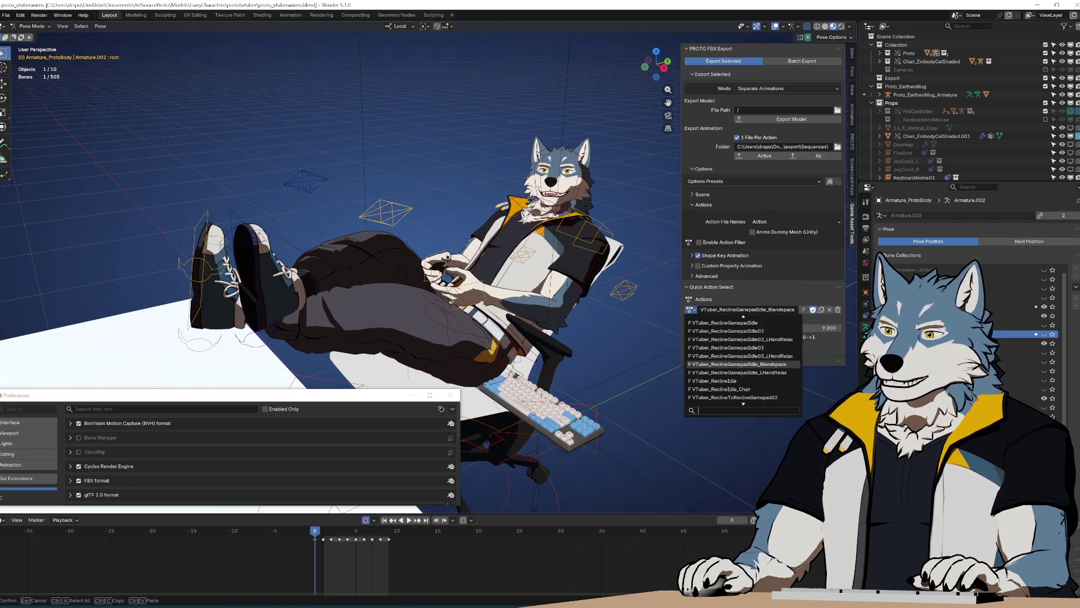
{"action": "left_click", "coordinate": [755, 158]}
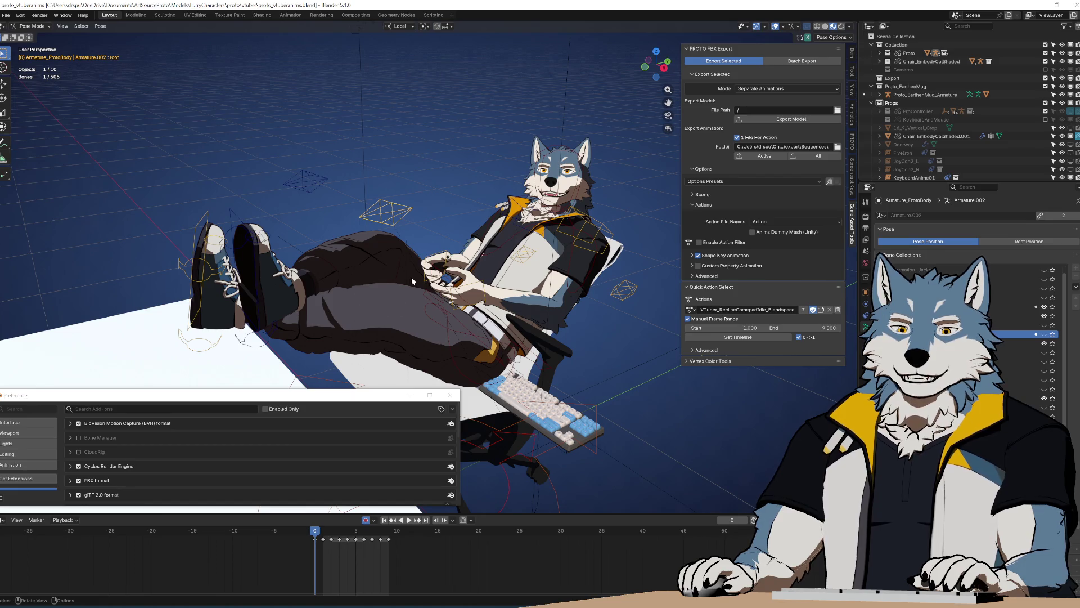
{"action": "key", "text": "alt+Tab"}
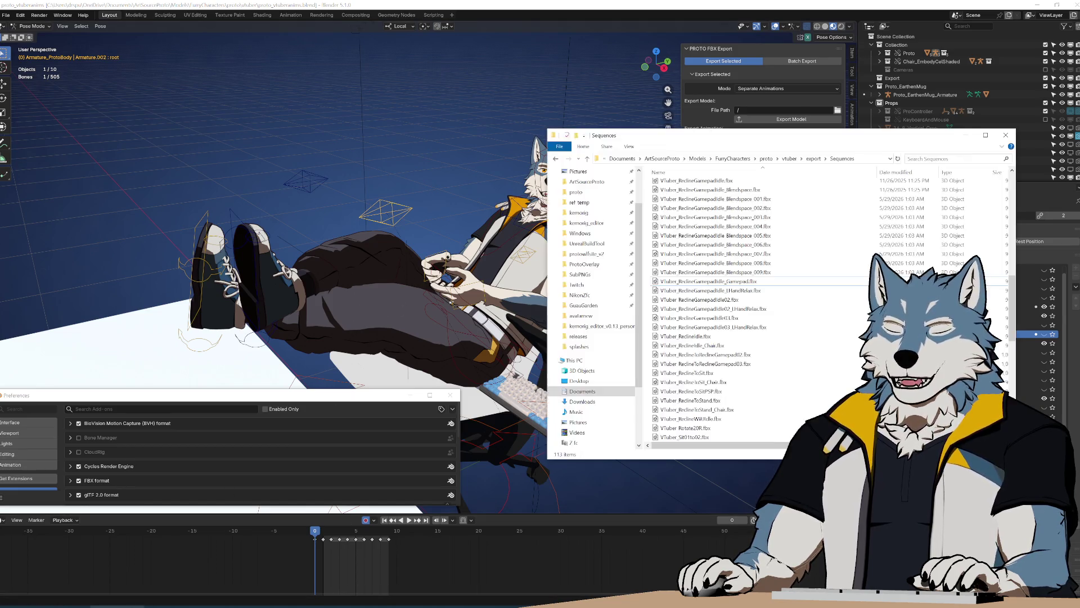
Step: Select VTuber_ReclineGamepadIdle_Blendspace_001.fbx in Sequences and move the window left
{"action": "scroll", "coordinate": [706, 359], "scroll_direction": "up", "scroll_amount": 3}
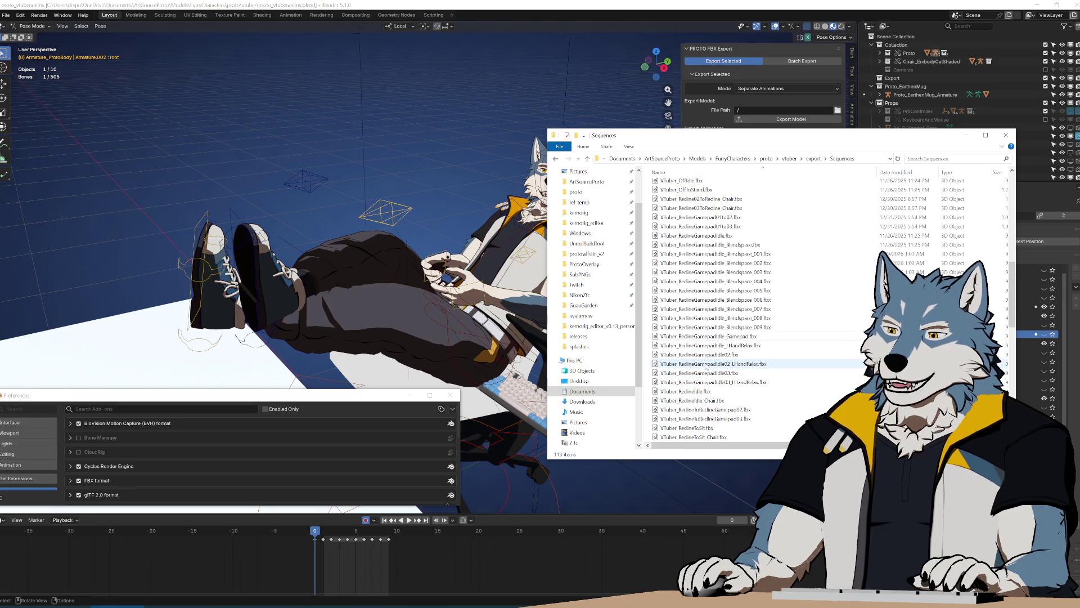
{"action": "left_click", "coordinate": [751, 256]}
{"action": "left_click_drag", "start_coordinate": [731, 142], "coordinate": [553, 136]}
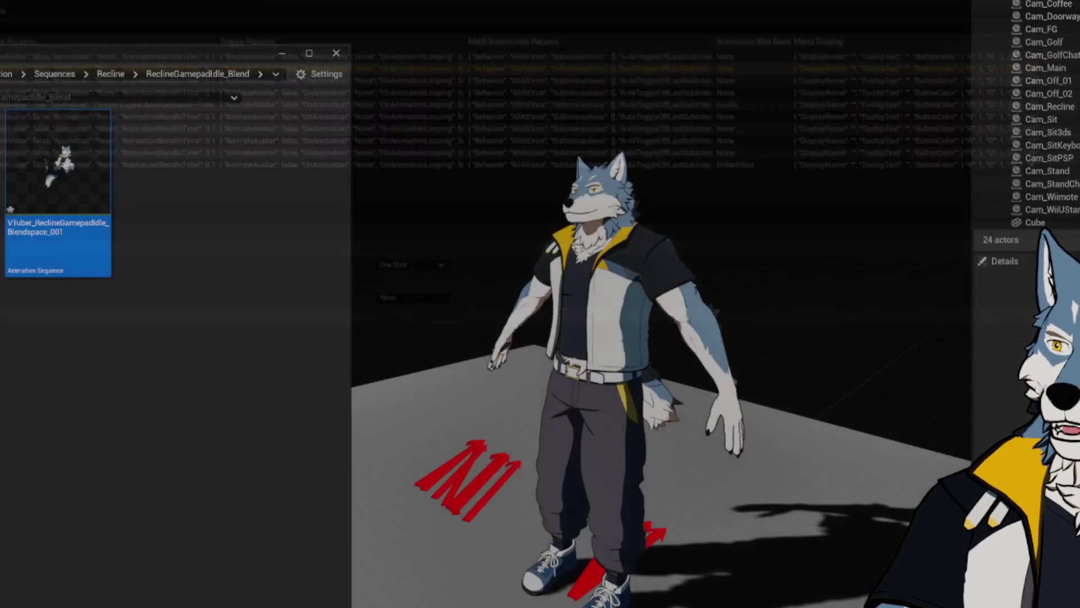
Step: Force delete the old blendspace animation asset and dismiss the folder deletion prompt
{"action": "key", "text": "Delete"}
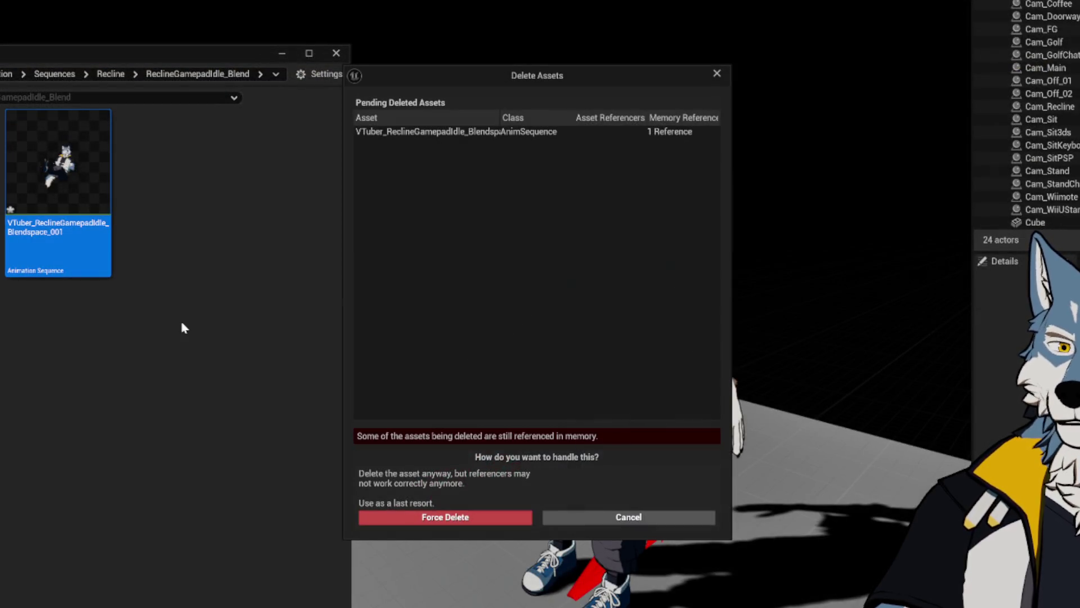
{"action": "left_click", "coordinate": [468, 516]}
{"action": "key", "text": "Return"}
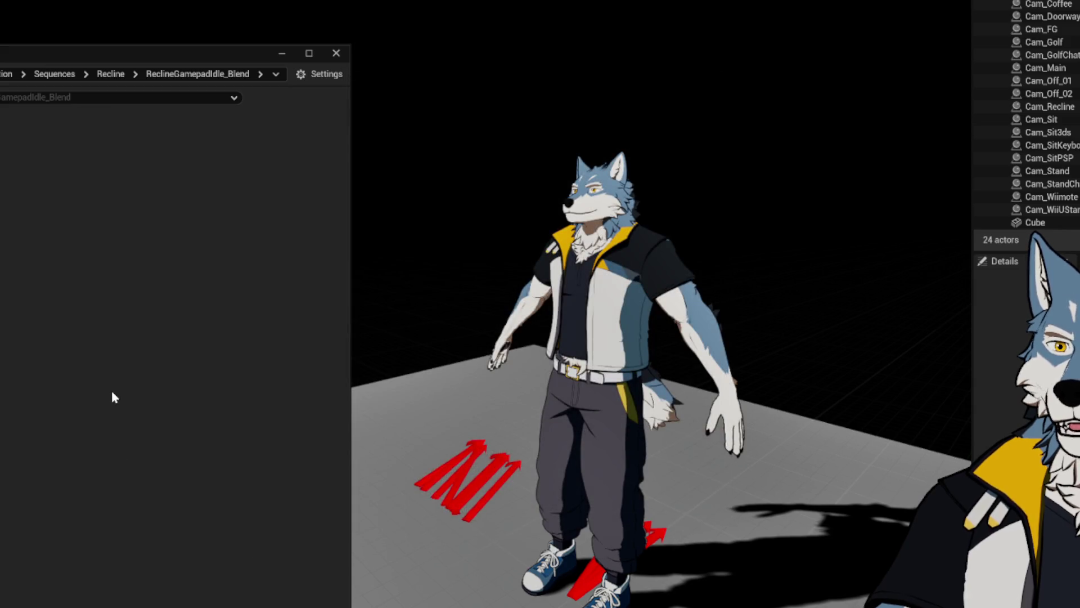
{"action": "key", "text": "Delete"}
{"action": "left_click", "coordinate": [181, 316]}
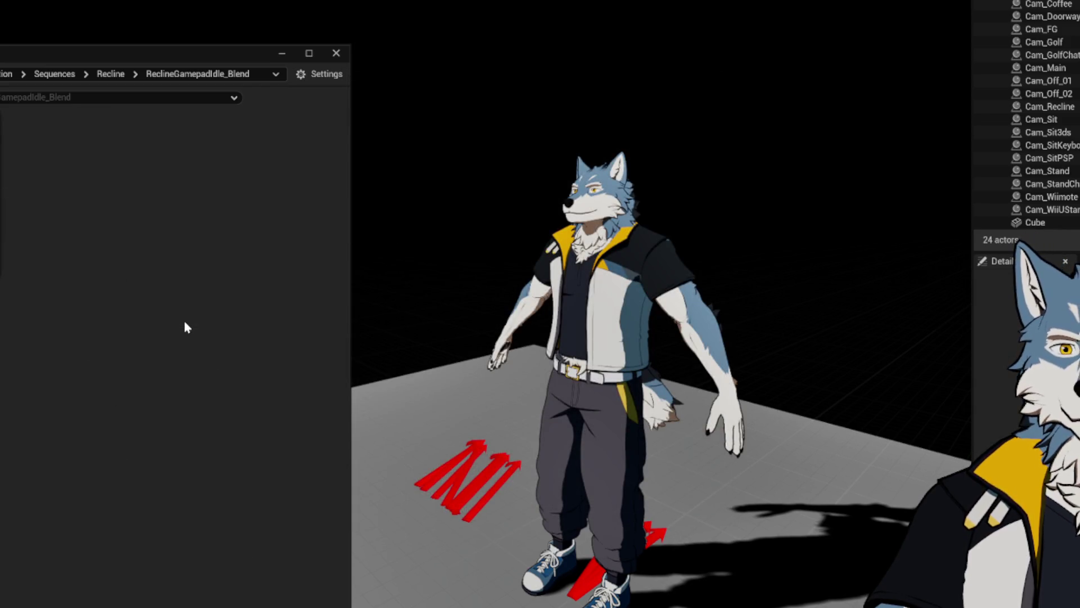
Step: Import the nine Blendspace_001–009 FBX files onto Proto_Skeleton with Import All
{"action": "key", "text": "alt+Tab"}
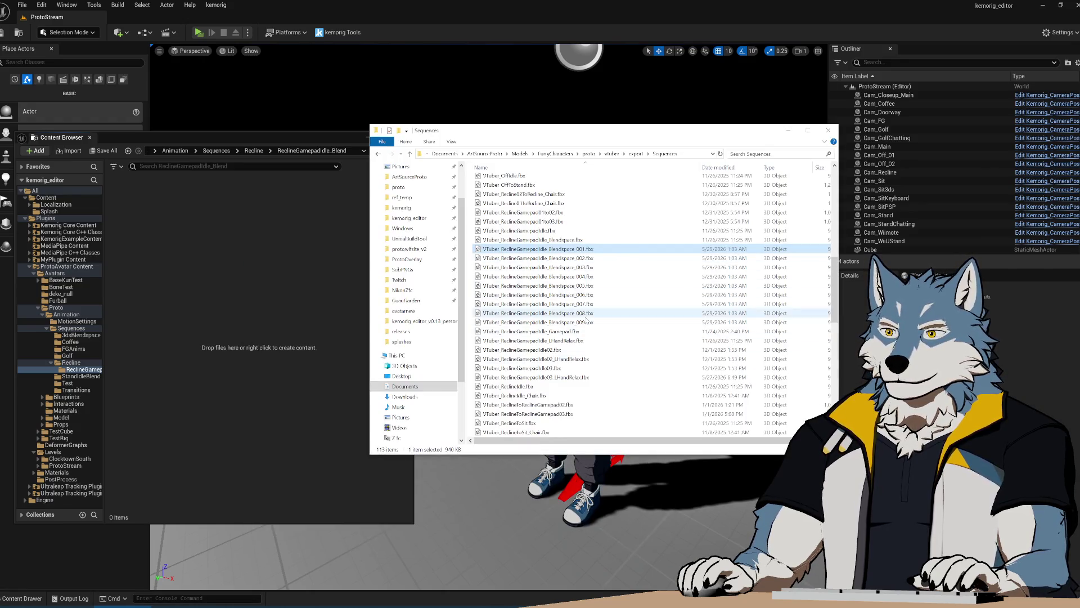
{"action": "left_click", "coordinate": [585, 322], "text": "shift"}
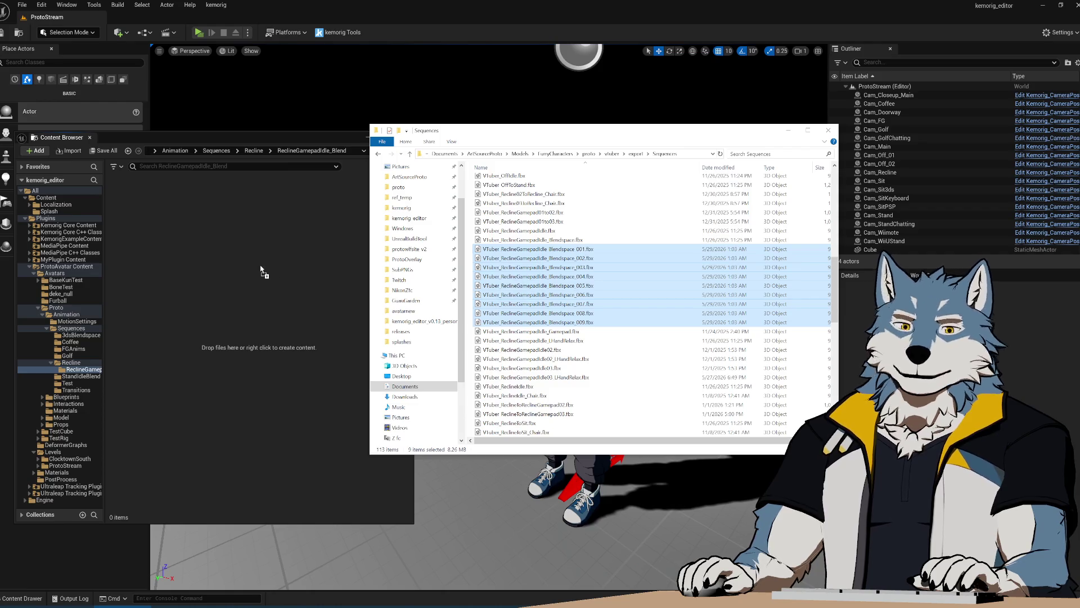
{"action": "left_click_drag", "start_coordinate": [259, 266], "coordinate": [259, 264]}
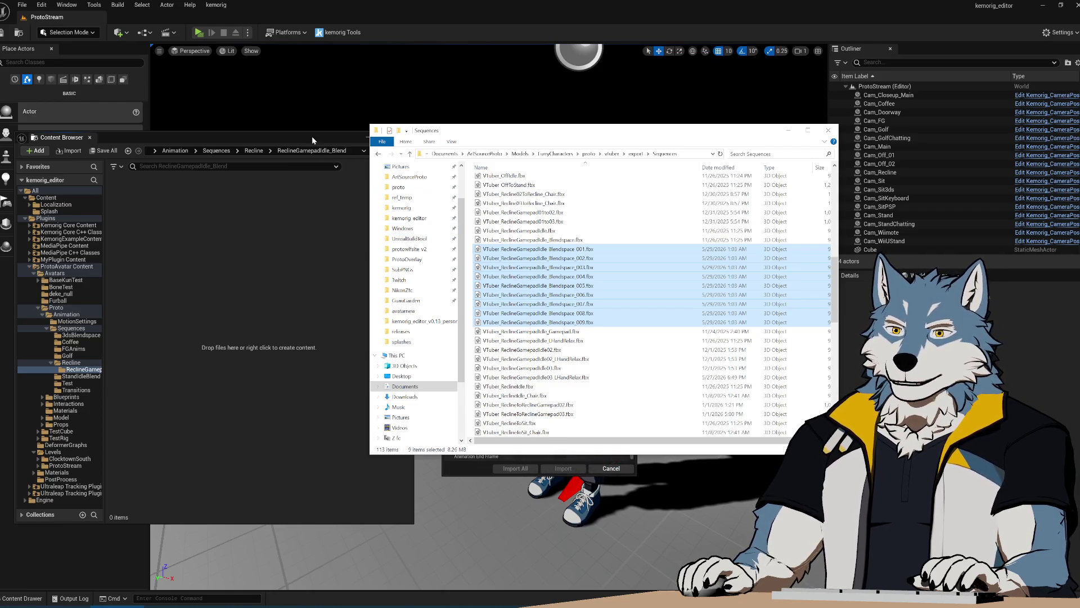
{"action": "left_click", "coordinate": [311, 136]}
{"action": "left_click", "coordinate": [591, 201]}
{"action": "type", "text": "proto"}
{"action": "scroll", "coordinate": [614, 317], "scroll_direction": "down", "scroll_amount": 1}
{"action": "scroll", "coordinate": [615, 317], "scroll_direction": "down", "scroll_amount": 4}
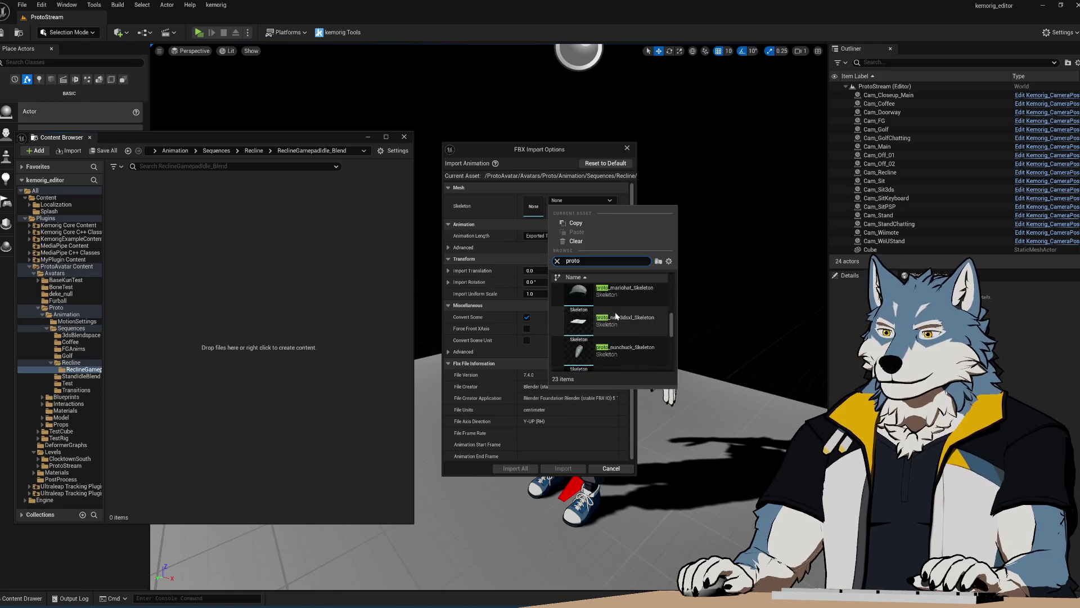
{"action": "scroll", "coordinate": [616, 312], "scroll_direction": "down", "scroll_amount": 2}
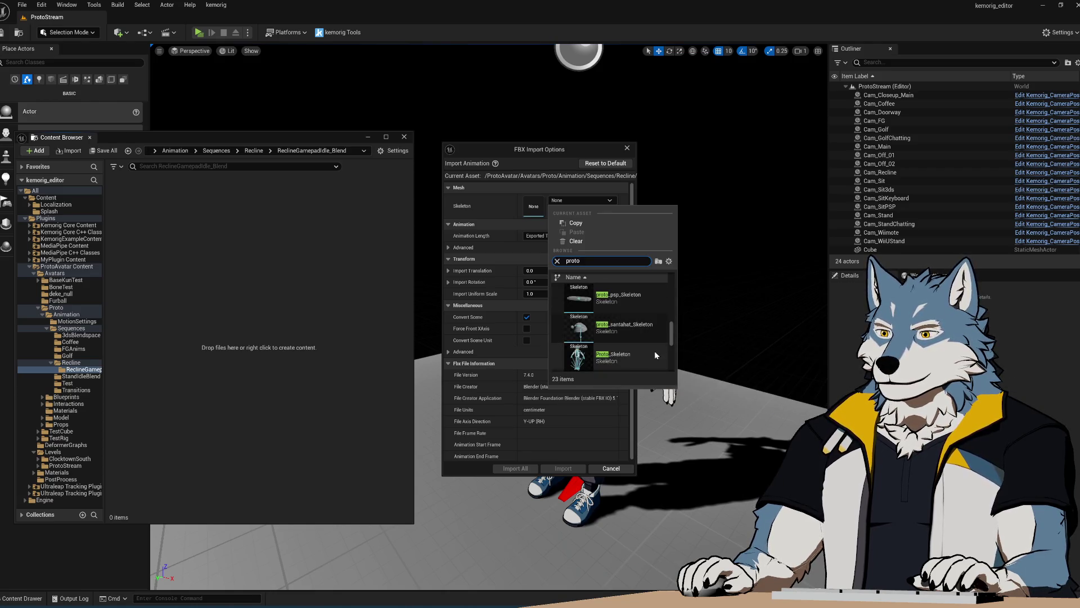
{"action": "left_click", "coordinate": [652, 350]}
{"action": "left_click", "coordinate": [515, 468]}
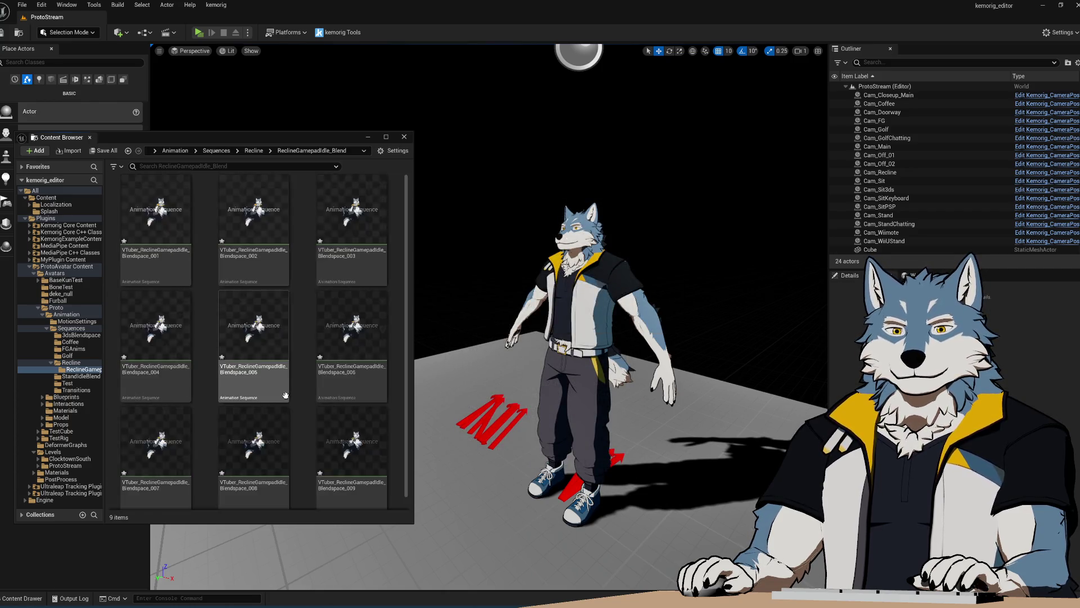
{"action": "mouse_move", "coordinate": [285, 341]}
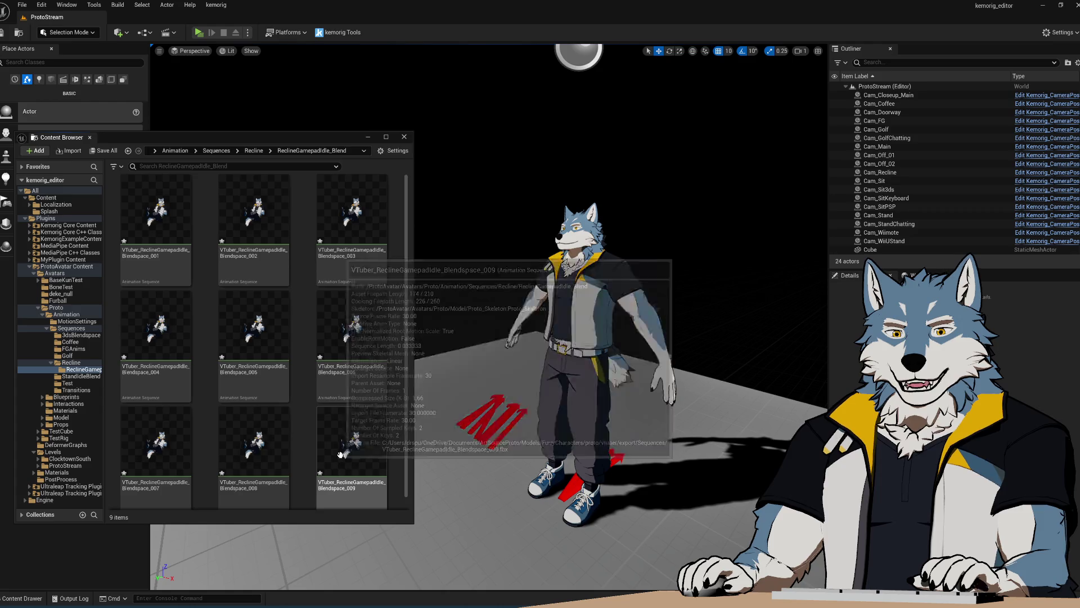
{"action": "mouse_move", "coordinate": [340, 465]}
{"action": "scroll", "coordinate": [341, 467], "scroll_direction": "down", "scroll_amount": 1}
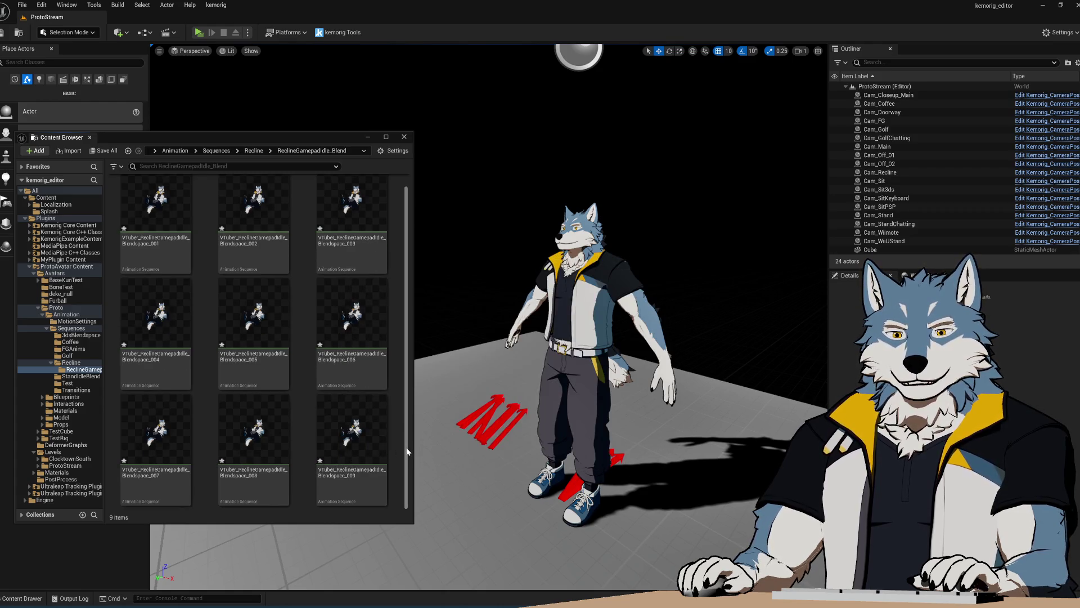
{"action": "left_click_drag", "start_coordinate": [408, 451], "coordinate": [405, 422]}
{"action": "scroll", "coordinate": [408, 391], "scroll_direction": "down", "scroll_amount": 1}
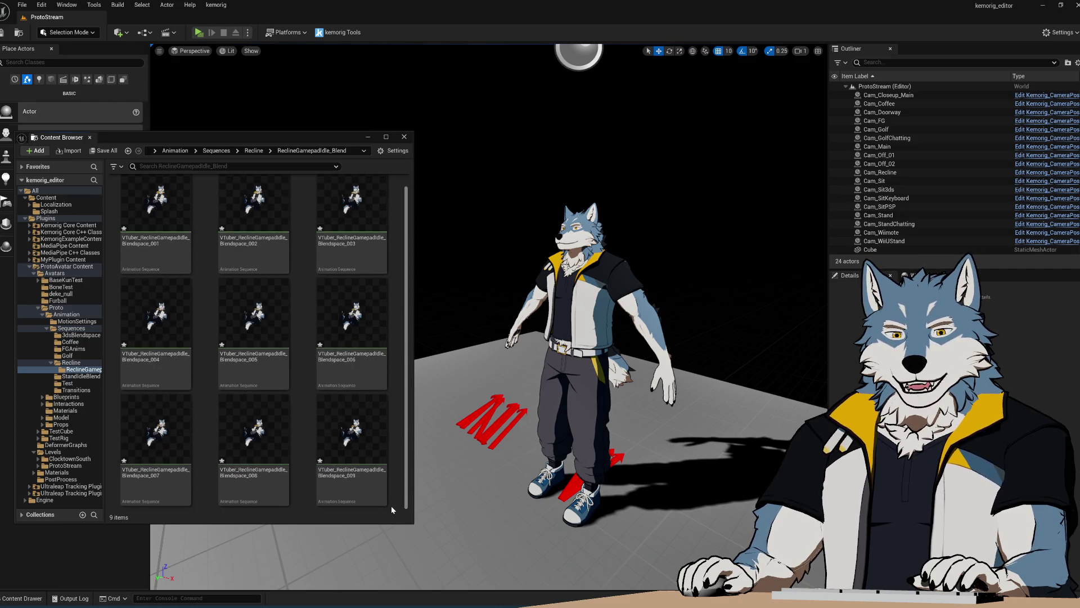
{"action": "mouse_move", "coordinate": [387, 507]}
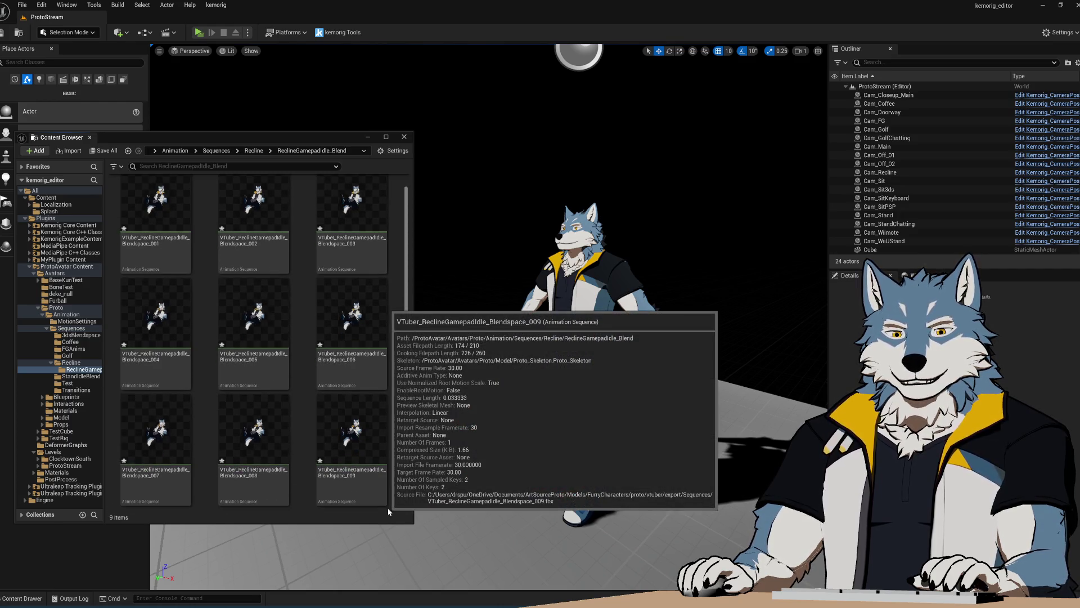
{"action": "left_click", "coordinate": [385, 503]}
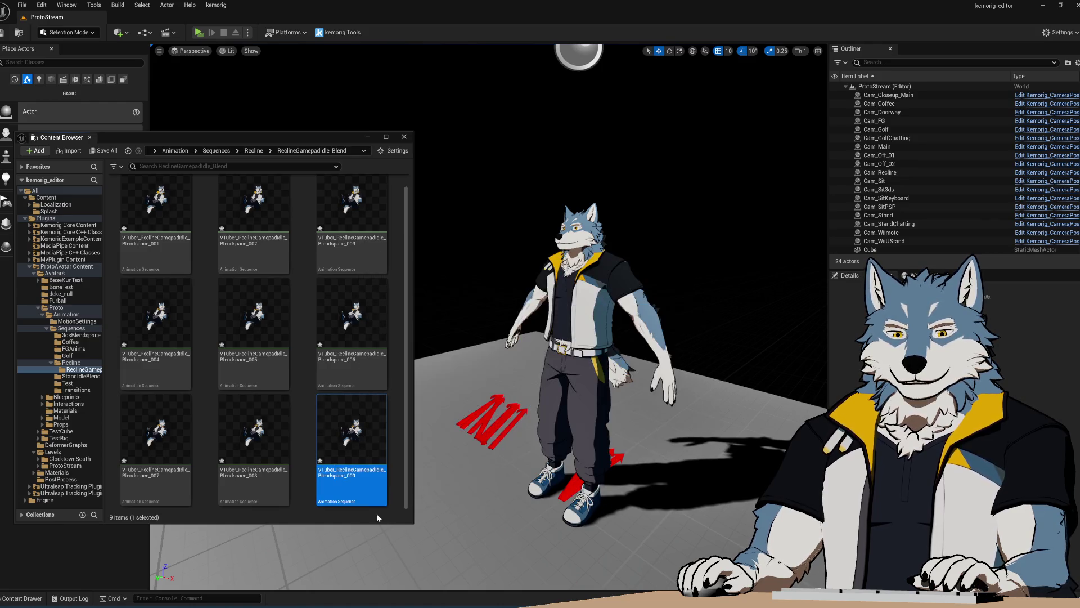
{"action": "scroll", "coordinate": [363, 430], "scroll_direction": "up", "scroll_amount": 1}
{"action": "left_click", "coordinate": [156, 225]}
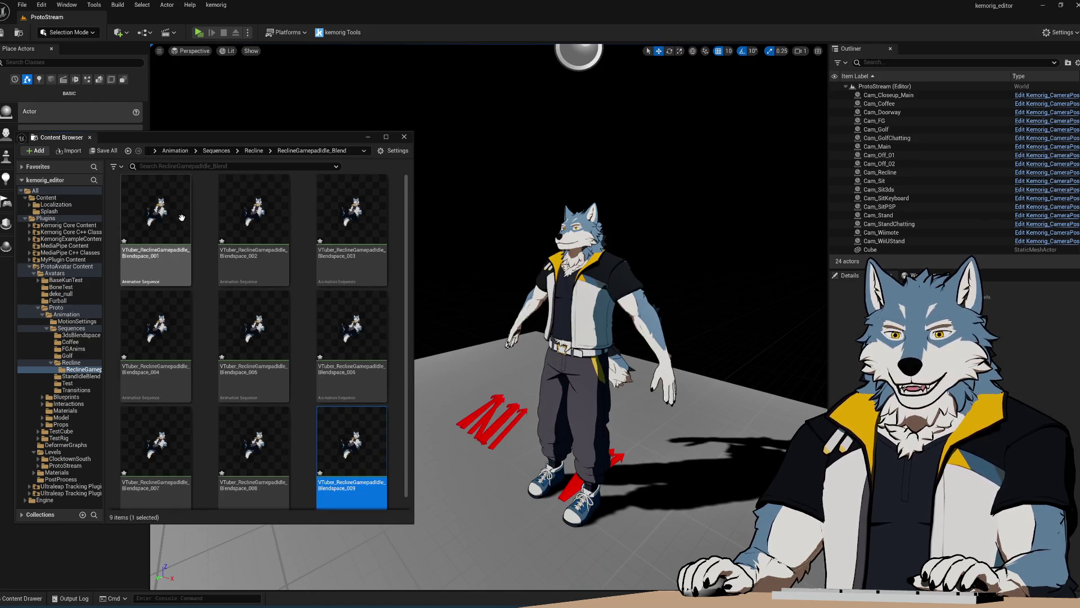
{"action": "left_click", "coordinate": [331, 420], "text": "shift"}
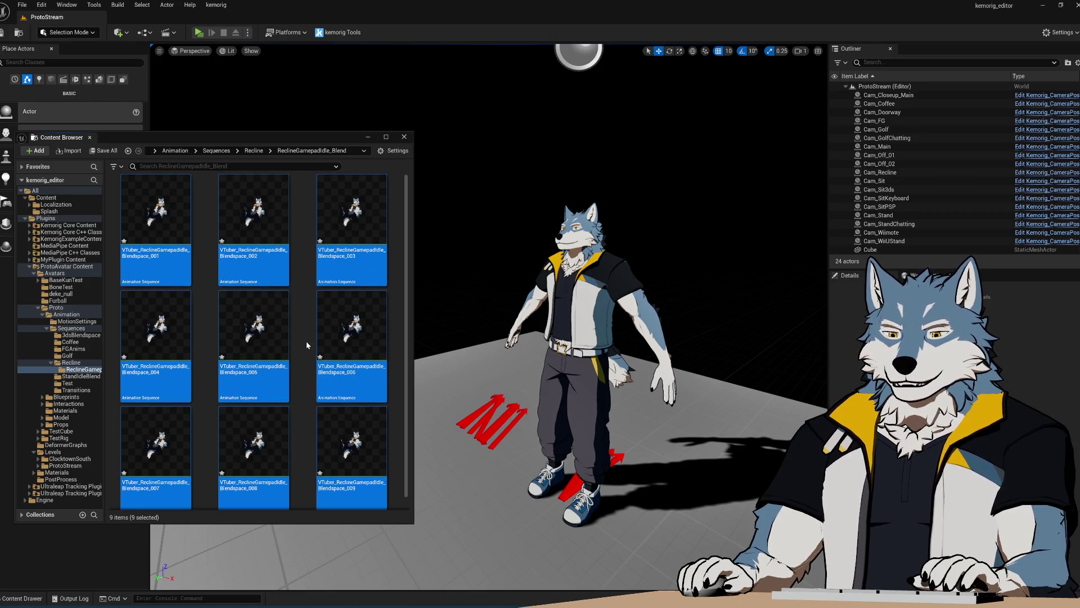
{"action": "scroll", "coordinate": [306, 345], "scroll_direction": "down", "scroll_amount": 1}
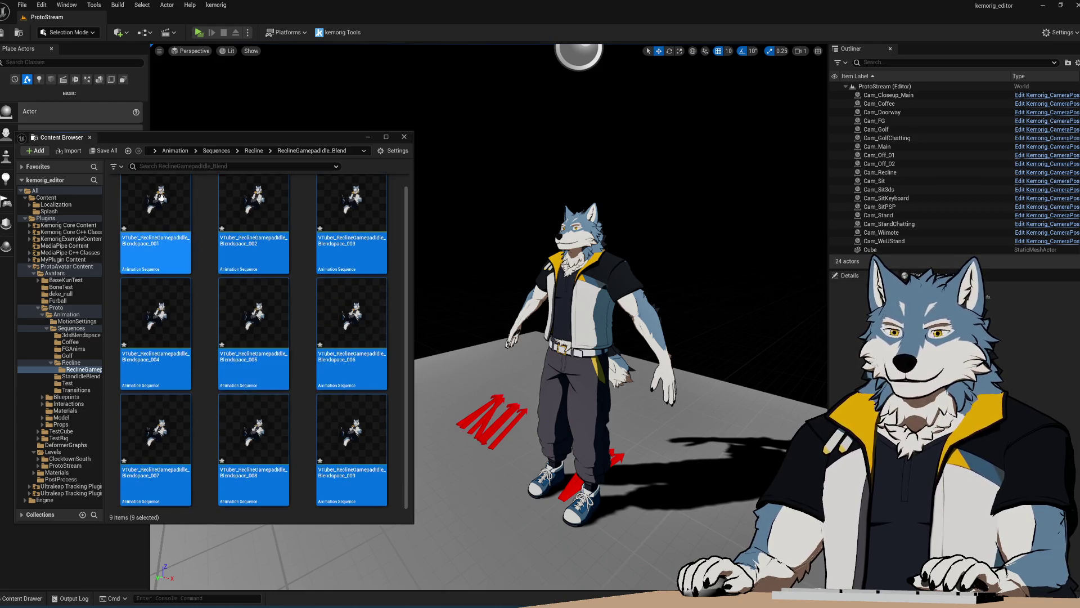
{"action": "left_click", "coordinate": [308, 383]}
{"action": "left_click", "coordinate": [156, 225]}
{"action": "left_click", "coordinate": [363, 423], "text": "shift"}
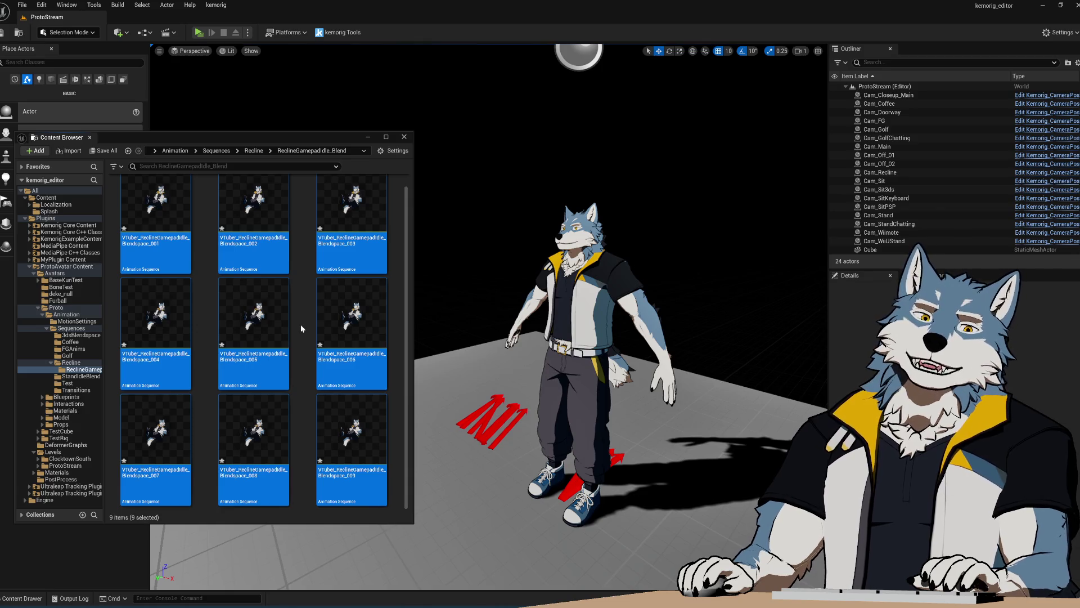
{"action": "left_click", "coordinate": [156, 225]}
{"action": "left_click", "coordinate": [347, 499], "text": "shift"}
{"action": "left_click", "coordinate": [169, 239]}
{"action": "left_click", "coordinate": [347, 495], "text": "shift"}
{"action": "left_click", "coordinate": [173, 242]}
{"action": "left_click", "coordinate": [347, 484], "text": "shift"}
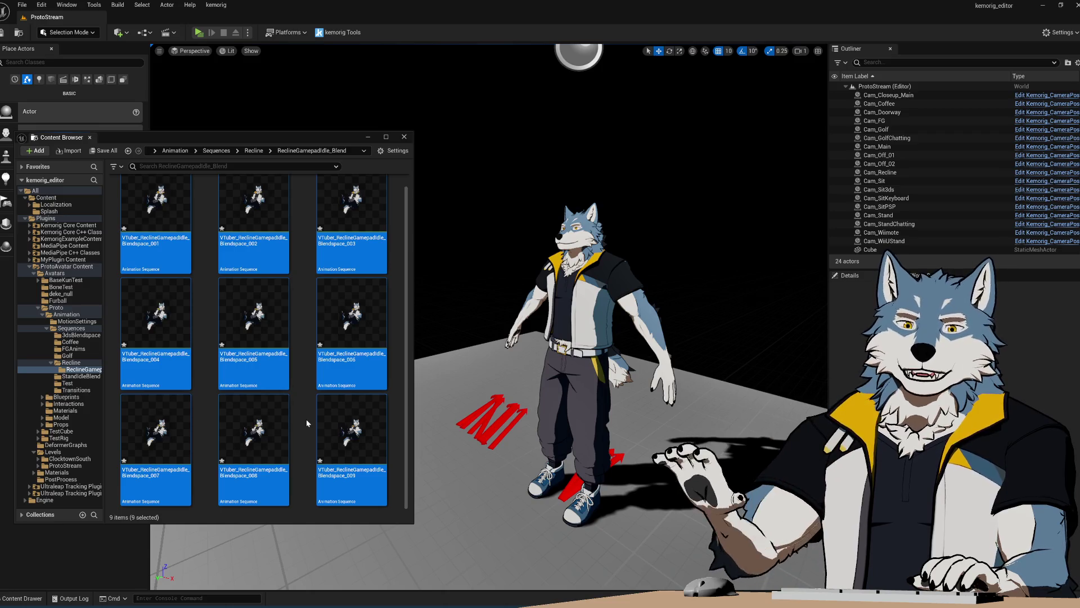
{"action": "left_click", "coordinate": [127, 217]}
{"action": "left_click", "coordinate": [345, 453], "text": "shift"}
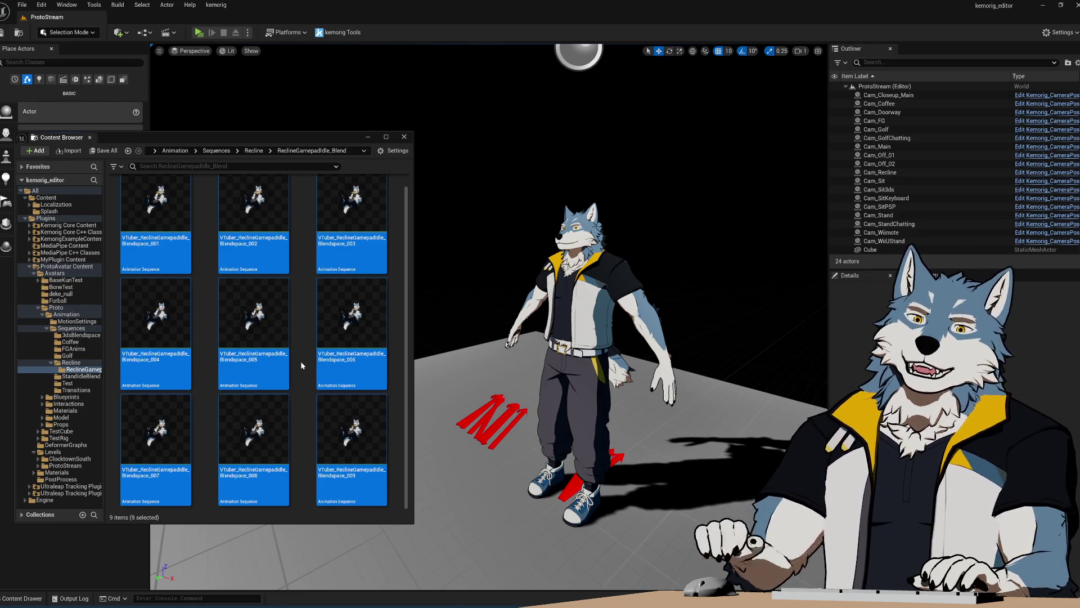
Step: Select VTuber_ReclineGamepadIdle_Blendspace_001 alone and open it in the Animation Editor
{"action": "scroll", "coordinate": [311, 364], "scroll_direction": "up", "scroll_amount": 1}
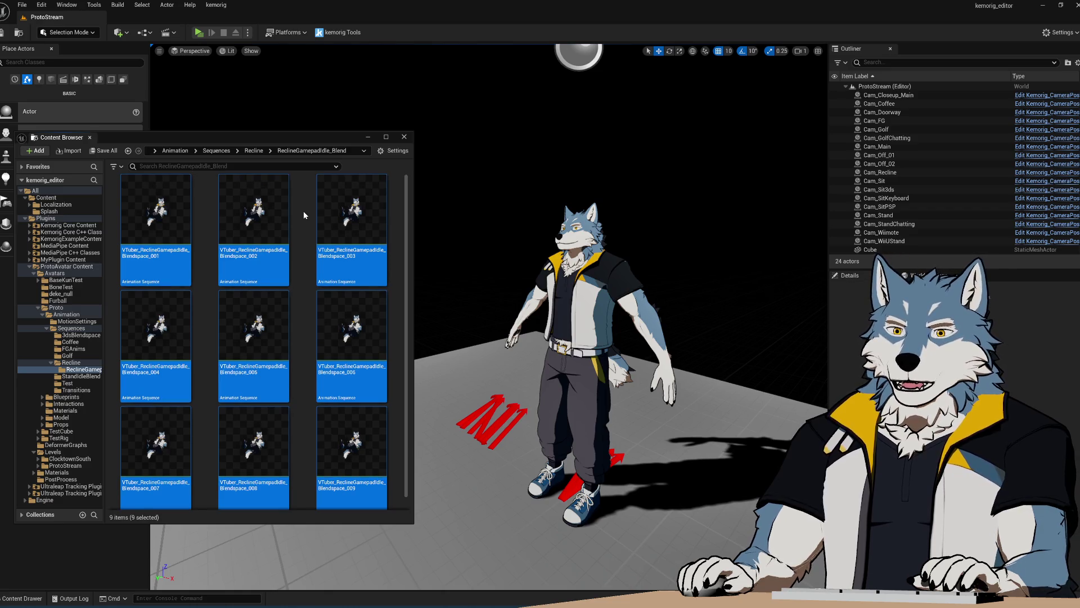
{"action": "left_click", "coordinate": [156, 225]}
{"action": "scroll", "coordinate": [360, 416], "scroll_direction": "down", "scroll_amount": 1}
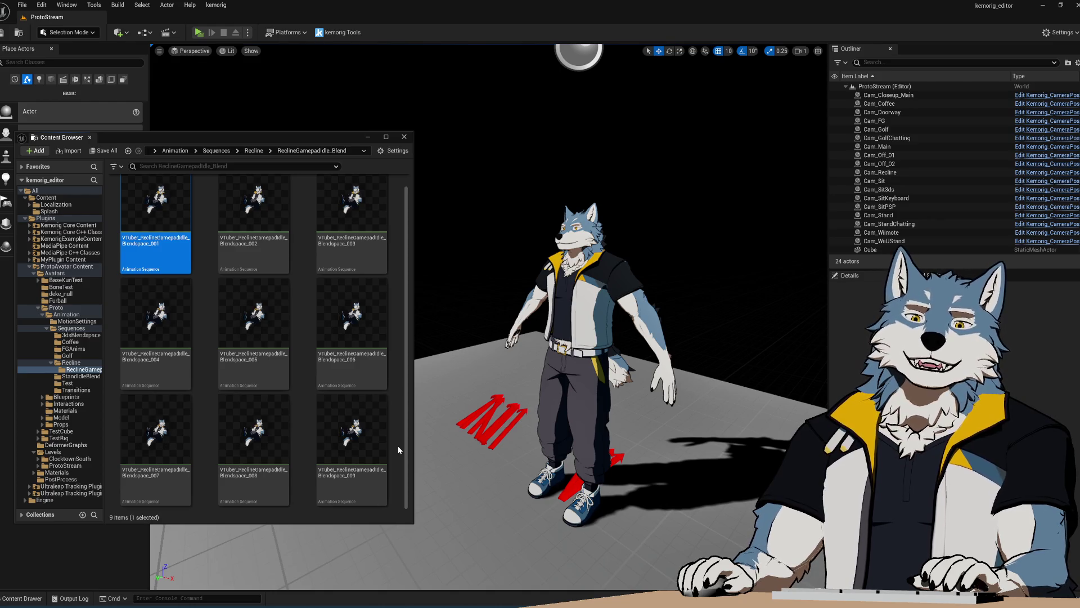
{"action": "key", "text": "ctrl+a"}
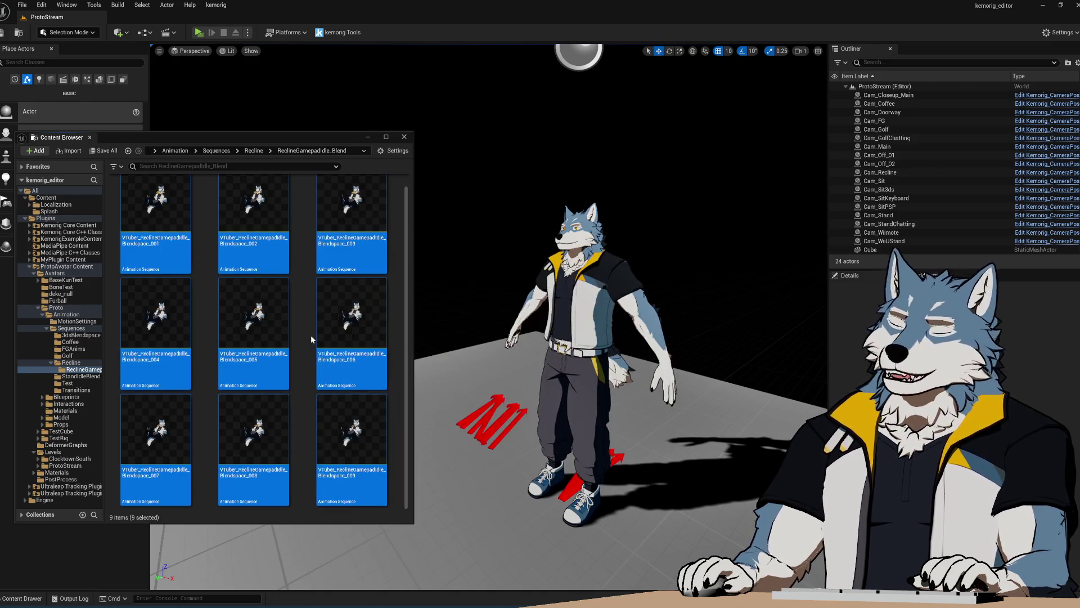
{"action": "left_click", "coordinate": [309, 418]}
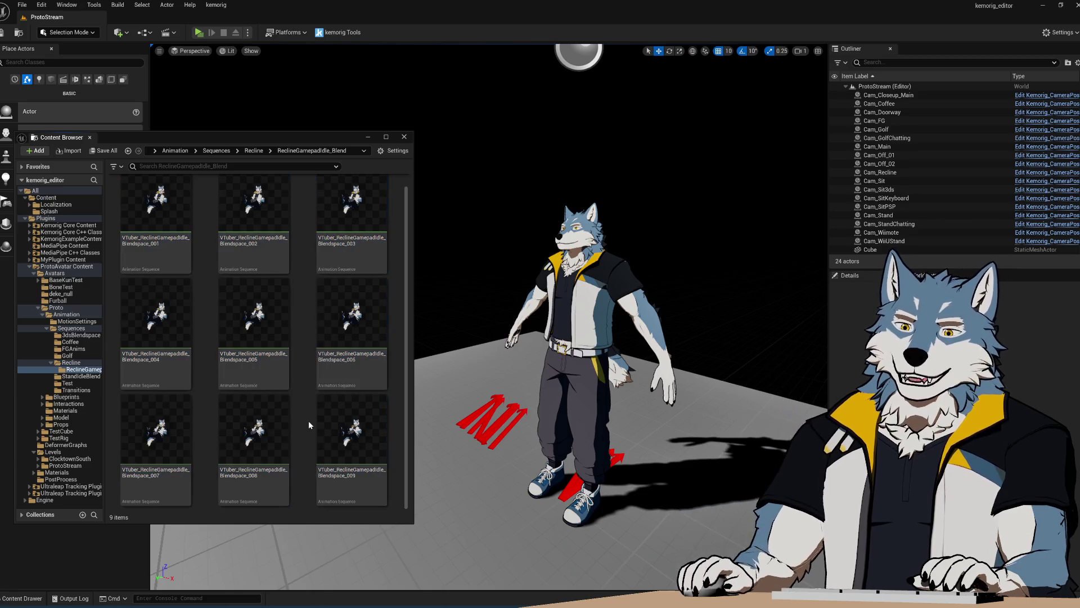
{"action": "key", "text": "Right"}
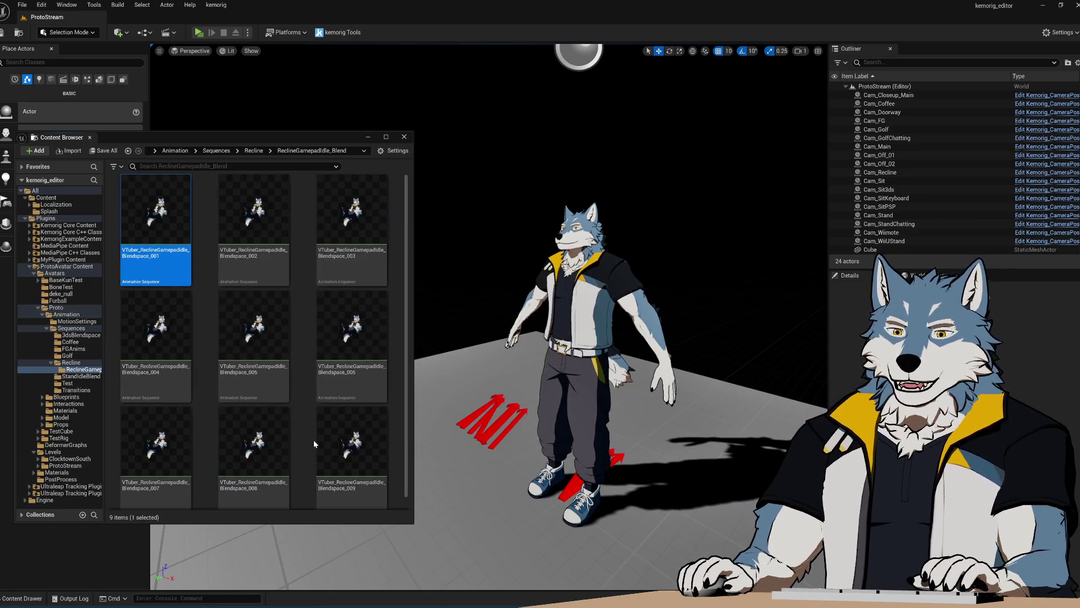
{"action": "left_click", "coordinate": [313, 440]}
{"action": "key", "text": "ctrl+a"}
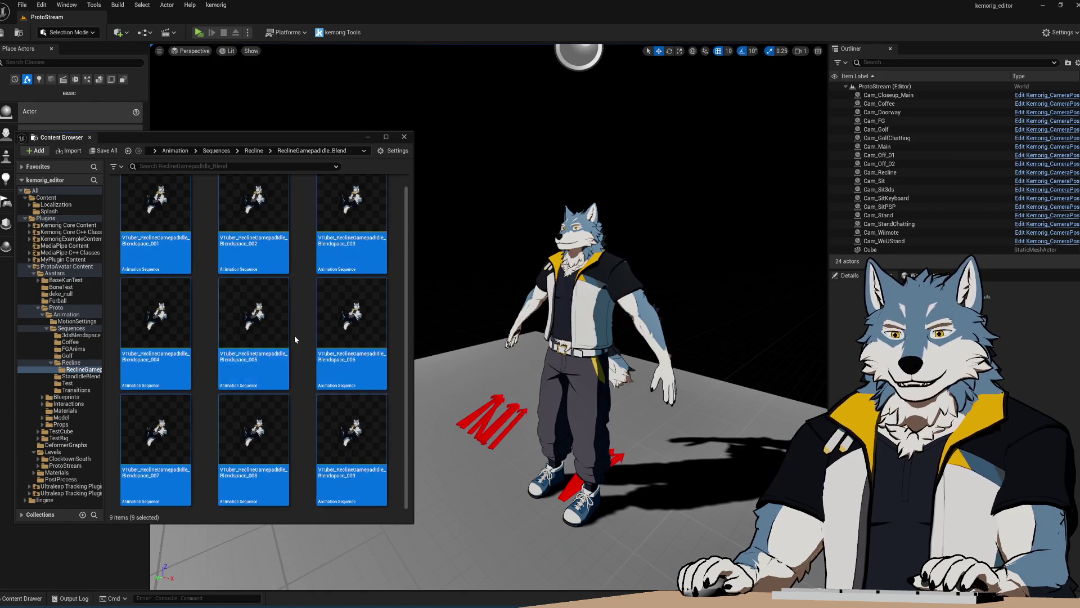
{"action": "left_click", "coordinate": [295, 335]}
{"action": "key", "text": "Right"}
{"action": "key", "text": "Return"}
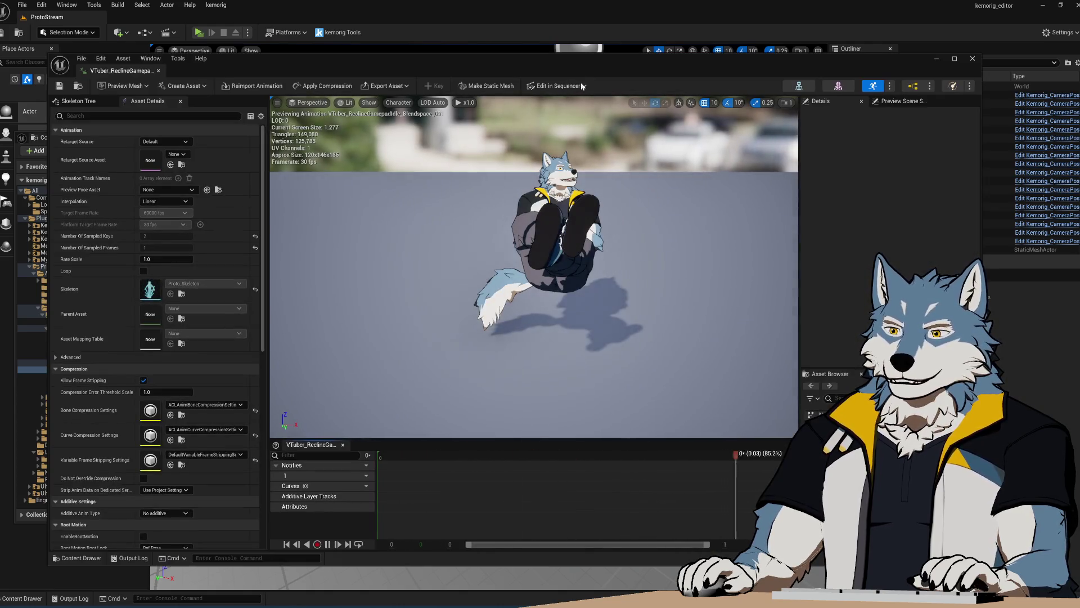
Step: Arrange the Animation Editor and Content Browser side by side so the sequence thumbnails show
{"action": "left_click_drag", "start_coordinate": [339, 66], "coordinate": [420, 65]}
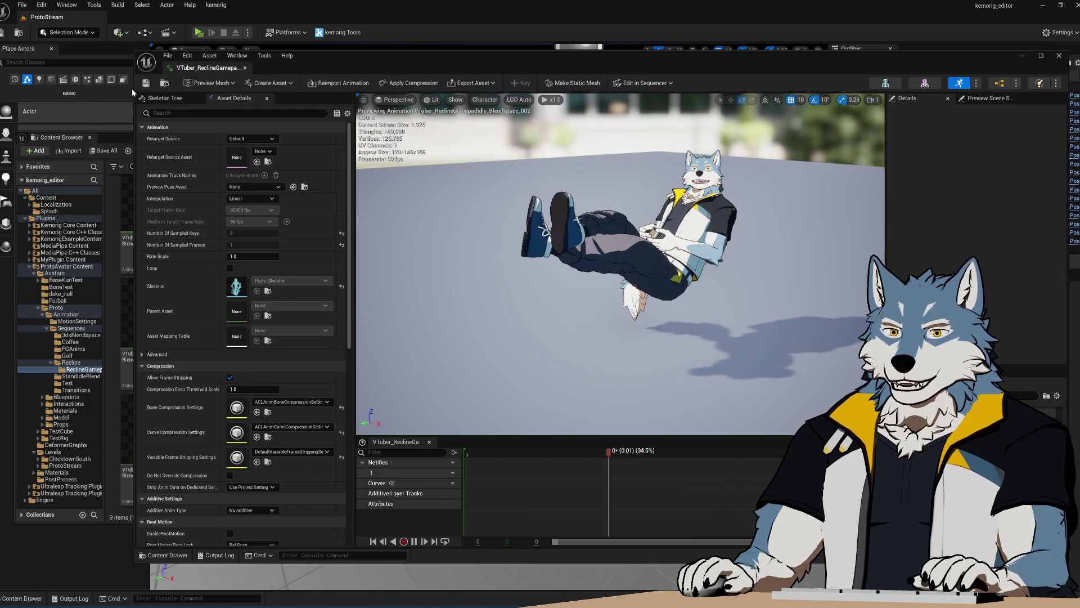
{"action": "mouse_move", "coordinate": [132, 89]}
{"action": "left_mouse_down"}
{"action": "mouse_move", "coordinate": [332, 88]}
{"action": "mouse_move", "coordinate": [319, 89]}
{"action": "left_mouse_up"}
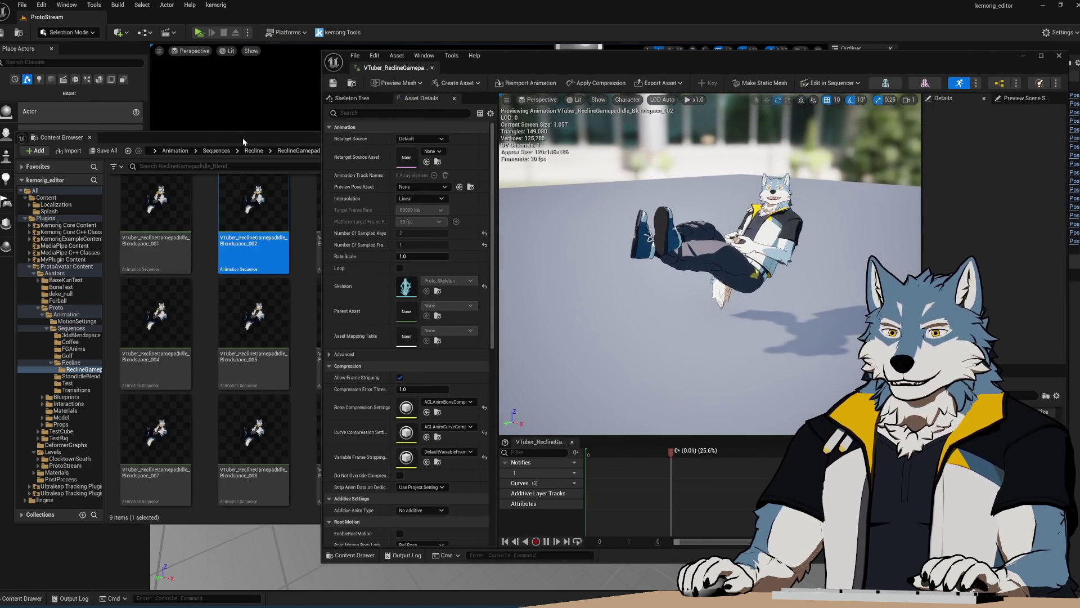
{"action": "left_click_drag", "start_coordinate": [243, 141], "coordinate": [225, 129]}
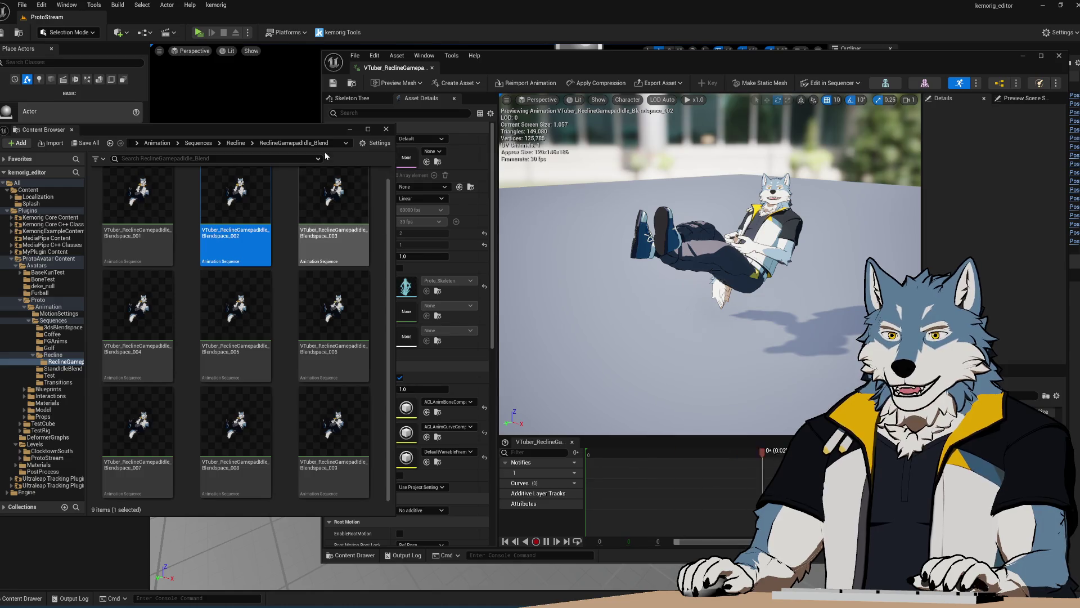
{"action": "left_click_drag", "start_coordinate": [316, 129], "coordinate": [238, 125]}
Step: Preview blendspace sequences 003 through 009 one after another
{"action": "left_click", "coordinate": [255, 193]}
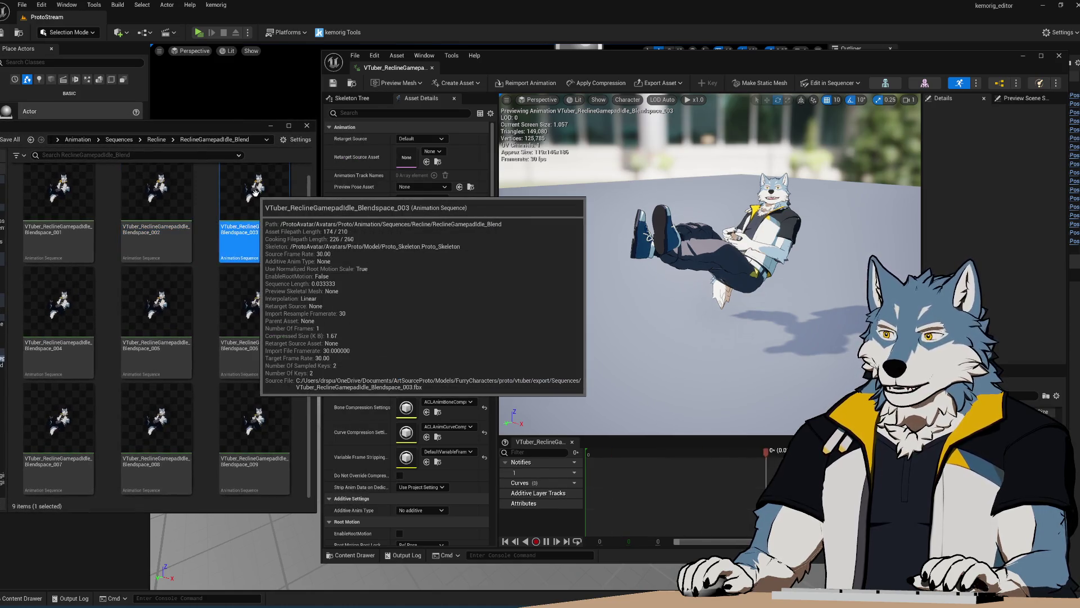
{"action": "left_click", "coordinate": [61, 304]}
{"action": "left_click", "coordinate": [156, 304]}
{"action": "left_click", "coordinate": [219, 313]}
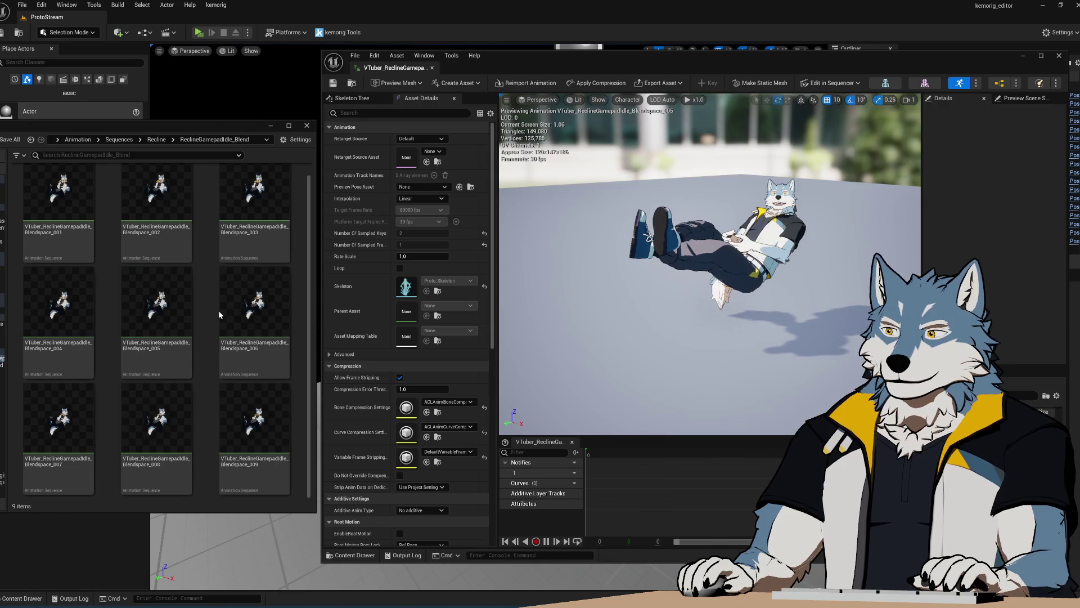
{"action": "left_click", "coordinate": [240, 307]}
{"action": "left_click", "coordinate": [62, 419]}
{"action": "left_click", "coordinate": [130, 416]}
{"action": "left_click", "coordinate": [242, 416]}
{"action": "left_click", "coordinate": [208, 412]}
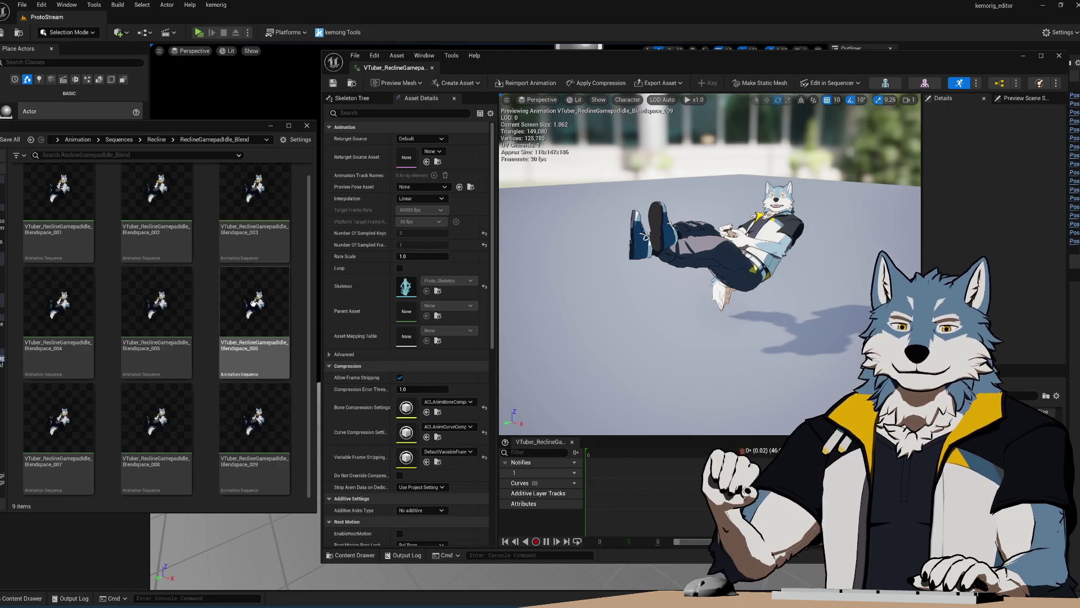
{"action": "mouse_move", "coordinate": [145, 134]}
{"action": "left_mouse_down"}
{"action": "mouse_move", "coordinate": [292, 132]}
{"action": "mouse_move", "coordinate": [255, 129]}
{"action": "left_mouse_up"}
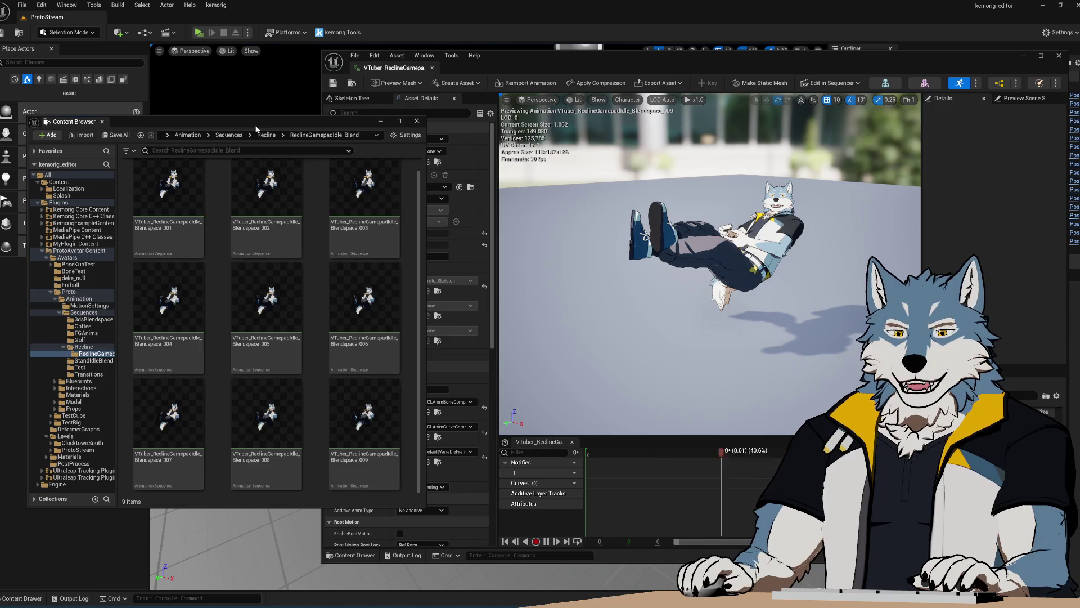
{"action": "scroll", "coordinate": [310, 228], "scroll_direction": "up", "scroll_amount": 1}
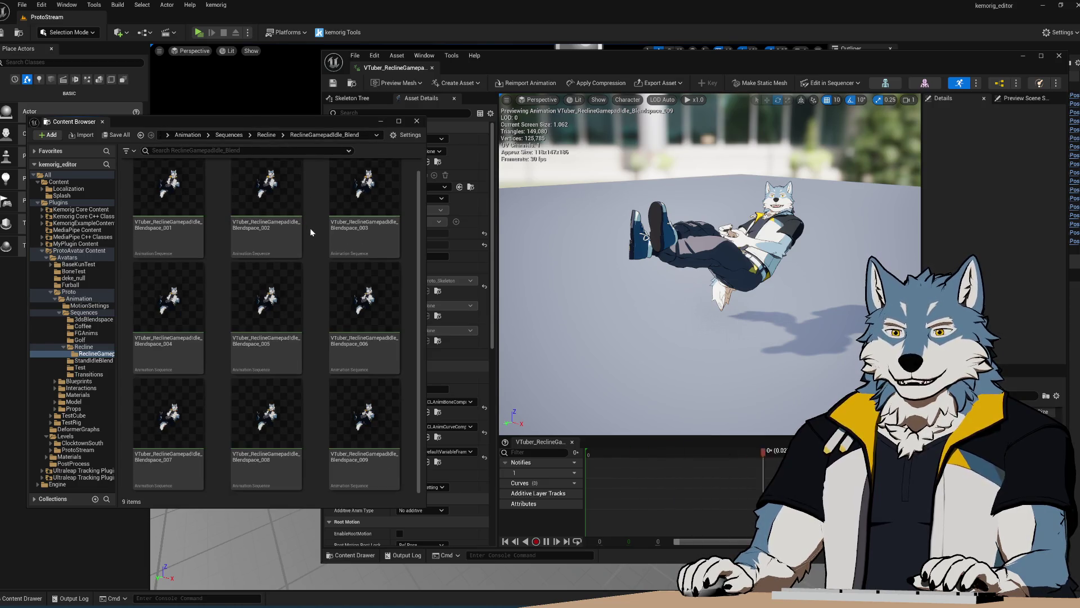
{"action": "scroll", "coordinate": [309, 228], "scroll_direction": "down", "scroll_amount": 1}
{"action": "scroll", "coordinate": [309, 228], "scroll_direction": "up", "scroll_amount": 1}
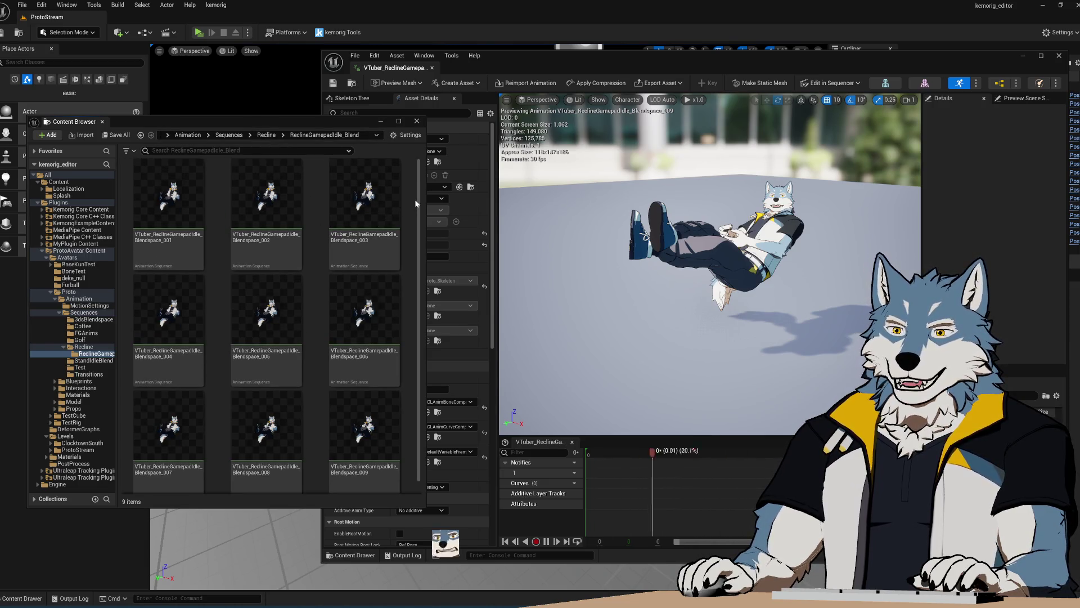
{"action": "scroll", "coordinate": [410, 215], "scroll_direction": "down", "scroll_amount": 1}
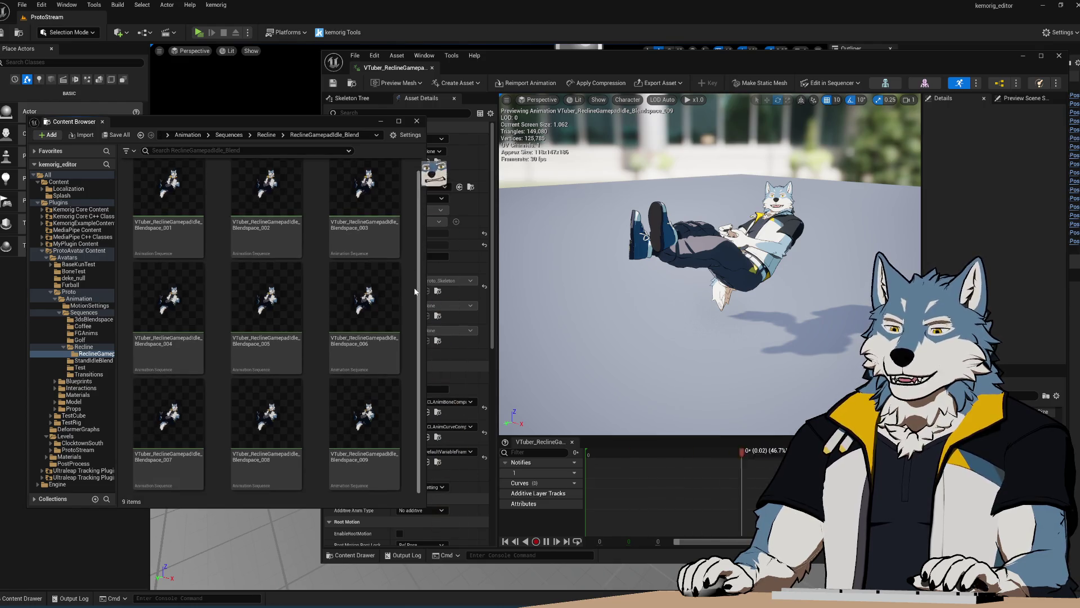
{"action": "scroll", "coordinate": [411, 214], "scroll_direction": "down", "scroll_amount": 1}
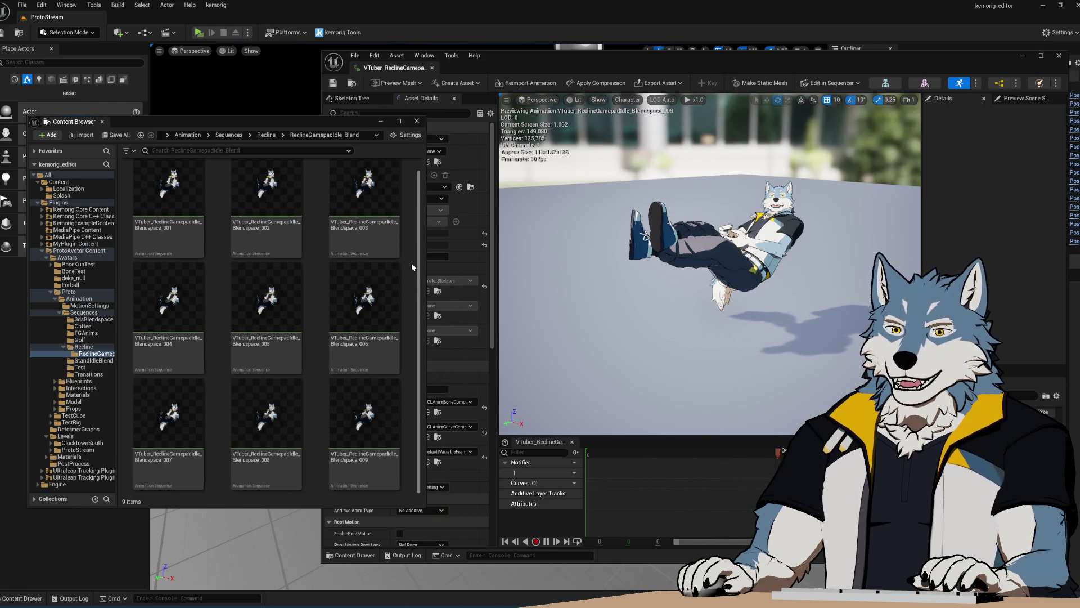
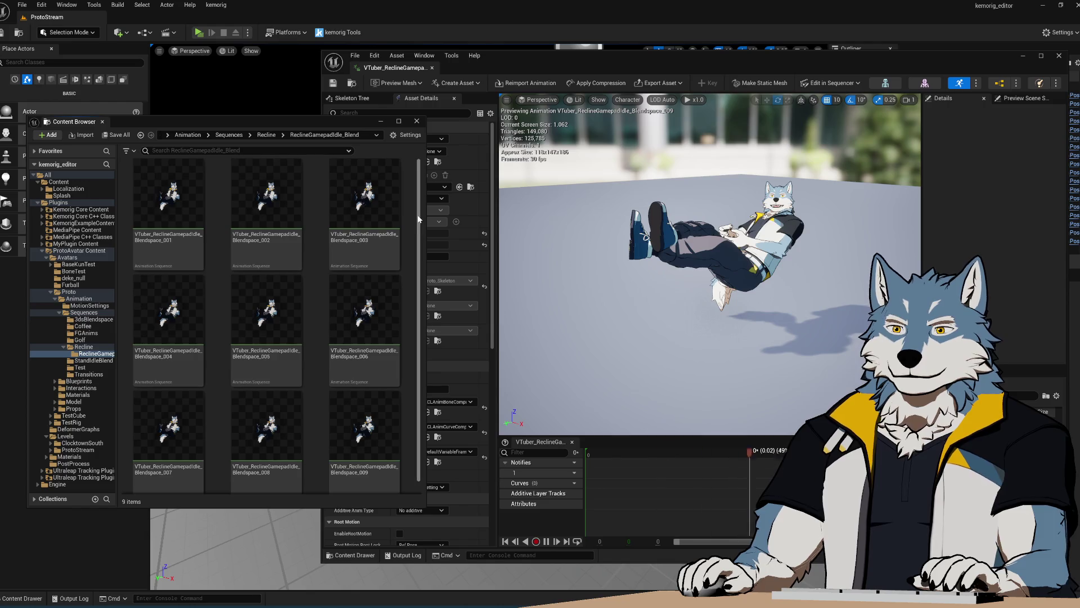
Step: Scrub back and forth through the recline action's frames in Blender to inspect the pose
{"action": "scroll", "coordinate": [419, 227], "scroll_direction": "up", "scroll_amount": 1}
{"action": "scroll", "coordinate": [416, 239], "scroll_direction": "down", "scroll_amount": 1}
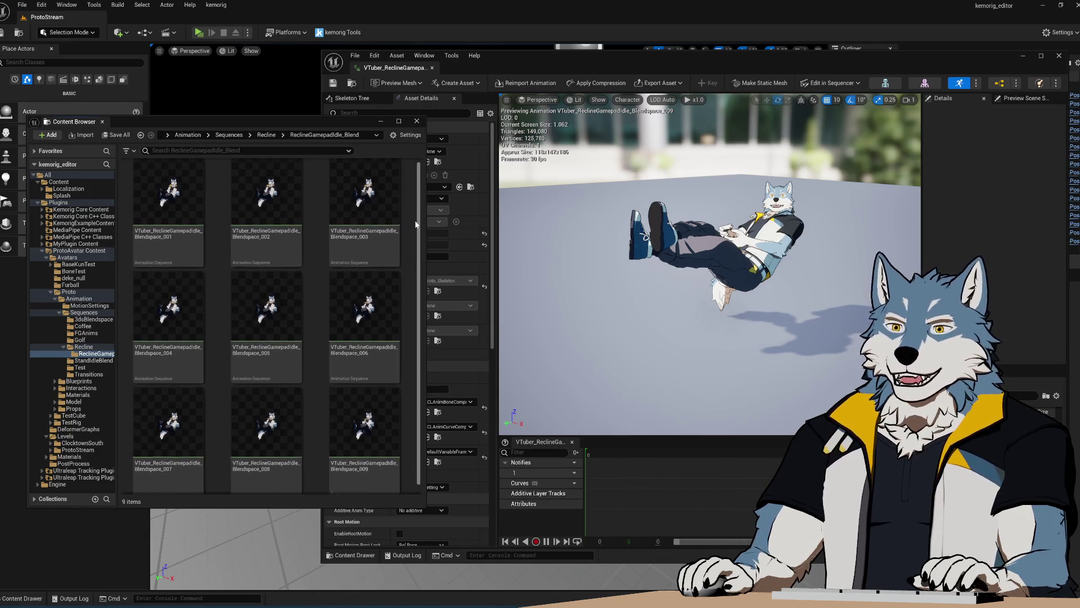
{"action": "scroll", "coordinate": [417, 230], "scroll_direction": "up", "scroll_amount": 2}
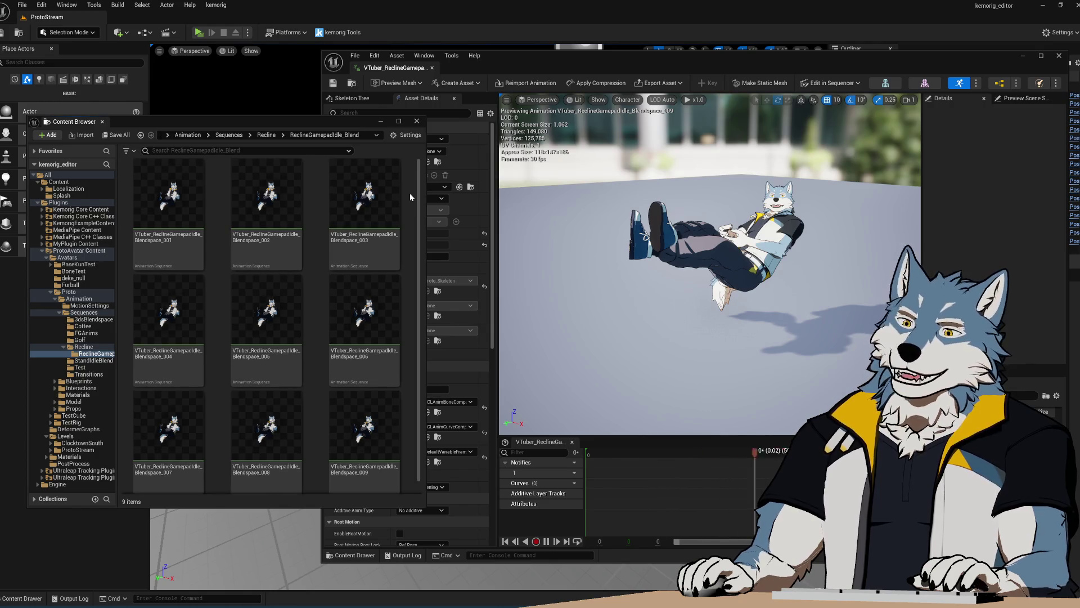
{"action": "scroll", "coordinate": [409, 194], "scroll_direction": "down", "scroll_amount": 1}
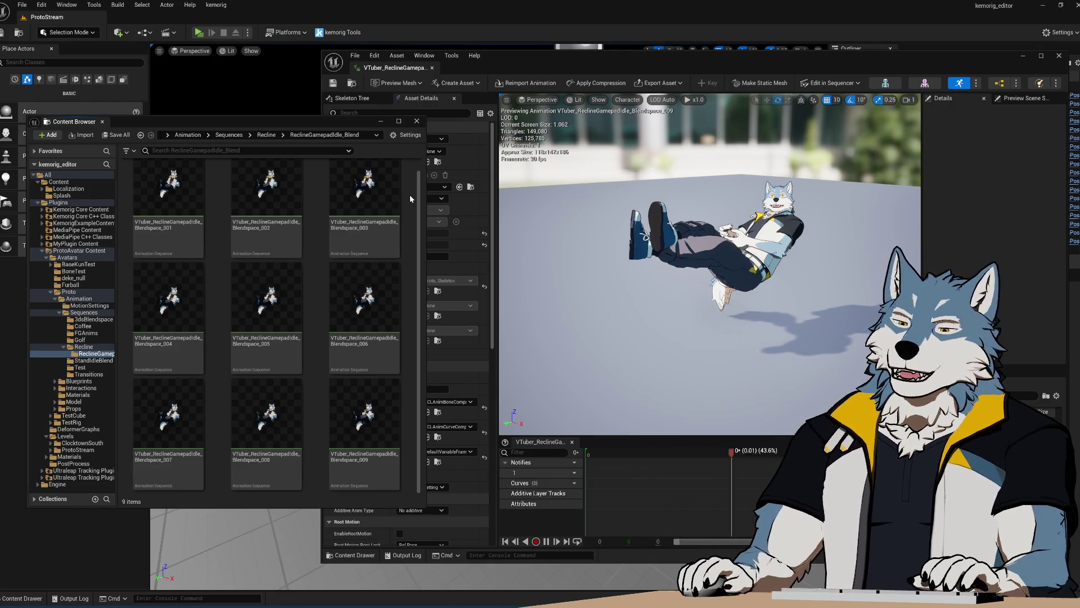
{"action": "scroll", "coordinate": [409, 194], "scroll_direction": "up", "scroll_amount": 1}
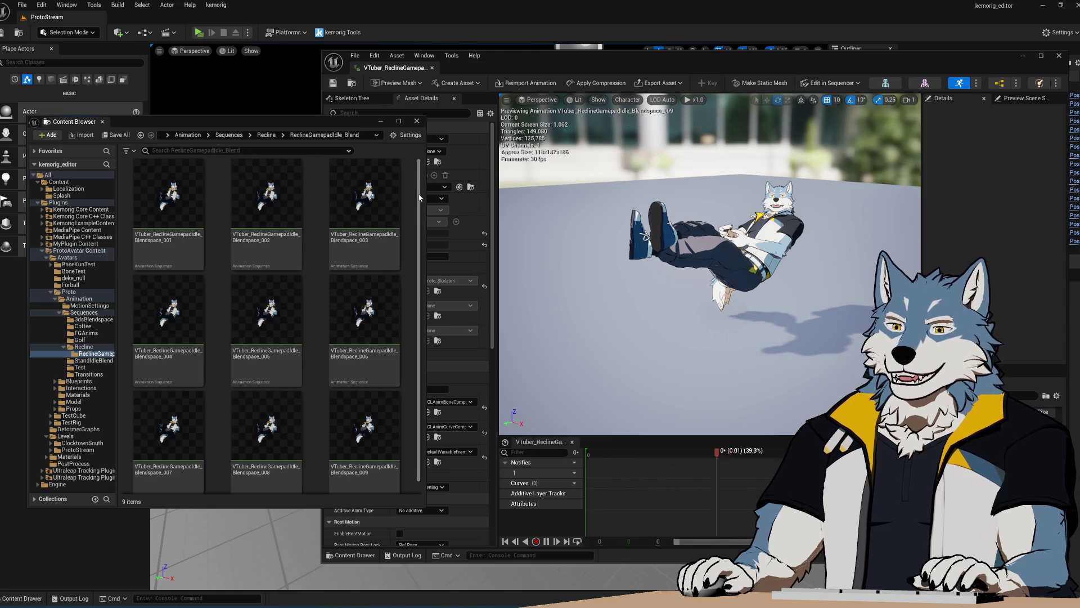
{"action": "scroll", "coordinate": [419, 209], "scroll_direction": "down", "scroll_amount": 1}
{"action": "scroll", "coordinate": [418, 202], "scroll_direction": "up", "scroll_amount": 1}
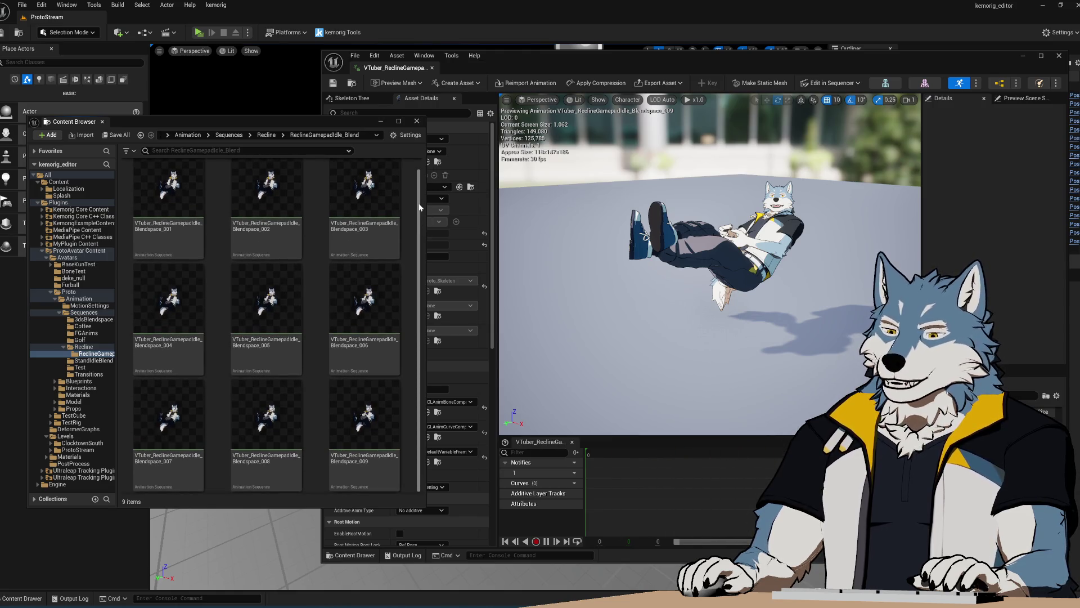
{"action": "scroll", "coordinate": [419, 198], "scroll_direction": "down", "scroll_amount": 1}
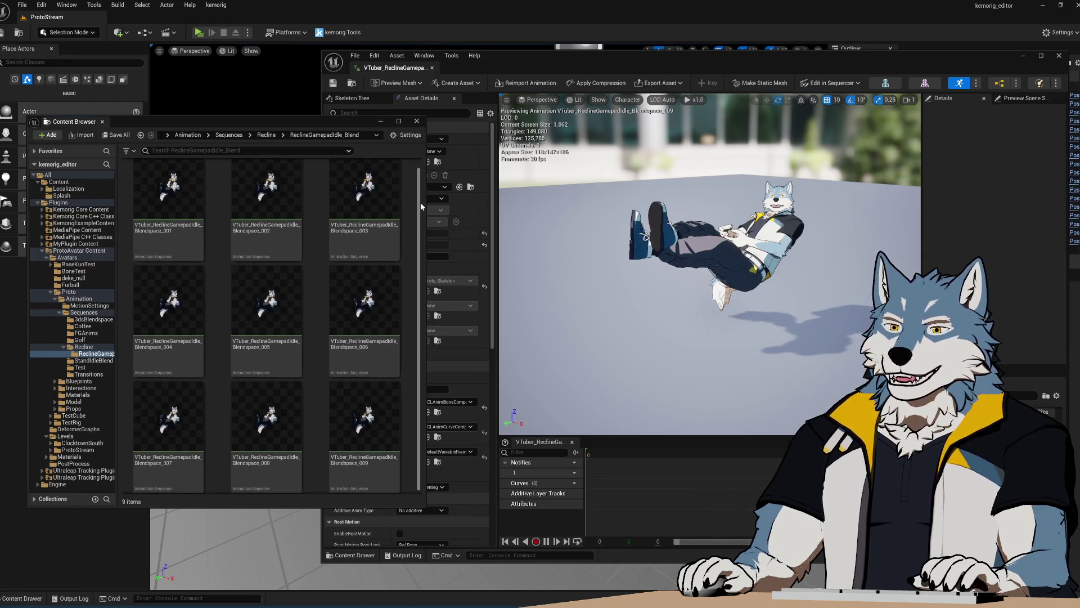
{"action": "scroll", "coordinate": [421, 202], "scroll_direction": "up", "scroll_amount": 1}
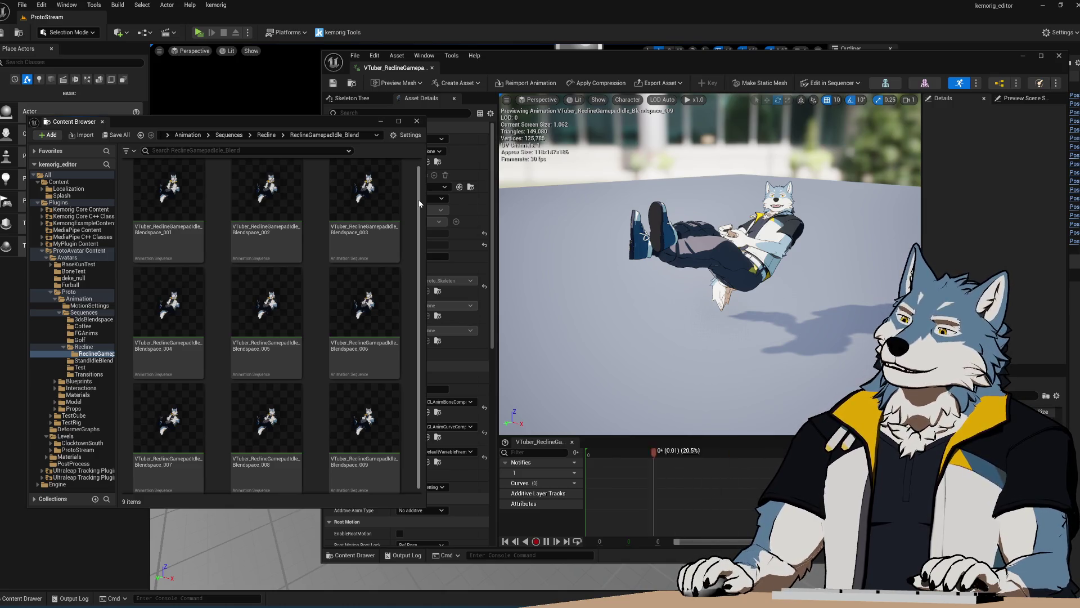
{"action": "scroll", "coordinate": [422, 198], "scroll_direction": "up", "scroll_amount": 1}
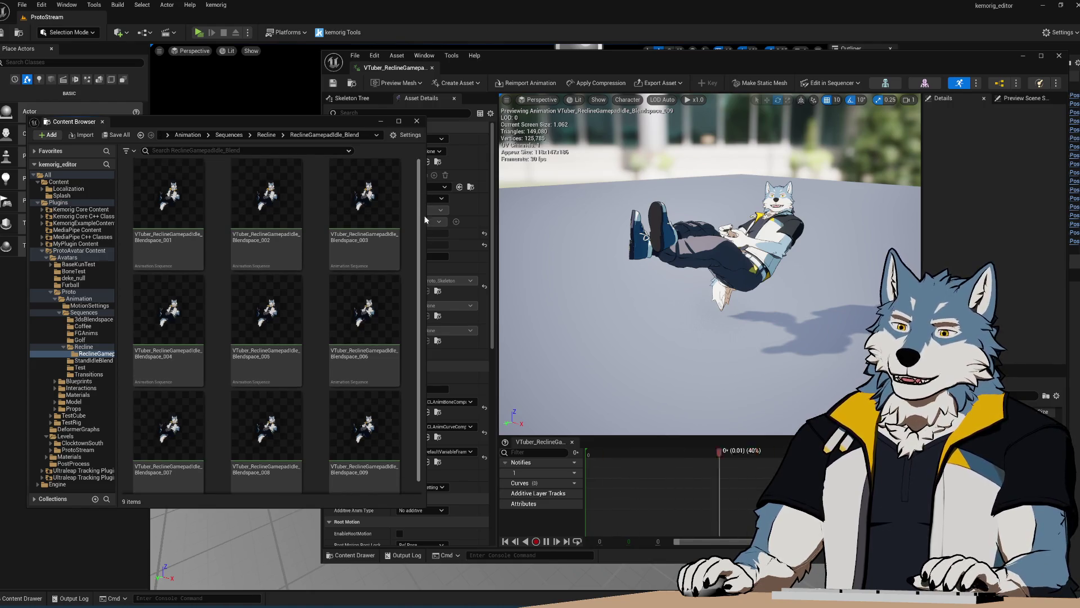
{"action": "scroll", "coordinate": [404, 336], "scroll_direction": "down", "scroll_amount": 1}
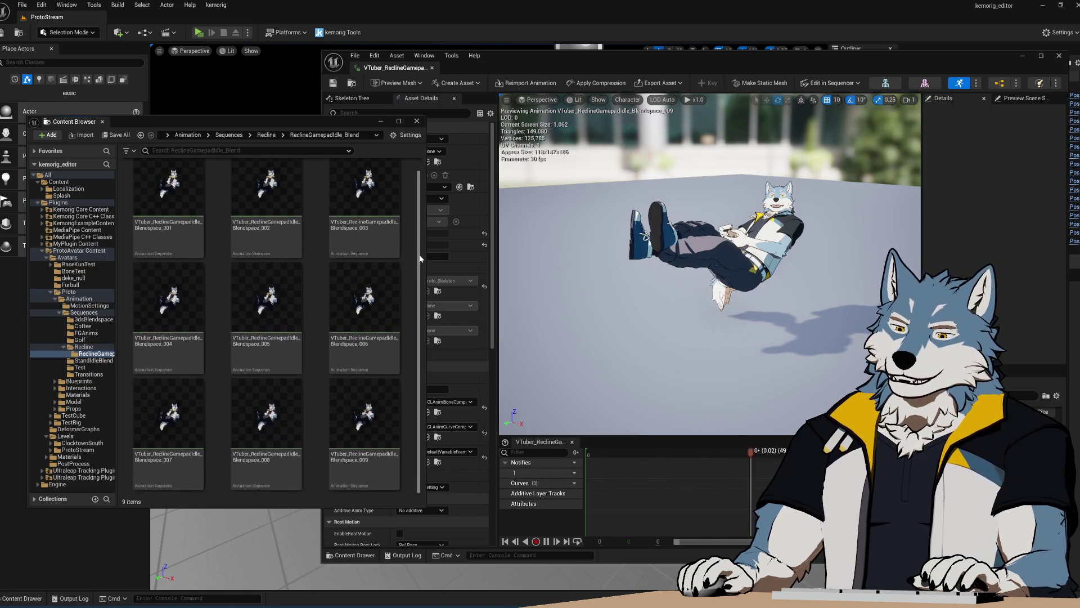
{"action": "scroll", "coordinate": [419, 258], "scroll_direction": "up", "scroll_amount": 1}
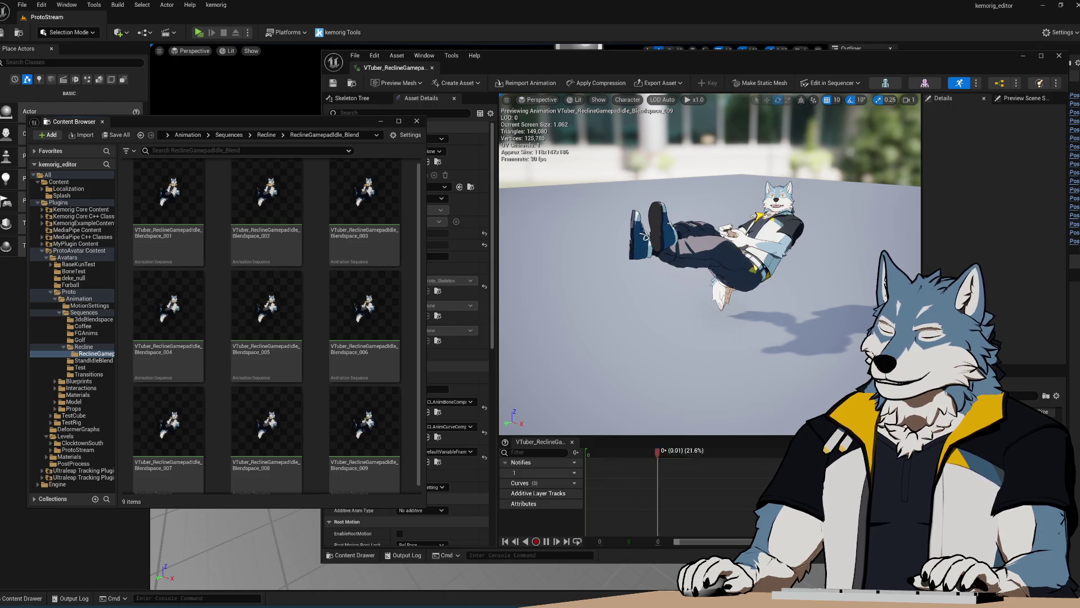
Step: Preview the recline pose at another frame, then return to the Unreal editor
{"action": "mouse_move", "coordinate": [630, 606]}
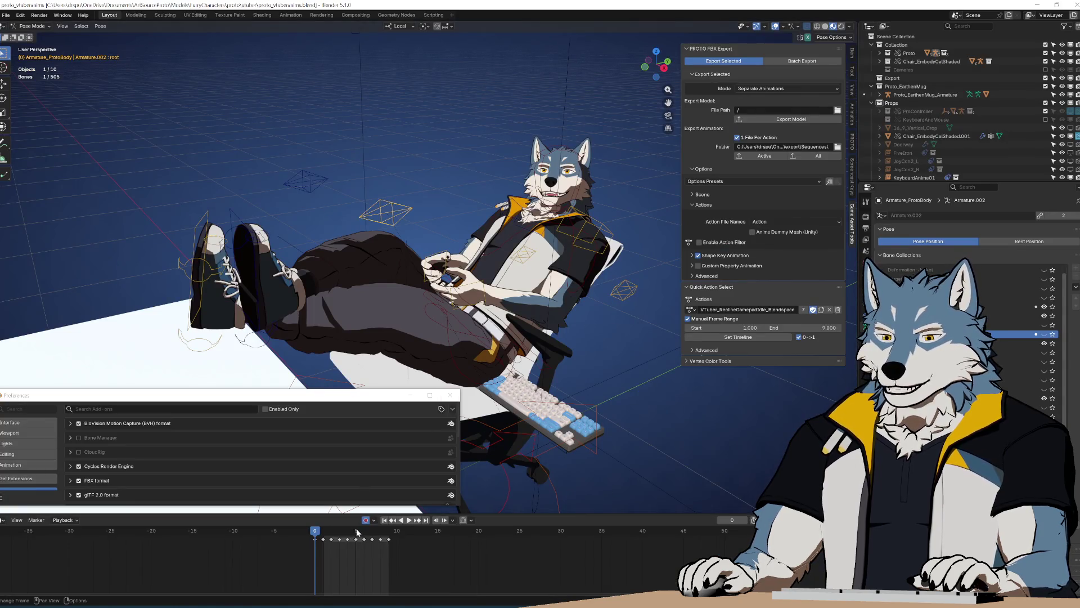
{"action": "left_click_drag", "start_coordinate": [321, 533], "coordinate": [315, 535]}
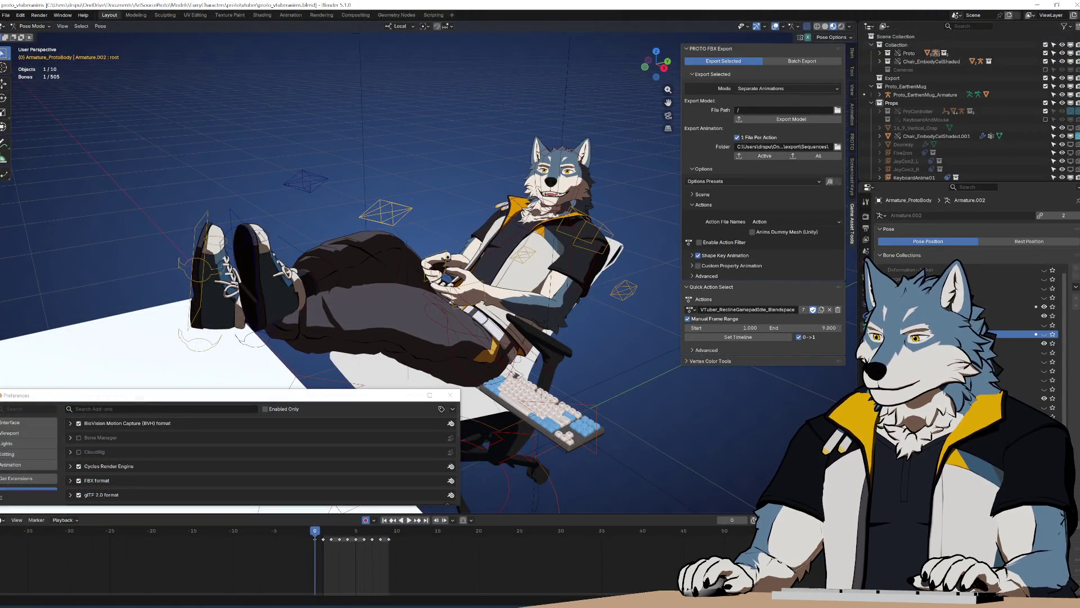
{"action": "left_click", "coordinate": [594, 577]}
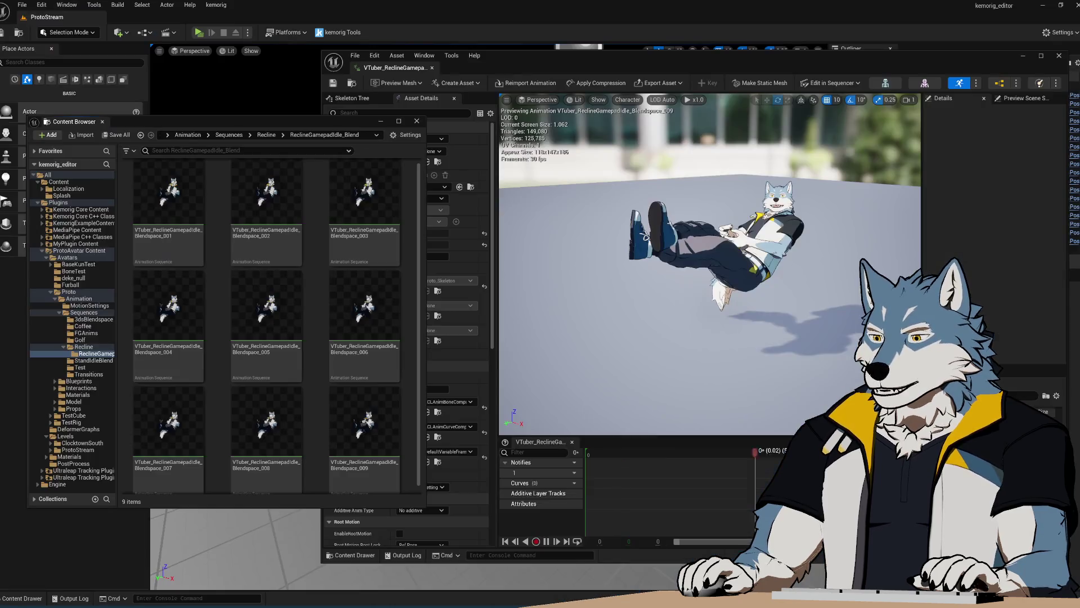
Step: Select VTuber_ReclineGamepadIdle_Blendspace_001 in the Content Browser, then switch to Blender
{"action": "left_click", "coordinate": [171, 225]}
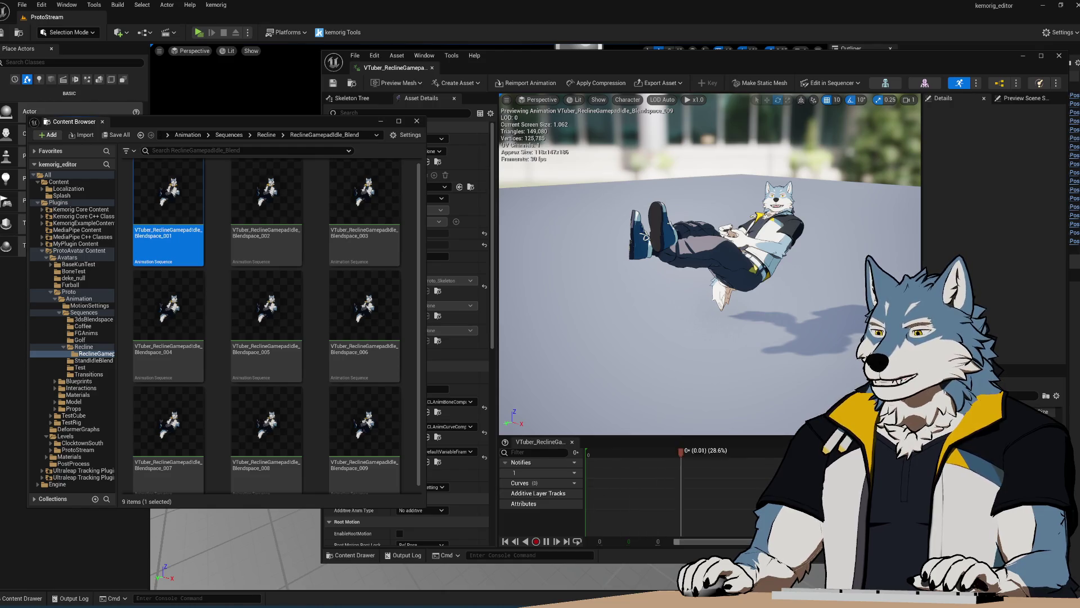
{"action": "key", "text": "alt+Tab"}
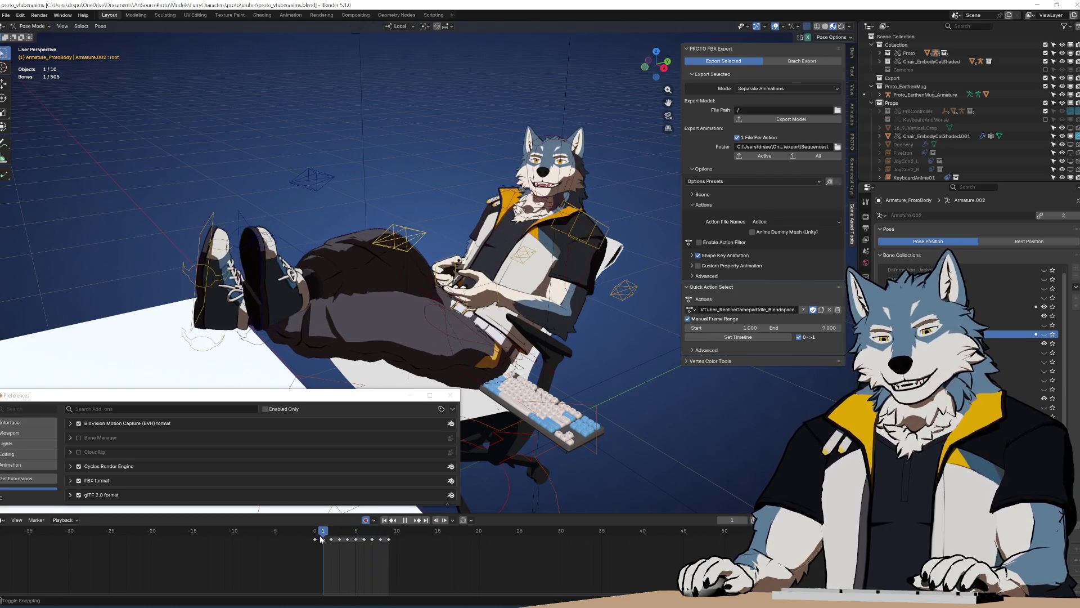
Step: Play, stop and scrub the recline animation between frames 1 and 9 in Blender
{"action": "key", "text": "Escape"}
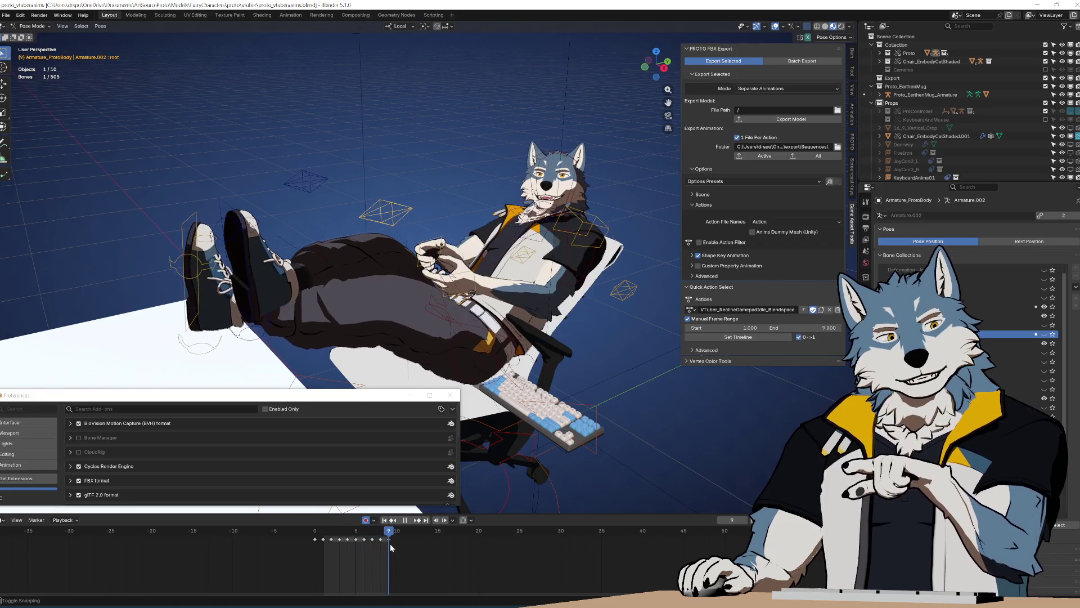
{"action": "key", "text": "space"}
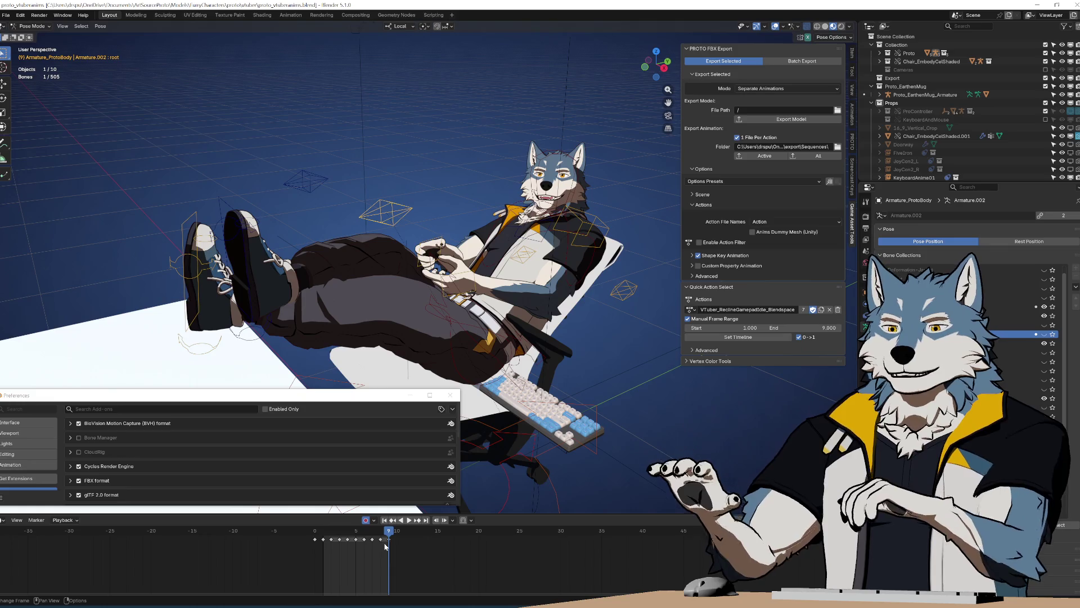
{"action": "key", "text": "space"}
{"action": "left_click", "coordinate": [324, 533]}
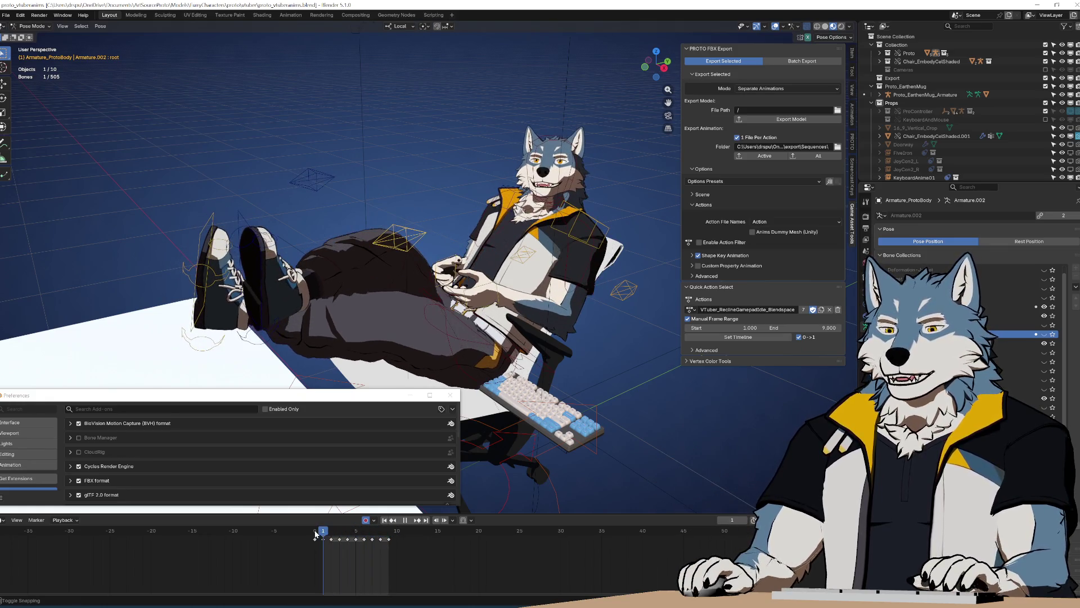
{"action": "left_click_drag", "start_coordinate": [316, 534], "coordinate": [389, 540]}
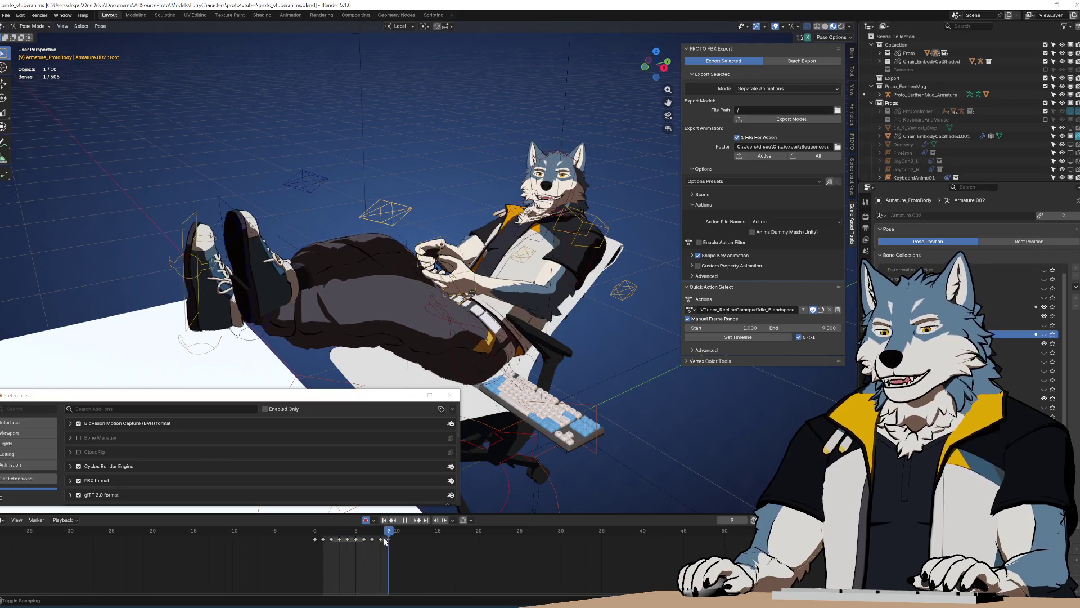
{"action": "left_click", "coordinate": [323, 532]}
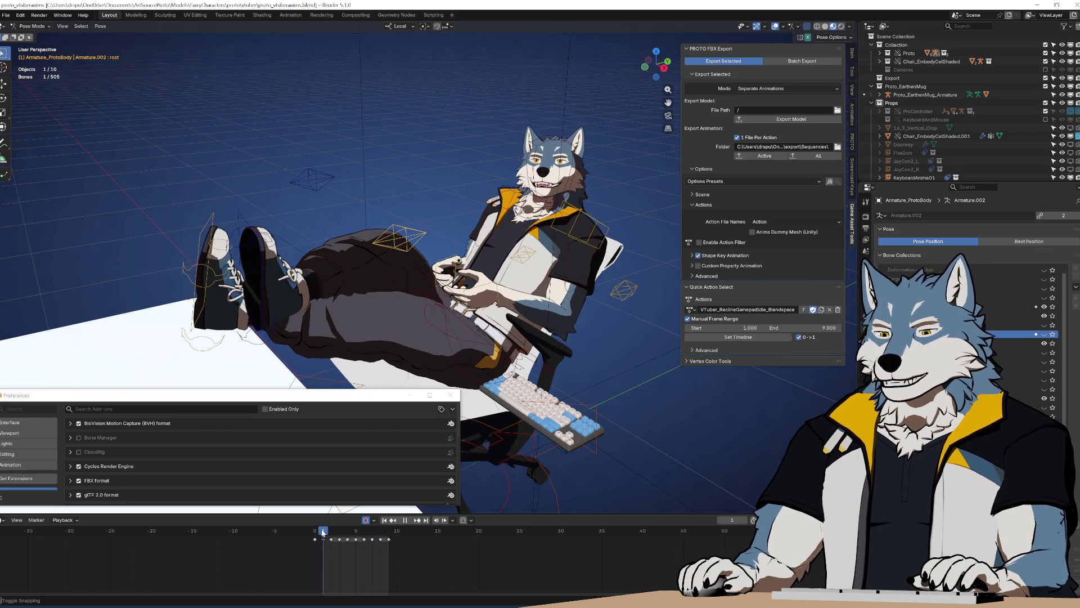
{"action": "left_click", "coordinate": [336, 502]}
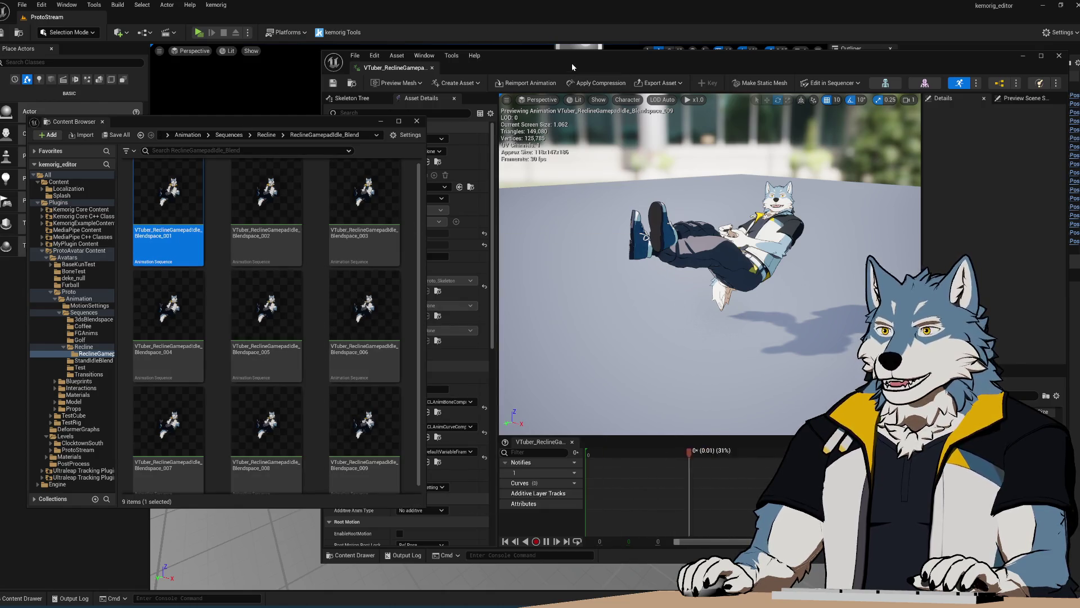
Step: Open Blendspace_001 and set its Additive Anim Type to Local Space
{"action": "left_click", "coordinate": [571, 63]}
{"action": "double_click", "coordinate": [191, 232]}
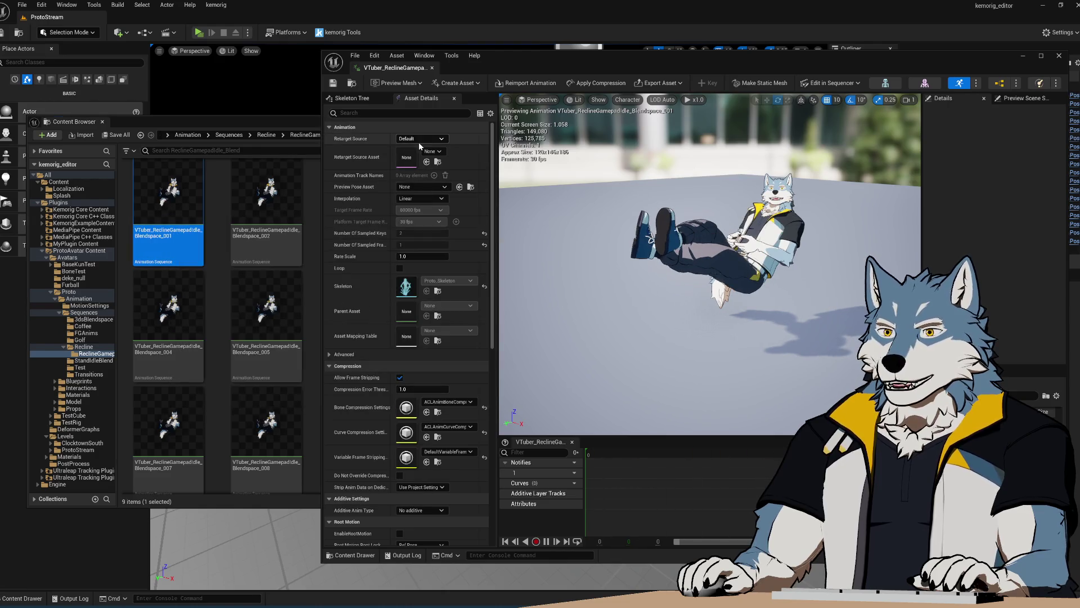
{"action": "left_click", "coordinate": [394, 112]}
{"action": "type", "text": "add"}
{"action": "left_click", "coordinate": [439, 140]}
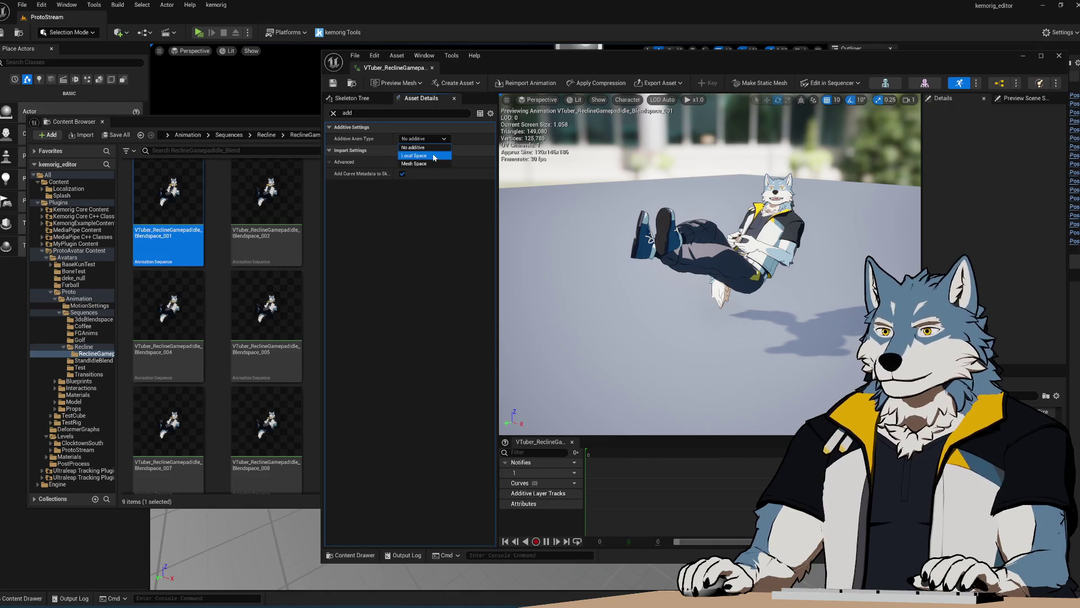
{"action": "left_click", "coordinate": [433, 156]}
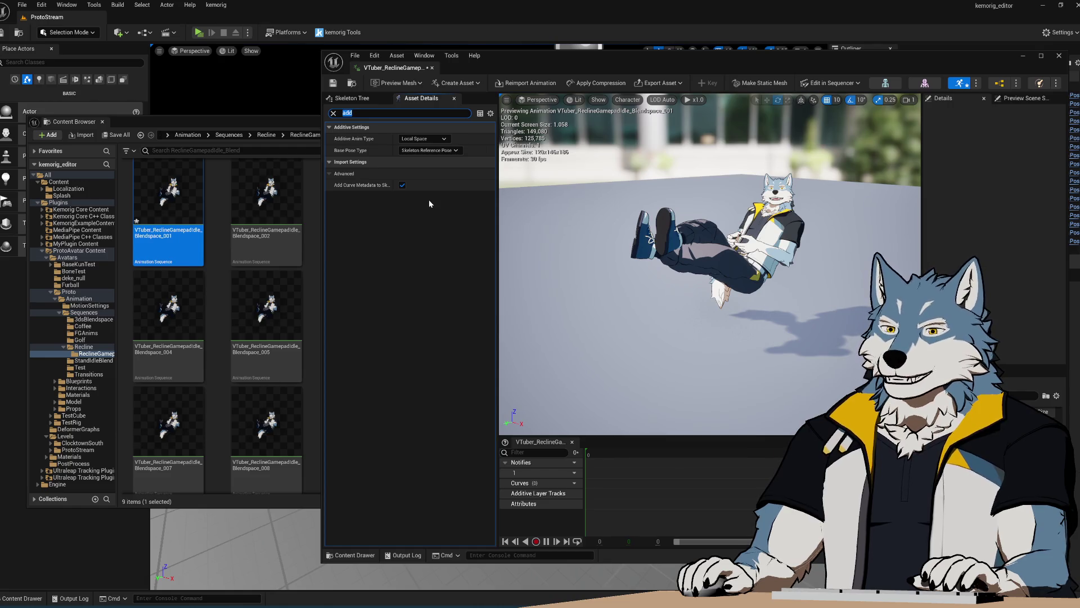
Step: Base the additive pose on a selected frame of another Recline sequence, and save
{"action": "left_click", "coordinate": [454, 151]}
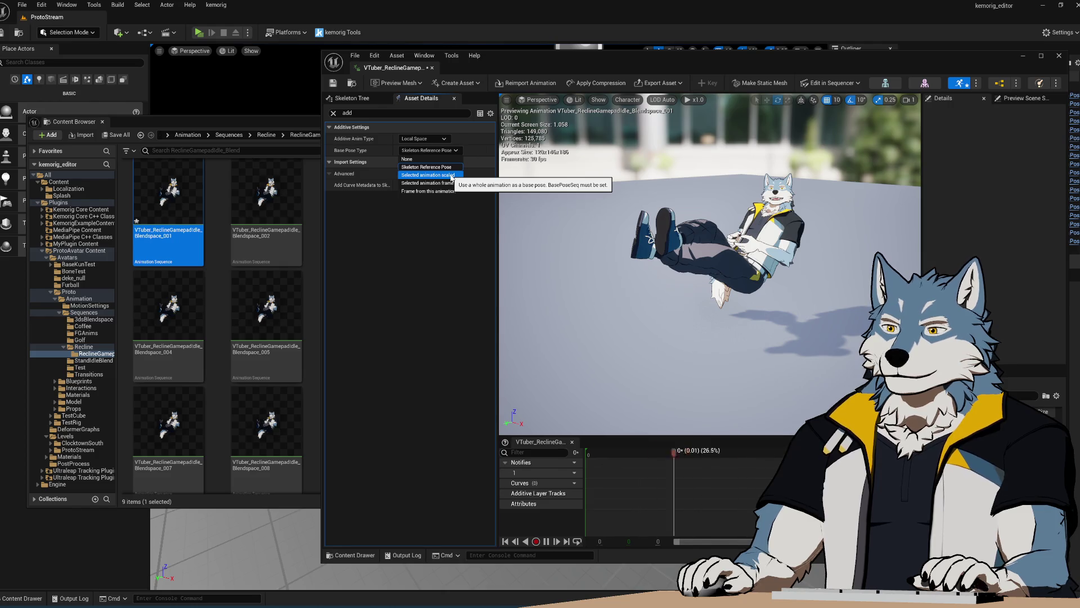
{"action": "left_click", "coordinate": [450, 183]}
{"action": "left_click", "coordinate": [267, 315]}
{"action": "left_click_drag", "start_coordinate": [267, 315], "coordinate": [460, 182]}
{"action": "left_click", "coordinate": [491, 61]}
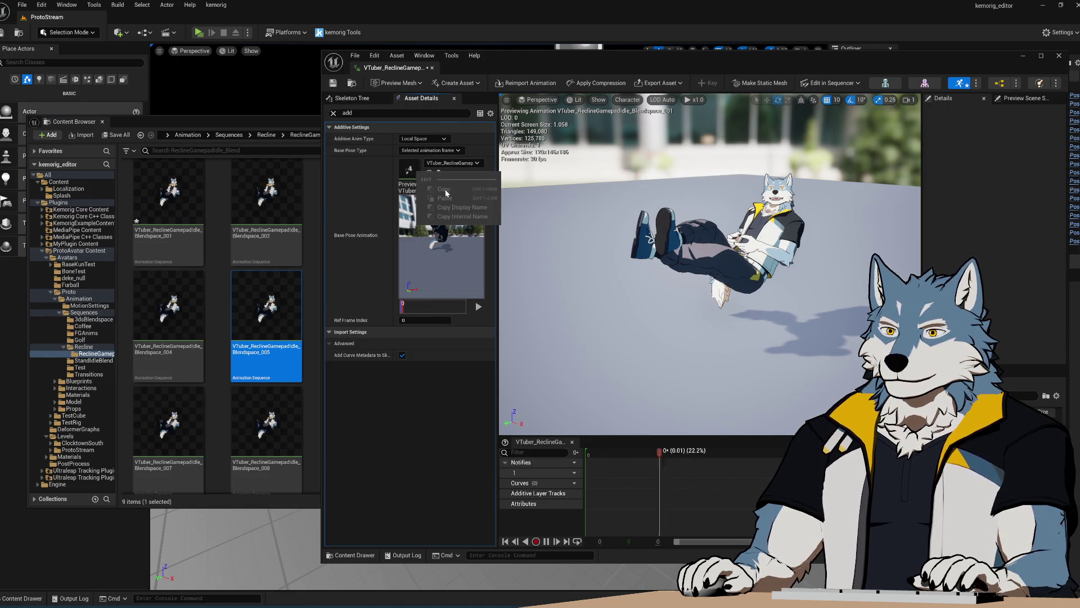
{"action": "key", "text": "ctrl+s"}
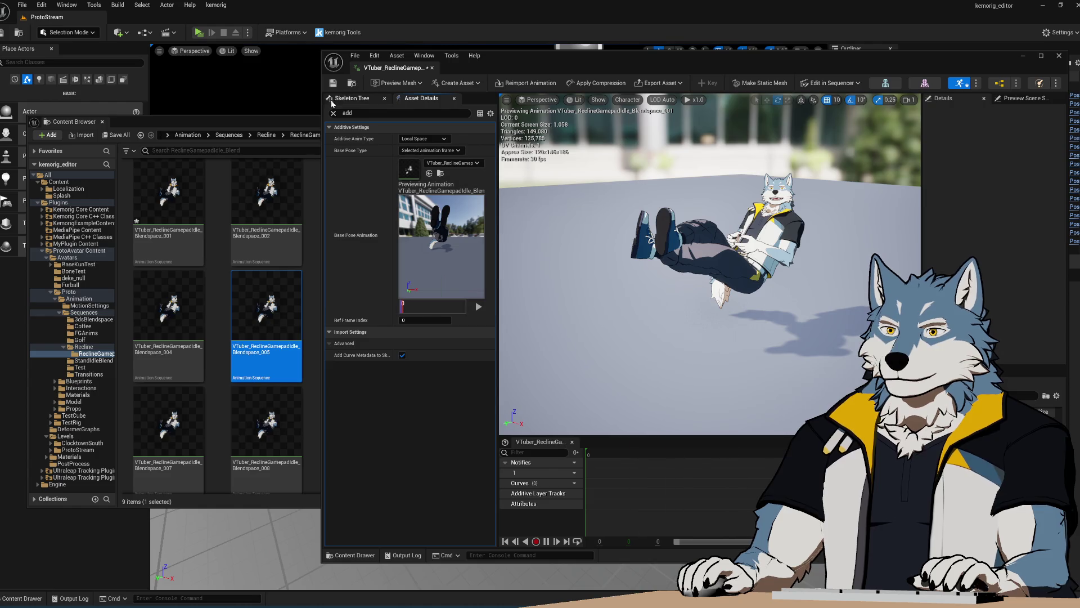
Step: Make Blendspace_002 a Local Space additive using a selected frame of Blendspace_005 as base pose
{"action": "double_click", "coordinate": [248, 231]}
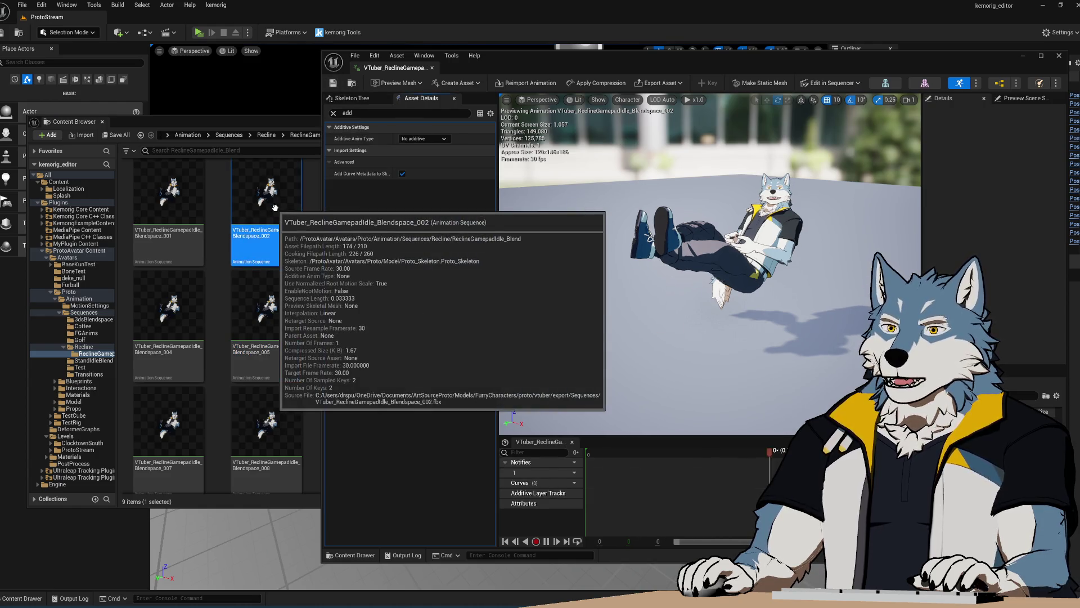
{"action": "left_click", "coordinate": [423, 138]}
{"action": "left_click", "coordinate": [434, 155]}
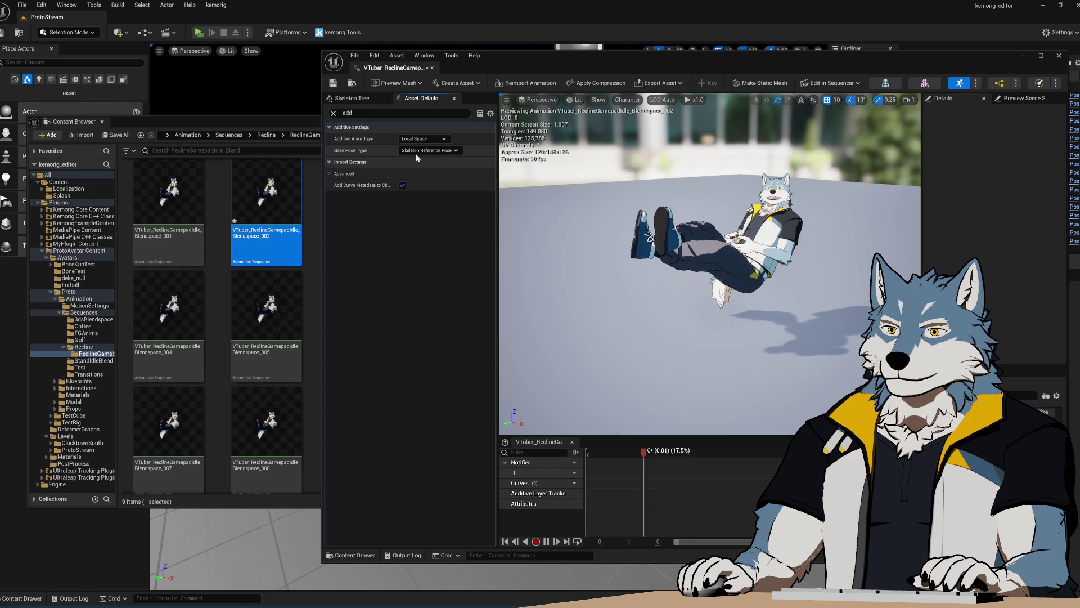
{"action": "left_click", "coordinate": [429, 150]}
{"action": "left_click", "coordinate": [453, 184]}
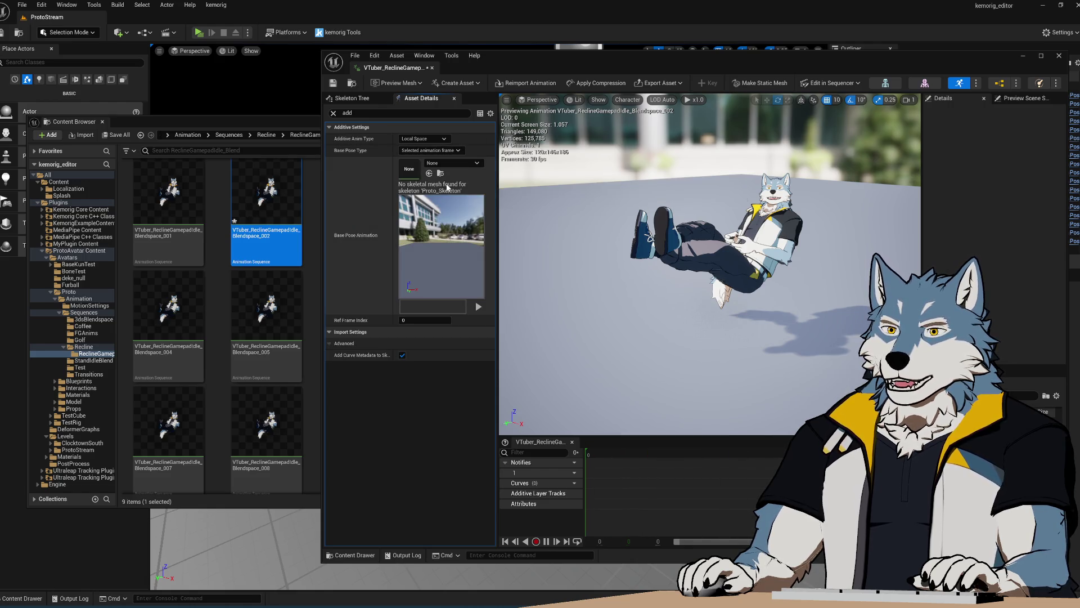
{"action": "mouse_move", "coordinate": [284, 313]}
{"action": "left_mouse_down"}
{"action": "mouse_move", "coordinate": [431, 211]}
{"action": "mouse_move", "coordinate": [444, 225]}
{"action": "left_mouse_up"}
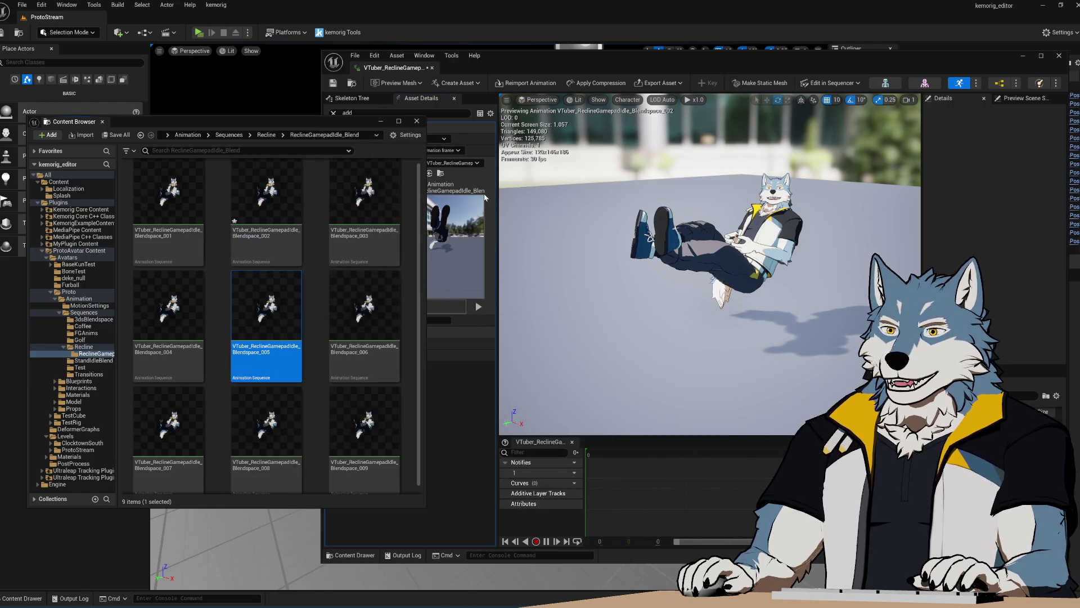
{"action": "mouse_move", "coordinate": [485, 57]}
{"action": "left_mouse_down"}
{"action": "mouse_move", "coordinate": [622, 61]}
{"action": "mouse_move", "coordinate": [595, 60]}
{"action": "left_mouse_up"}
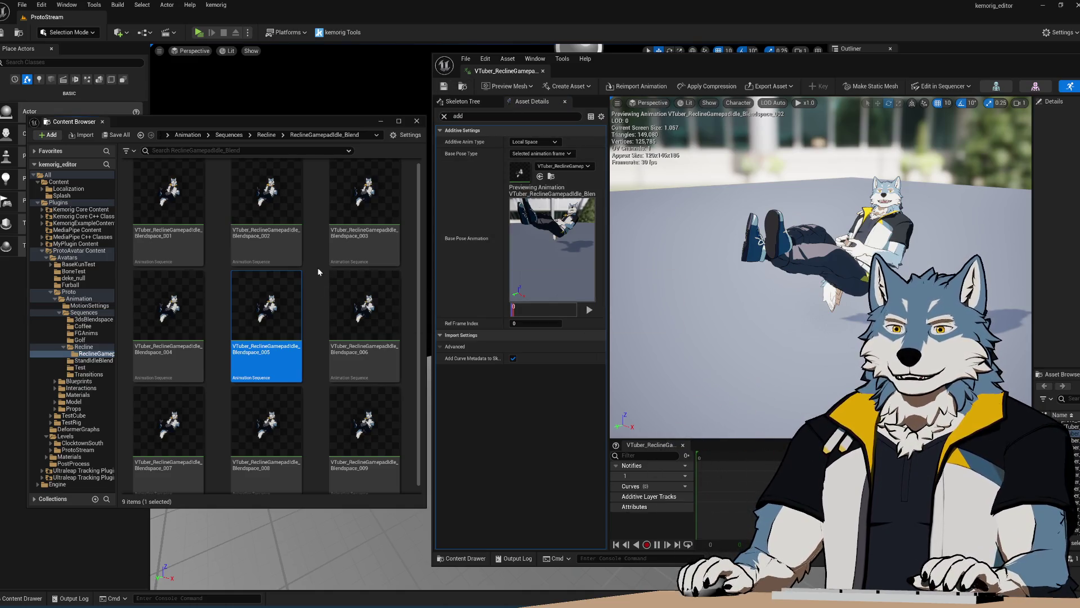
Step: Make Blendspace_003 a Local Space additive based on a selected frame of Blendspace_005
{"action": "double_click", "coordinate": [353, 204]}
{"action": "left_click", "coordinate": [538, 153]}
{"action": "left_click", "coordinate": [540, 164]}
{"action": "left_click", "coordinate": [543, 154]}
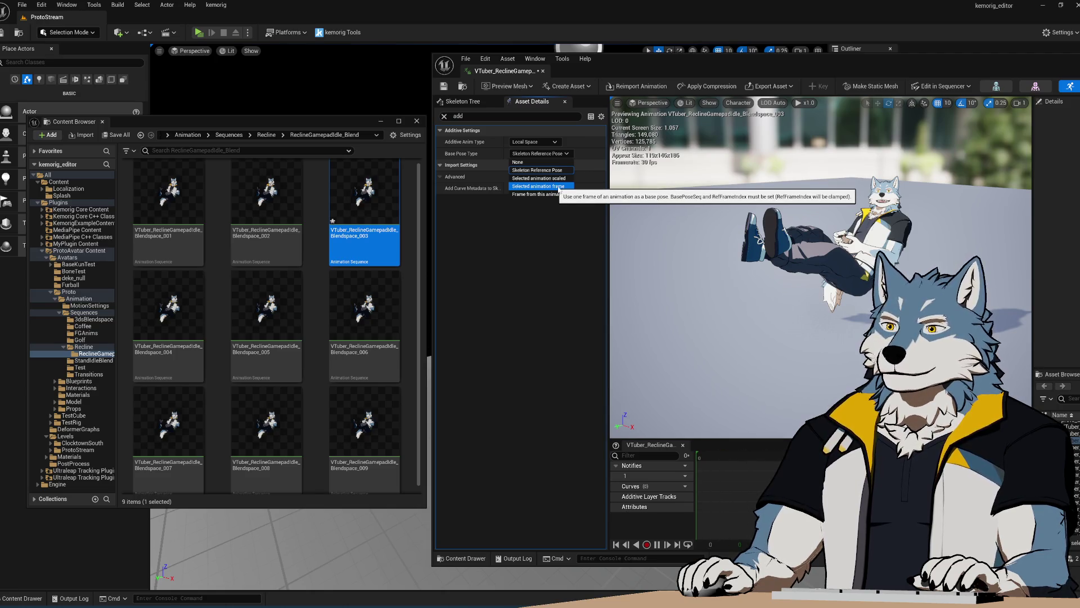
{"action": "left_click", "coordinate": [556, 187]}
{"action": "mouse_move", "coordinate": [264, 327]}
{"action": "left_mouse_down"}
{"action": "mouse_move", "coordinate": [557, 237]}
{"action": "mouse_move", "coordinate": [543, 169]}
{"action": "left_mouse_up"}
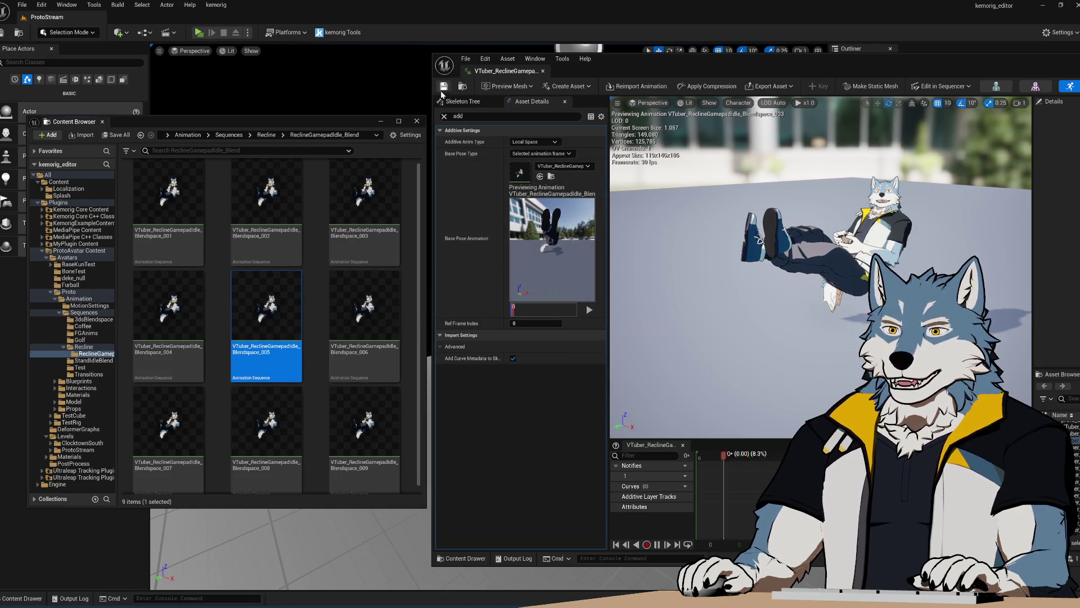
Step: Make Blendspace_004 a Local Space additive with Blendspace_005 as its base pose
{"action": "double_click", "coordinate": [168, 315]}
{"action": "left_click", "coordinate": [541, 146]}
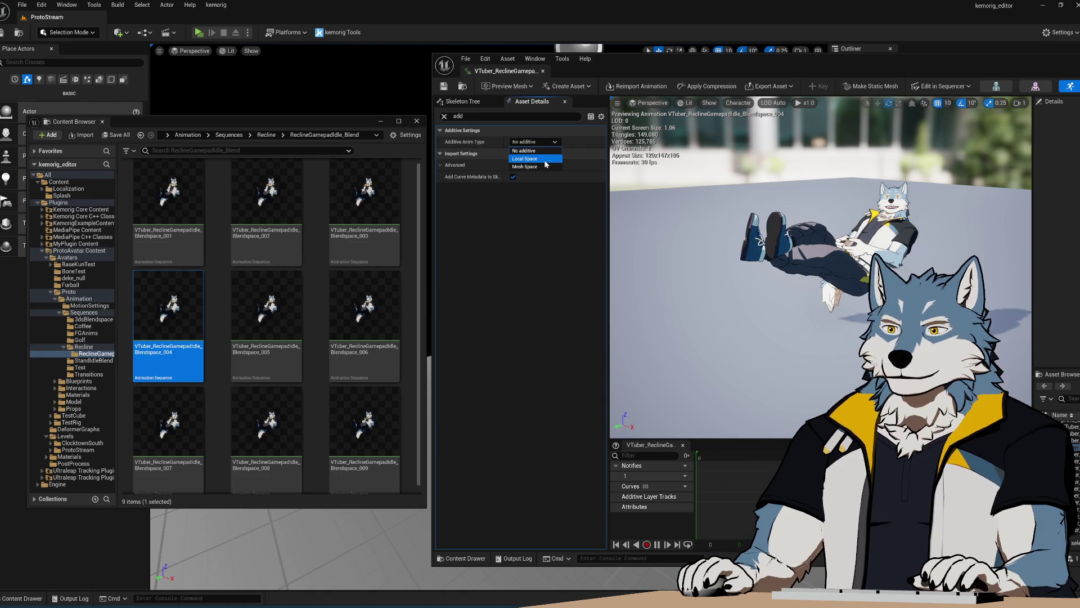
{"action": "left_click", "coordinate": [538, 159]}
{"action": "left_click", "coordinate": [539, 153]}
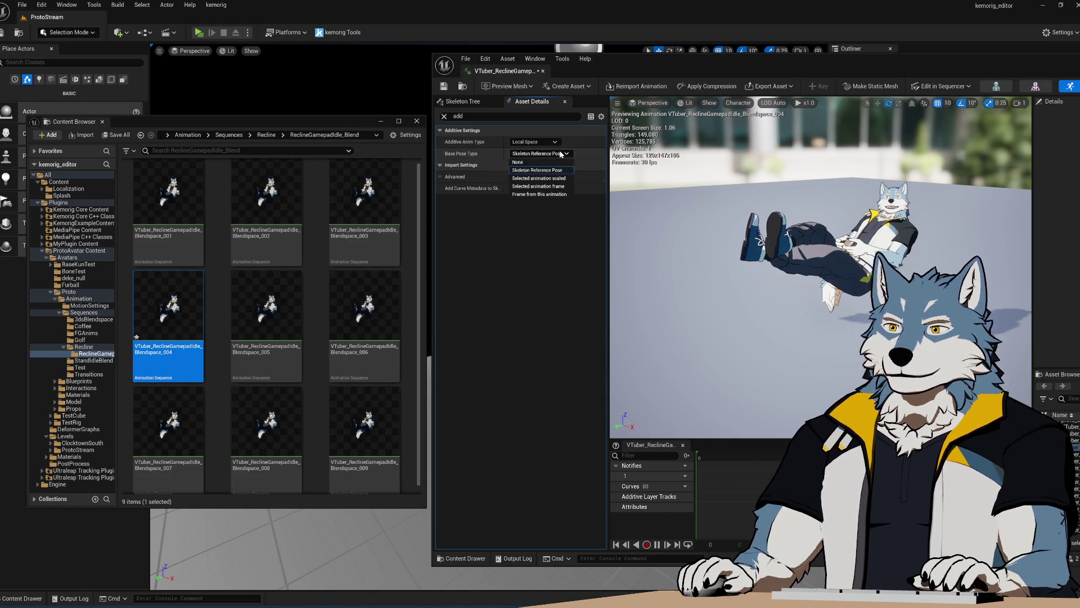
{"action": "left_click", "coordinate": [538, 186]}
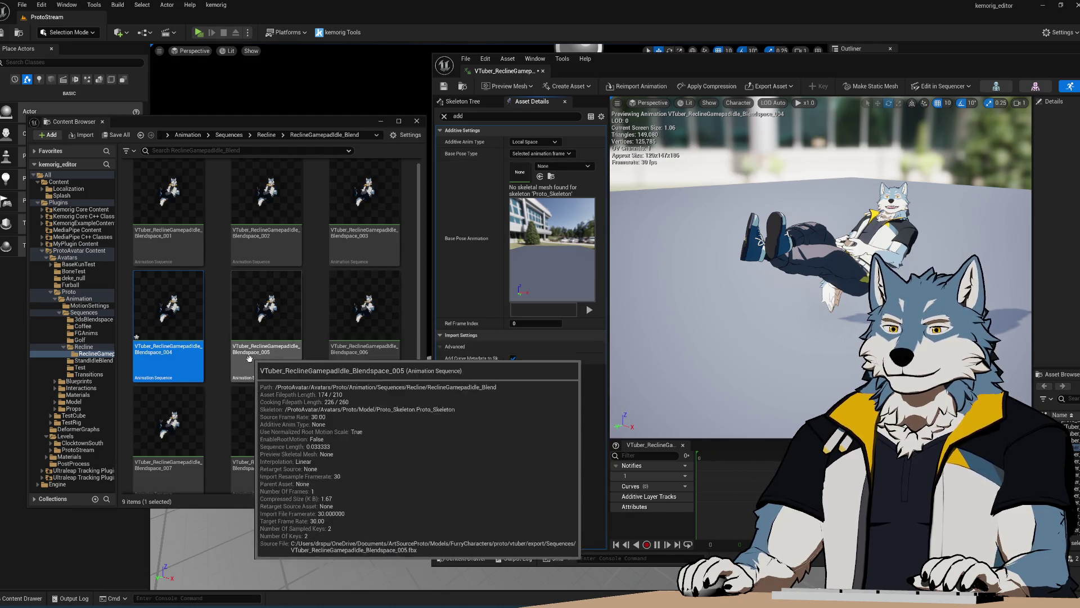
{"action": "left_click", "coordinate": [292, 331]}
{"action": "left_click", "coordinate": [540, 176]}
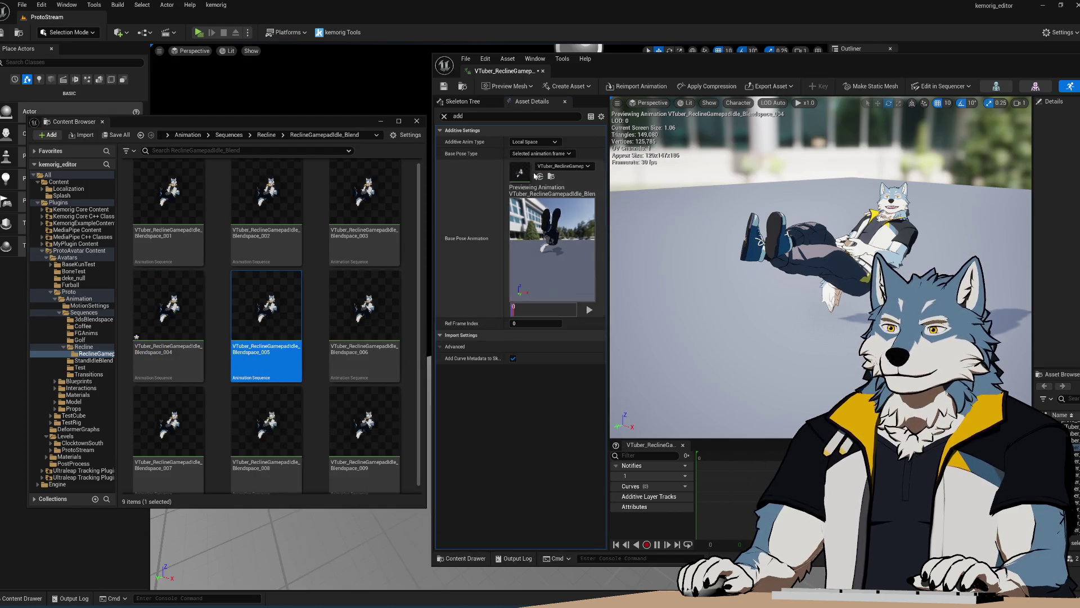
Step: Make Blendspace_006 a Local Space additive based on Blendspace_005, and save it
{"action": "double_click", "coordinate": [393, 327]}
{"action": "left_click", "coordinate": [534, 142]}
{"action": "left_click", "coordinate": [557, 161]}
{"action": "left_click", "coordinate": [556, 155]}
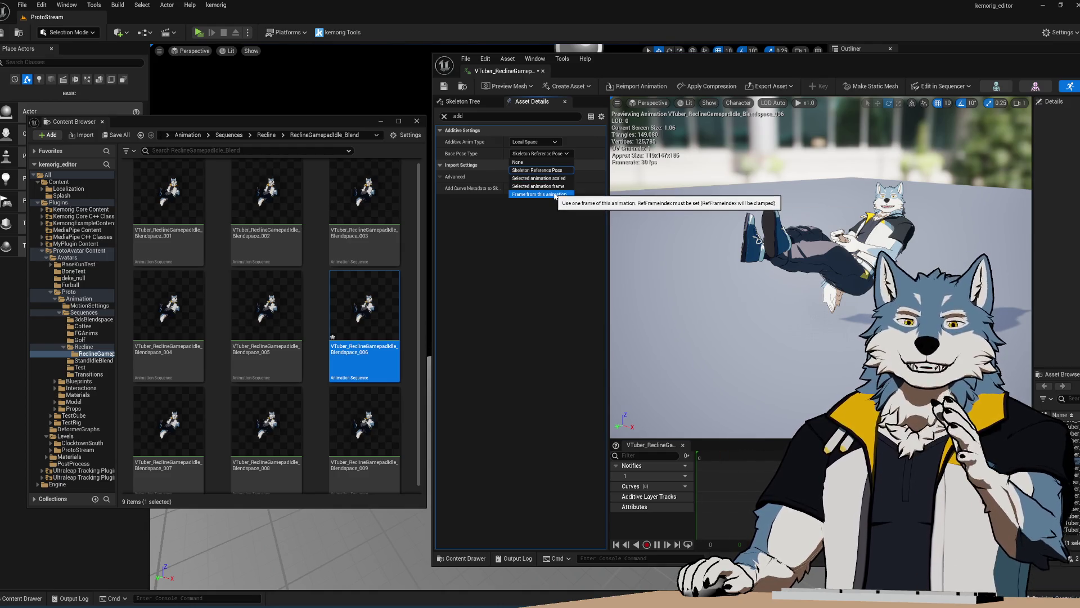
{"action": "left_click", "coordinate": [558, 186]}
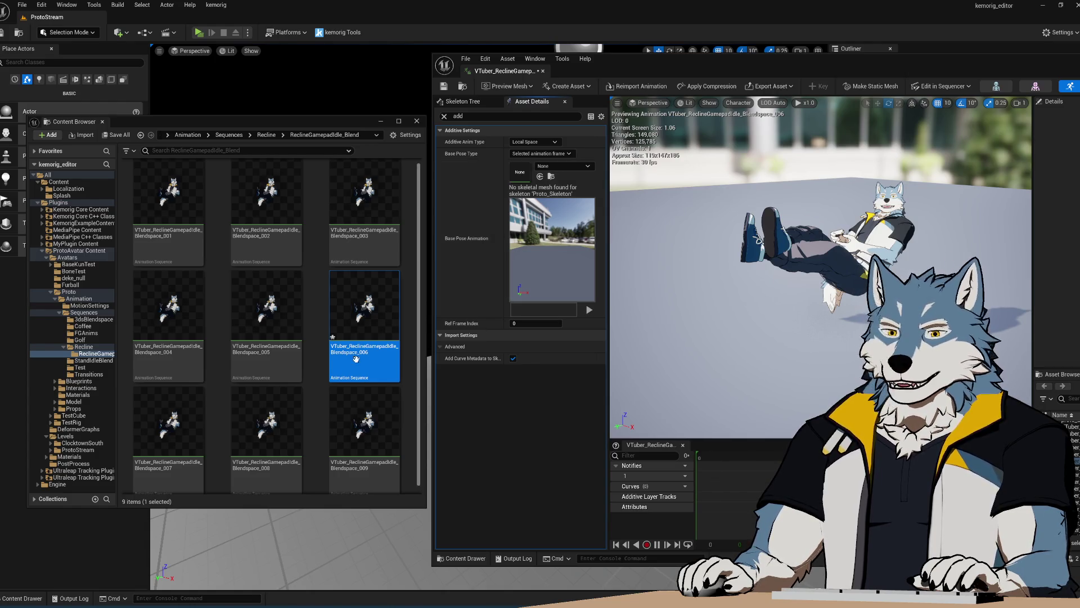
{"action": "left_click", "coordinate": [266, 315]}
{"action": "left_click_drag", "start_coordinate": [266, 315], "coordinate": [556, 179]}
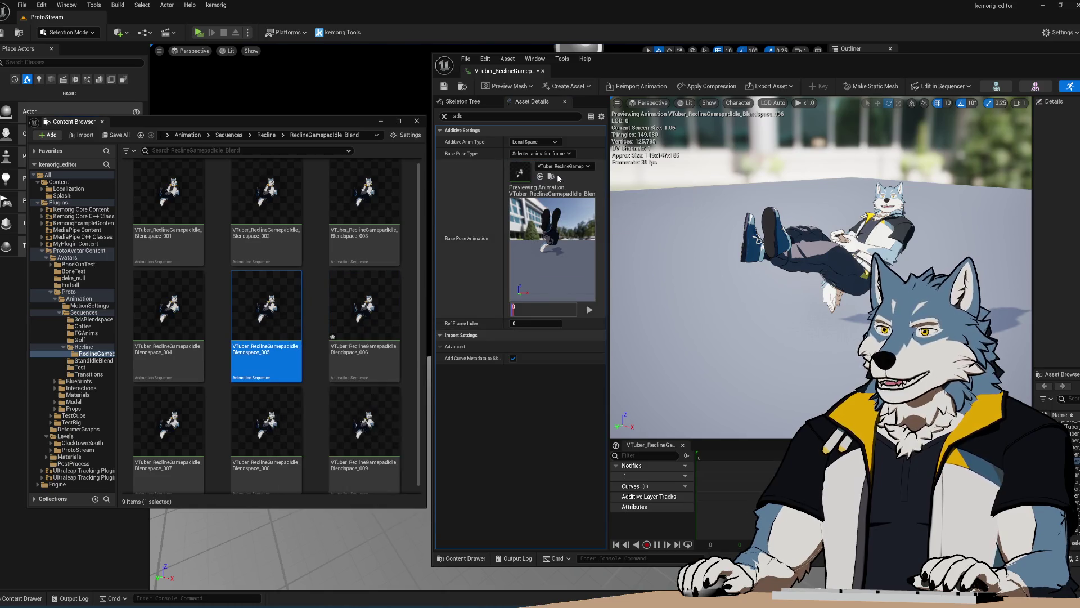
{"action": "key", "text": "ctrl+s"}
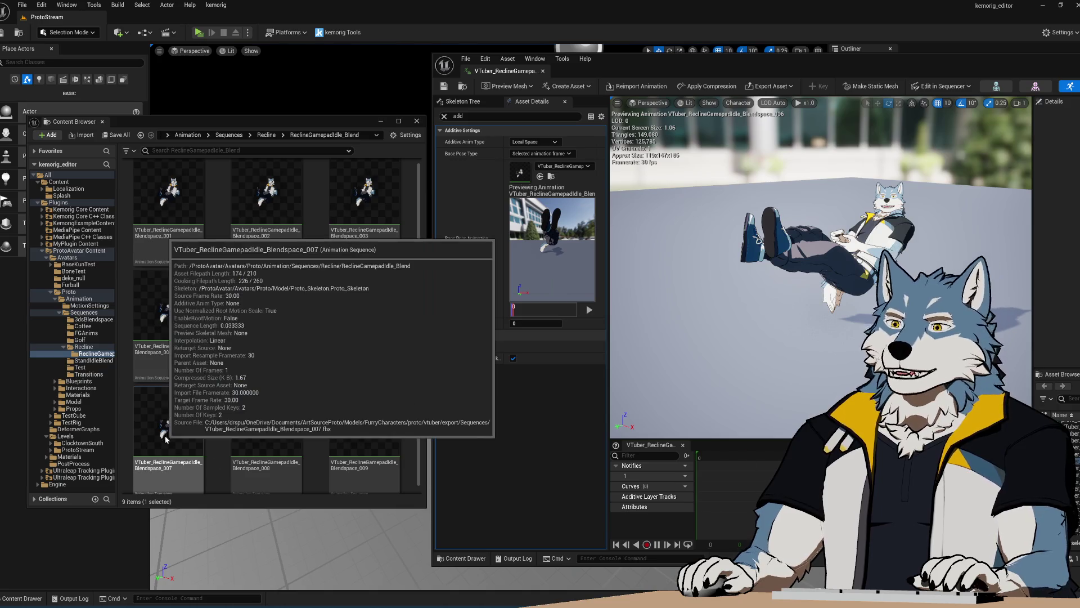
Step: Make Blendspace_007 a Local Space additive with Blendspace_005 as its base pose
{"action": "double_click", "coordinate": [163, 434]}
{"action": "left_click", "coordinate": [540, 154]}
{"action": "left_click", "coordinate": [545, 163]}
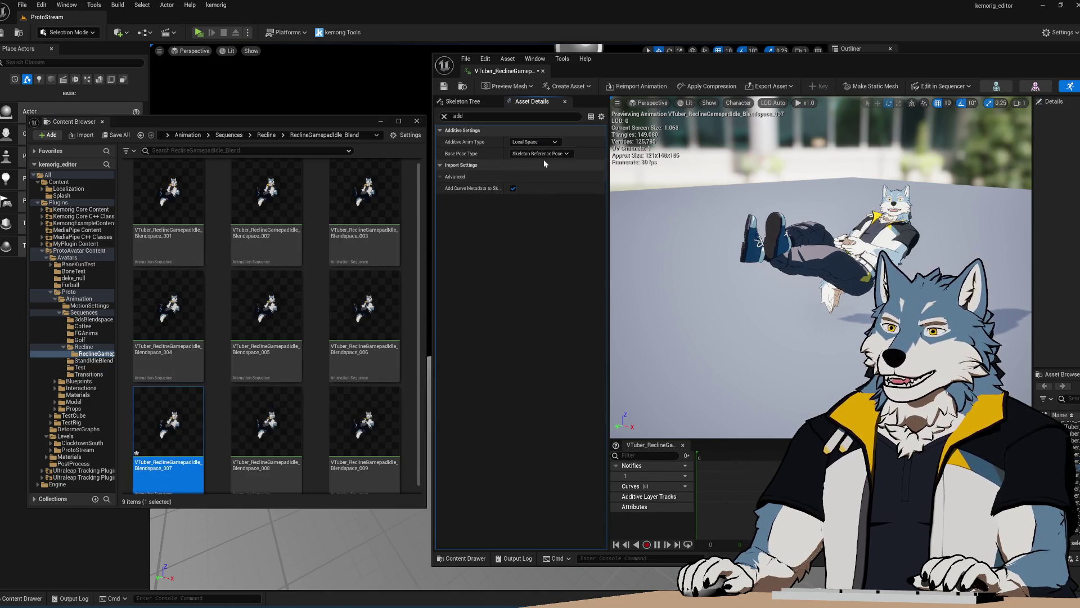
{"action": "left_click", "coordinate": [562, 153]}
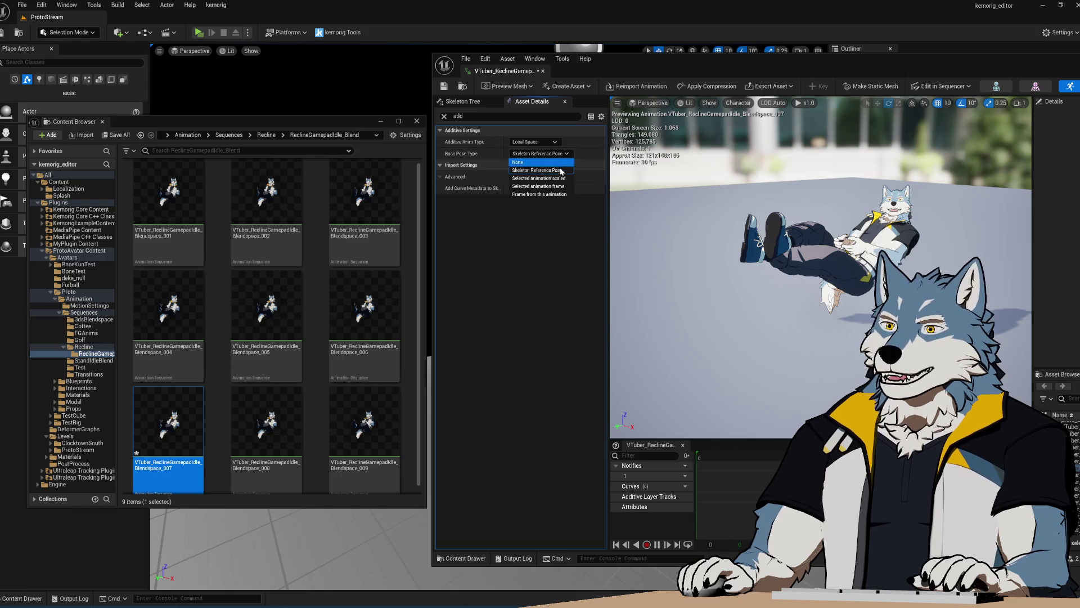
{"action": "left_click", "coordinate": [540, 186]}
{"action": "left_click", "coordinate": [283, 305]}
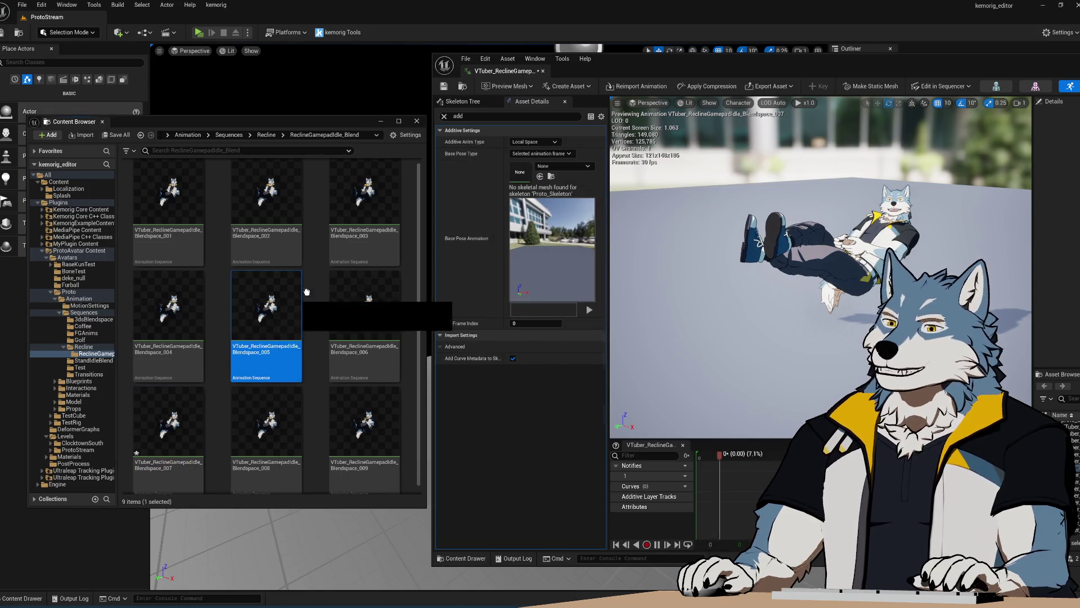
{"action": "left_click", "coordinate": [540, 176]}
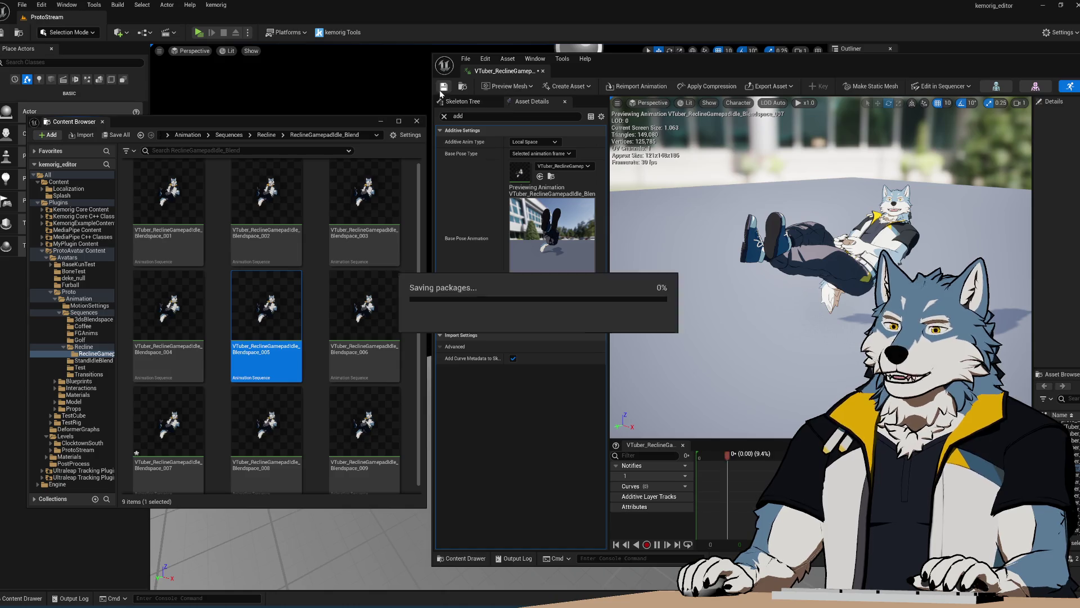
Step: Make Blendspace_008 a Local Space additive based on a selected frame of Blendspace_005
{"action": "double_click", "coordinate": [266, 422]}
{"action": "left_click", "coordinate": [535, 142]}
{"action": "left_click", "coordinate": [537, 159]}
{"action": "left_click", "coordinate": [540, 154]}
{"action": "left_click", "coordinate": [540, 186]}
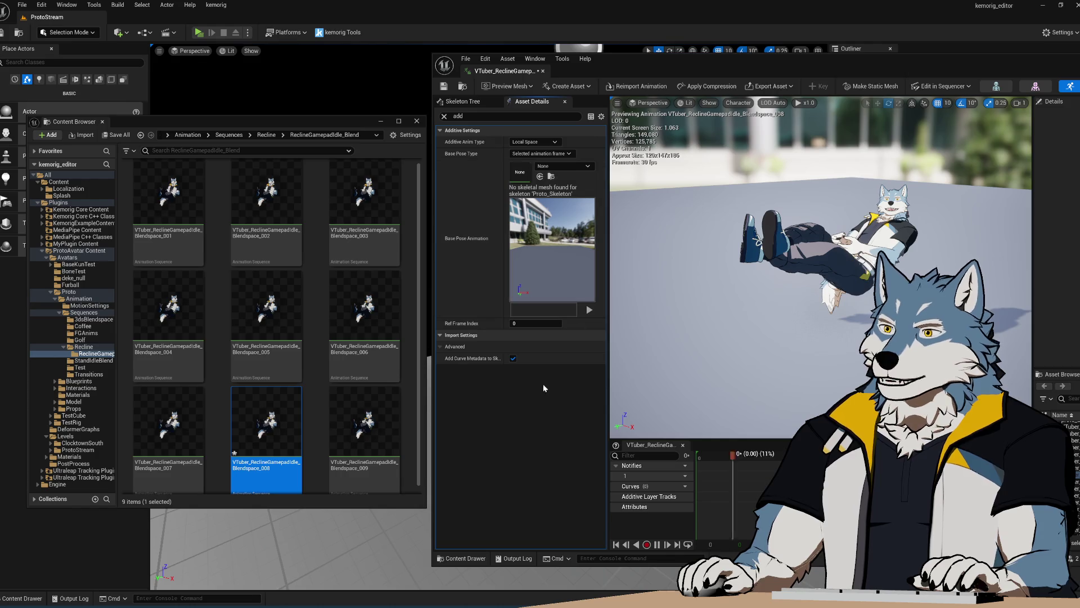
{"action": "mouse_move", "coordinate": [266, 315]}
{"action": "left_mouse_down"}
{"action": "mouse_move", "coordinate": [540, 205]}
{"action": "mouse_move", "coordinate": [554, 171]}
{"action": "left_mouse_up"}
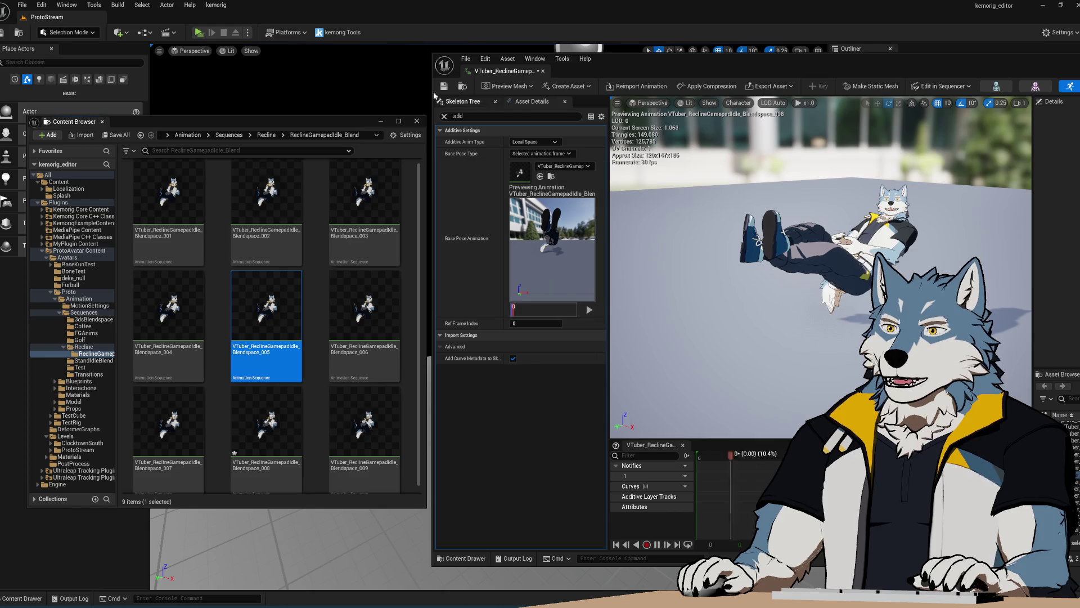
Step: Make Blendspace_009 a Local Space additive based on Blendspace_005, and save it
{"action": "left_click", "coordinate": [367, 436]}
{"action": "double_click", "coordinate": [368, 436]}
{"action": "left_click", "coordinate": [540, 142]}
{"action": "left_click", "coordinate": [553, 158]}
{"action": "left_click", "coordinate": [564, 155]}
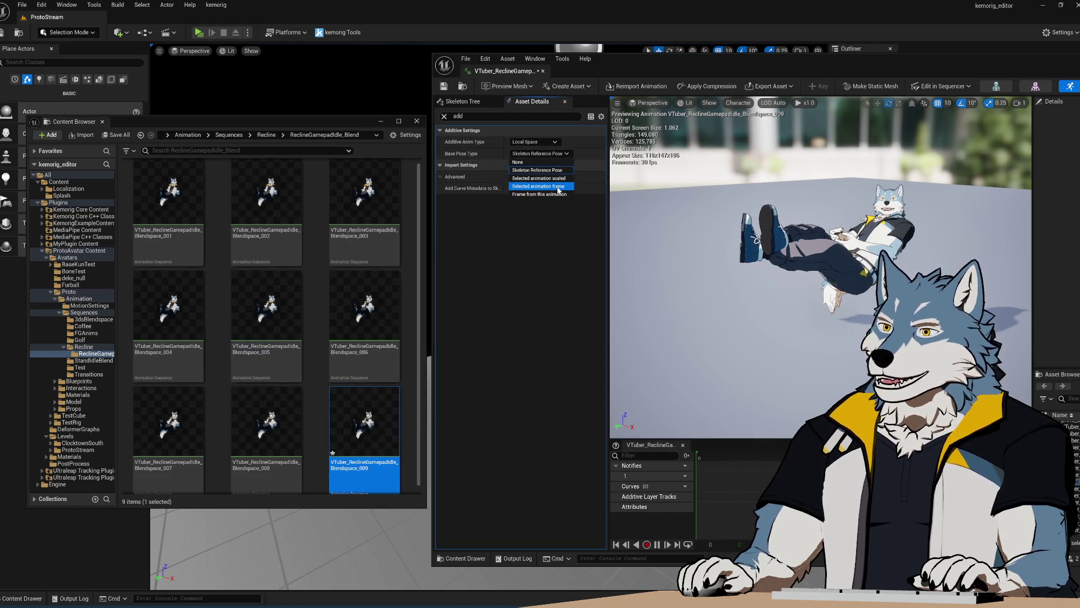
{"action": "left_click", "coordinate": [539, 186]}
{"action": "left_click_drag", "start_coordinate": [266, 315], "coordinate": [536, 169]}
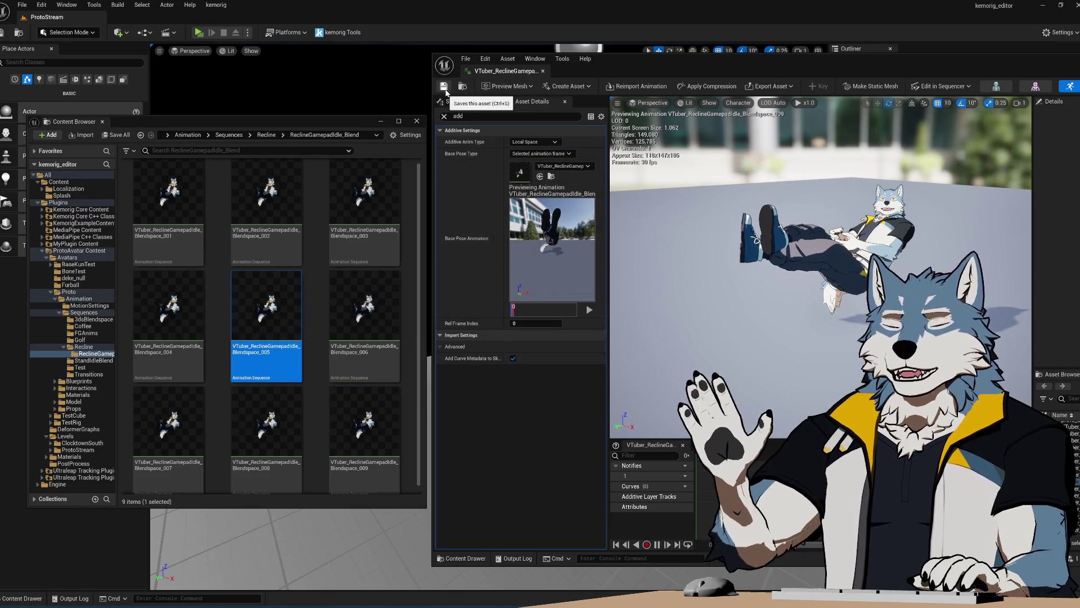
{"action": "left_click", "coordinate": [444, 87]}
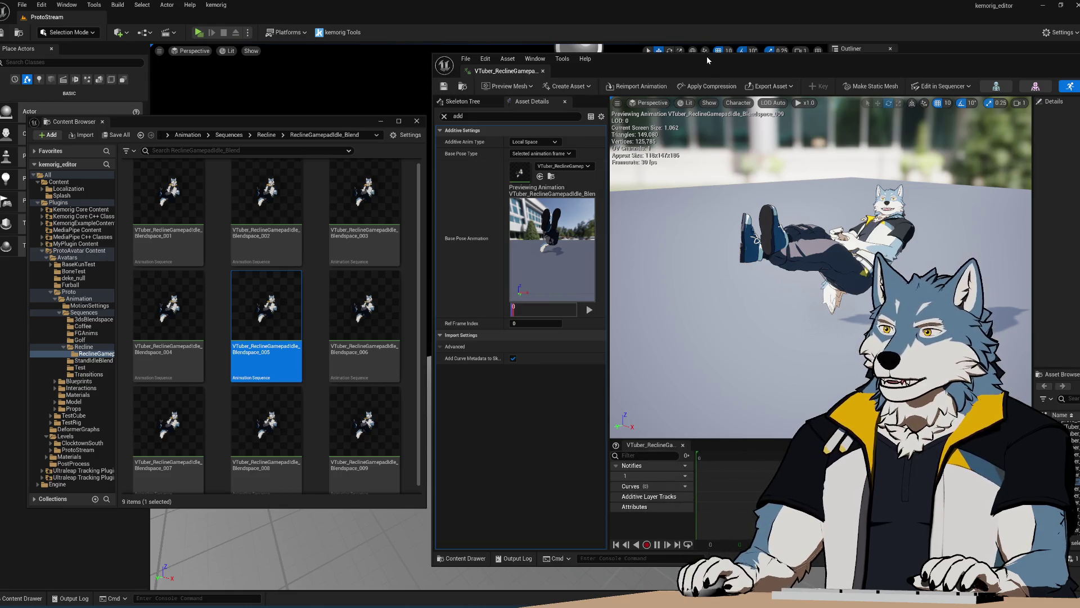
{"action": "mouse_move", "coordinate": [714, 62]}
{"action": "left_mouse_down"}
{"action": "mouse_move", "coordinate": [562, 60]}
{"action": "mouse_move", "coordinate": [612, 66]}
{"action": "mouse_move", "coordinate": [593, 66]}
{"action": "mouse_move", "coordinate": [600, 70]}
{"action": "left_mouse_up"}
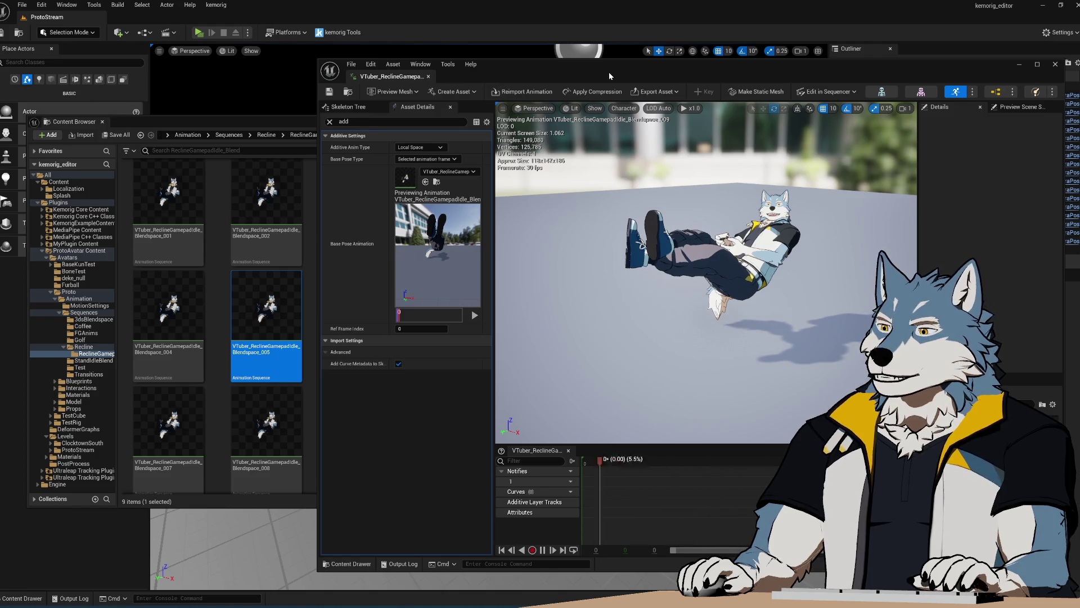
{"action": "left_click", "coordinate": [281, 128]}
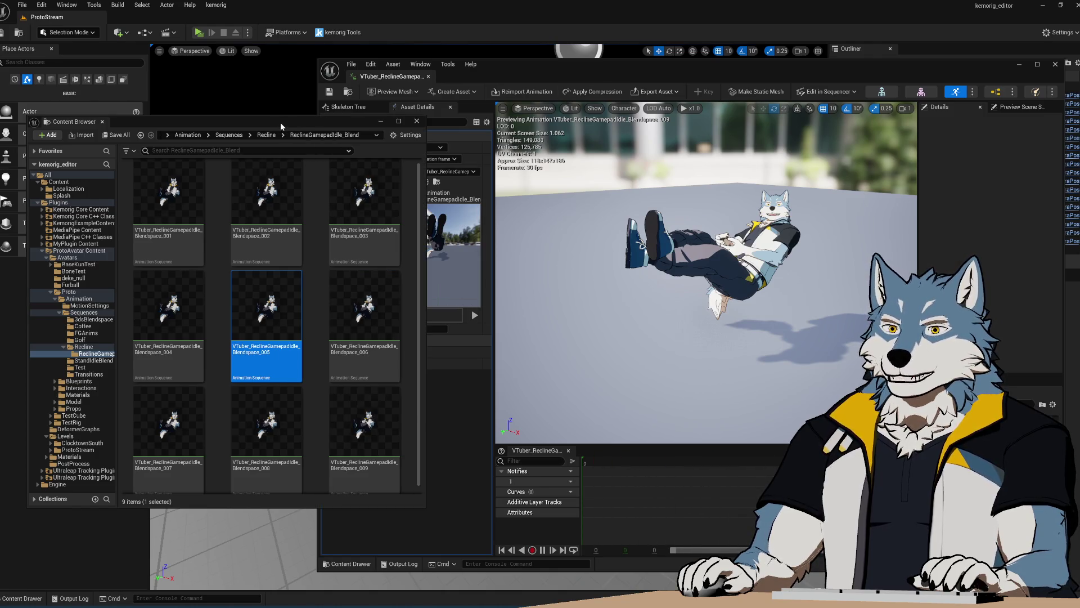
{"action": "left_click", "coordinate": [561, 69]}
{"action": "left_click", "coordinate": [286, 126]}
{"action": "left_click_drag", "start_coordinate": [286, 126], "coordinate": [281, 116]}
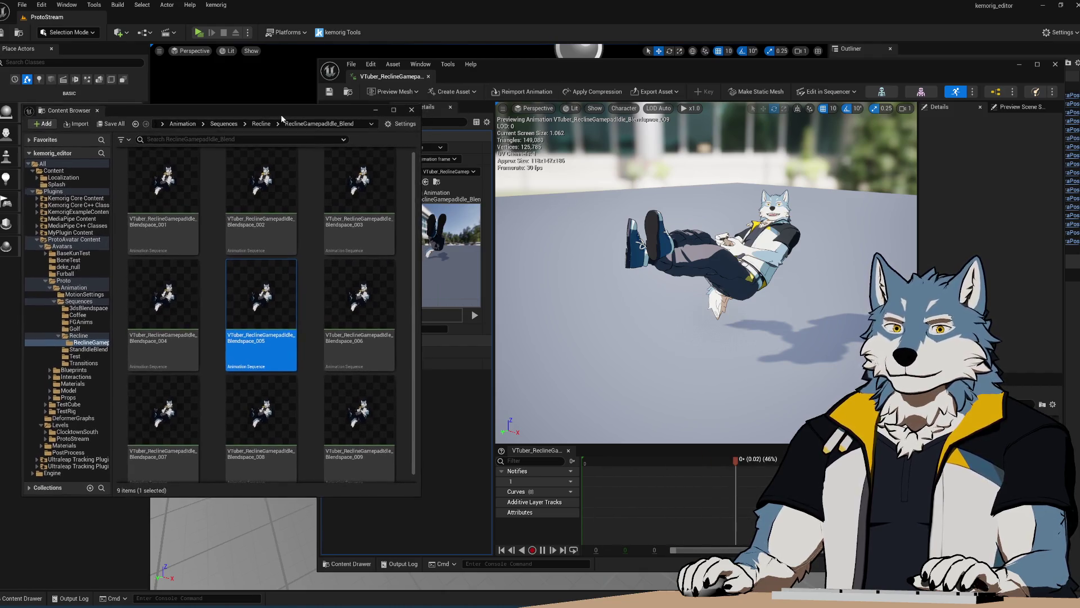
{"action": "left_click_drag", "start_coordinate": [541, 66], "coordinate": [538, 67]}
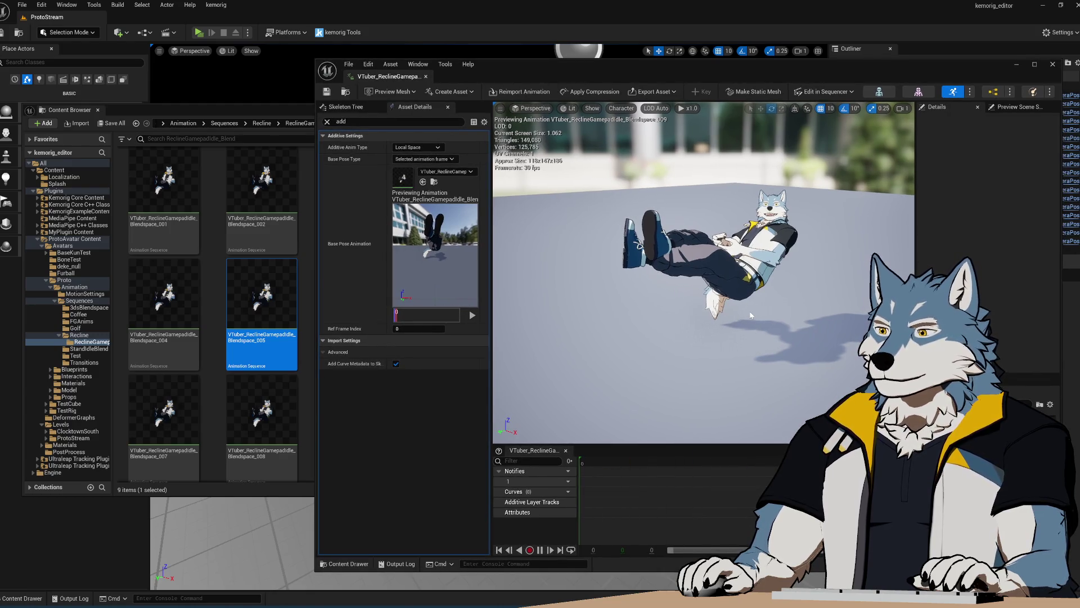
{"action": "mouse_move", "coordinate": [703, 253]}
{"action": "left_mouse_down", "text": "alt"}
{"action": "mouse_move", "coordinate": [720, 338]}
{"action": "mouse_move", "coordinate": [703, 236]}
{"action": "mouse_move", "coordinate": [816, 242]}
{"action": "mouse_move", "coordinate": [743, 256]}
{"action": "mouse_move", "coordinate": [771, 257]}
{"action": "mouse_move", "coordinate": [713, 255]}
{"action": "left_mouse_up", "text": "alt"}
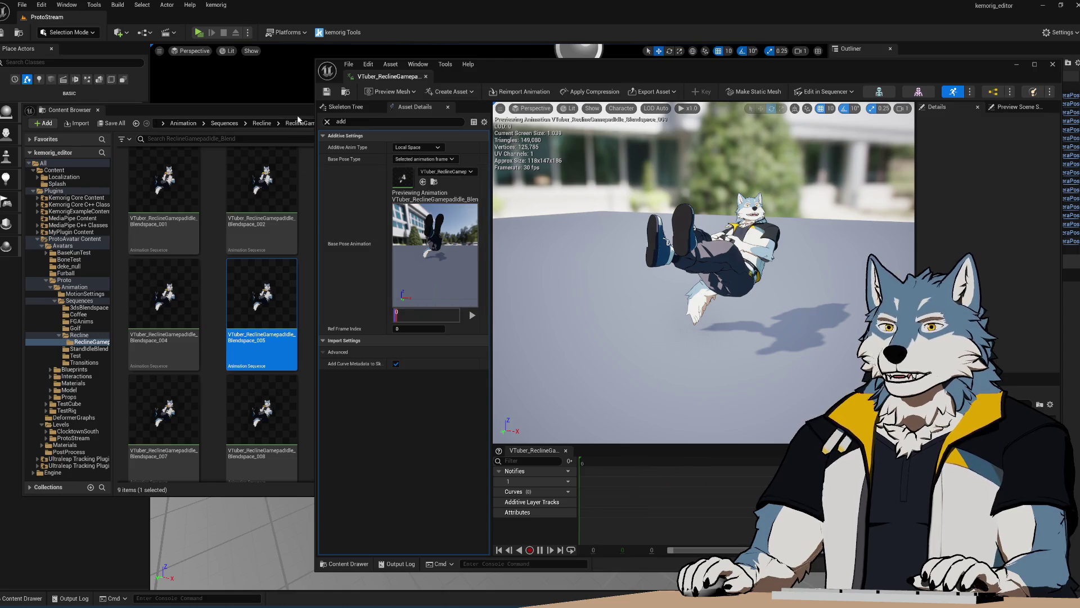
Step: Review Blendspace_005's additive settings, then bring the Content Browser with the Recline sequences forward
{"action": "left_click_drag", "start_coordinate": [488, 70], "coordinate": [459, 65]}
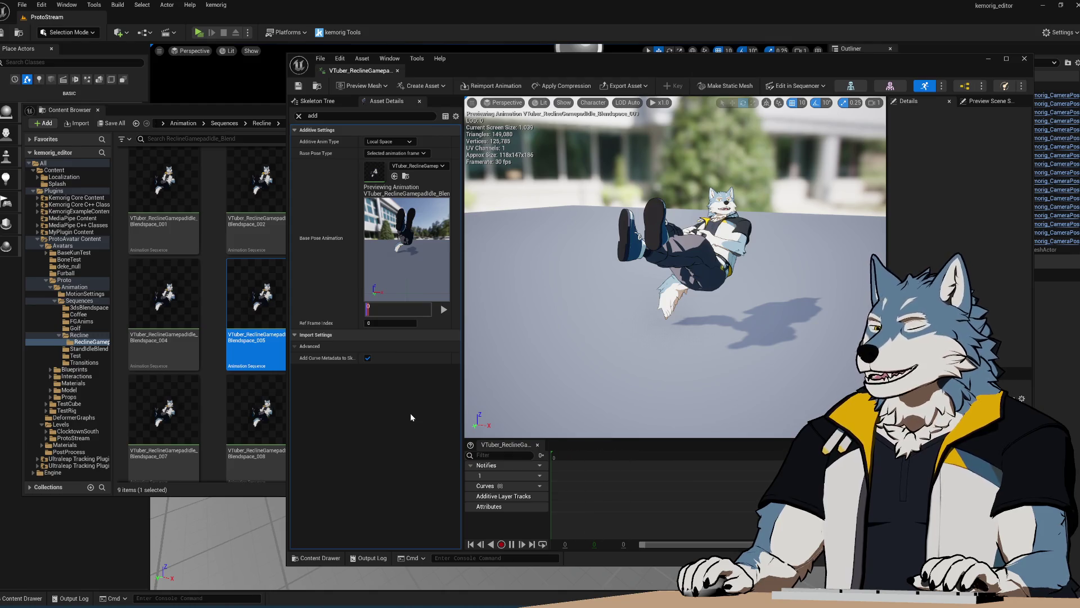
{"action": "left_click_drag", "start_coordinate": [207, 119], "coordinate": [216, 120]}
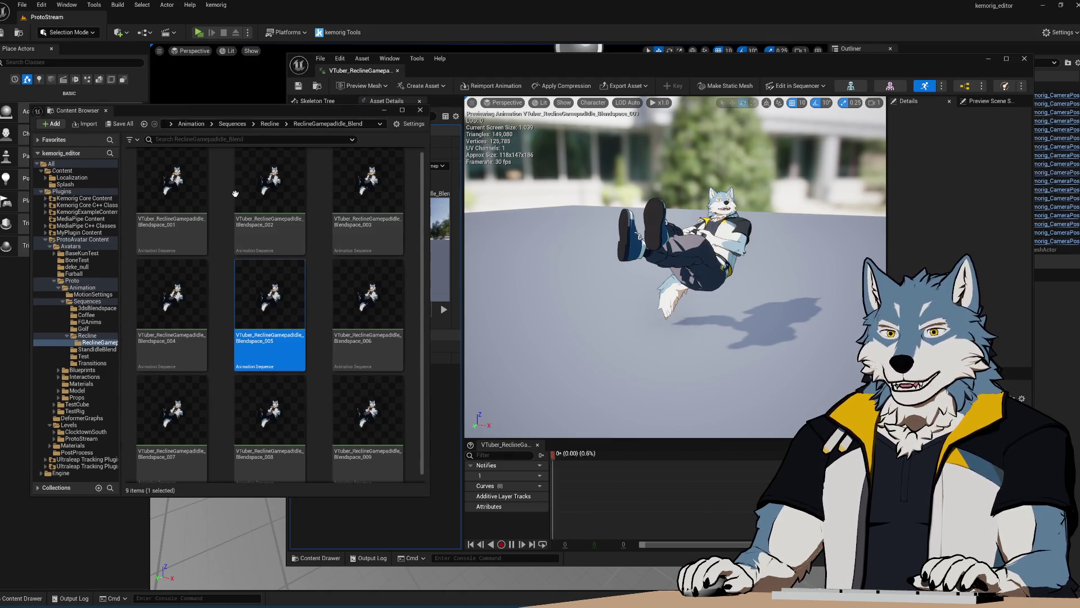
Step: Deselect Blendspace_005, check the Content Browser context menus, then show the Model folder
{"action": "left_click", "coordinate": [224, 195]}
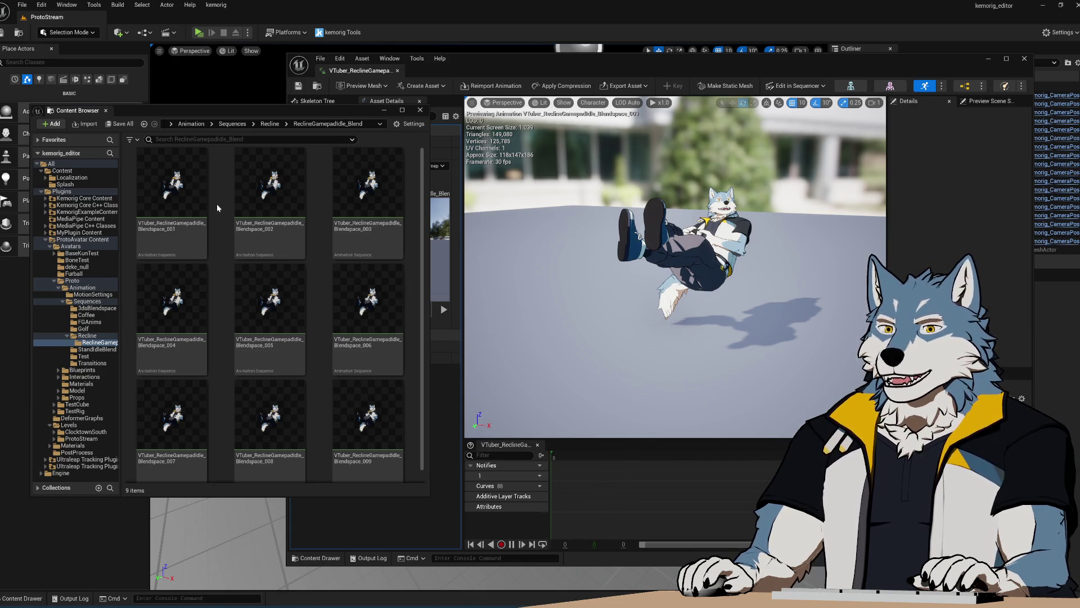
{"action": "right_click", "coordinate": [223, 187]}
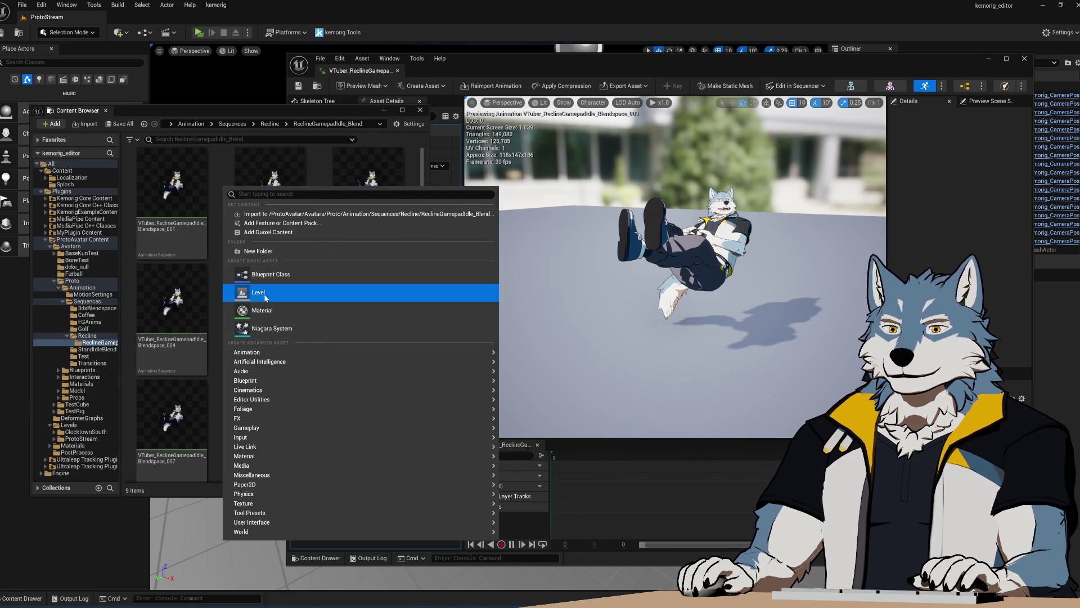
{"action": "left_click", "coordinate": [227, 171]}
{"action": "right_click", "coordinate": [187, 189]}
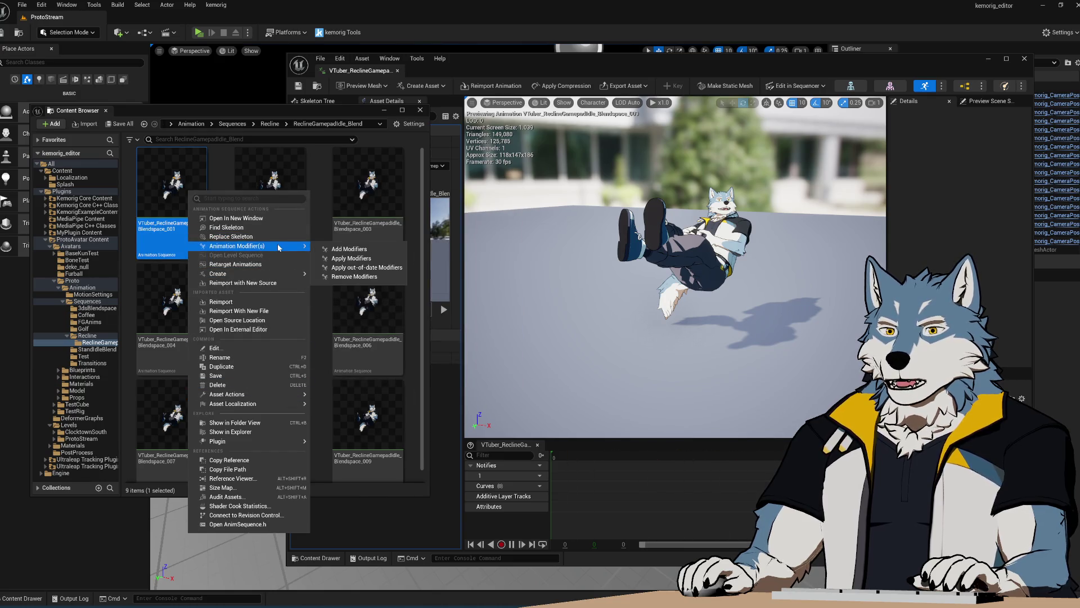
{"action": "mouse_move", "coordinate": [282, 274]}
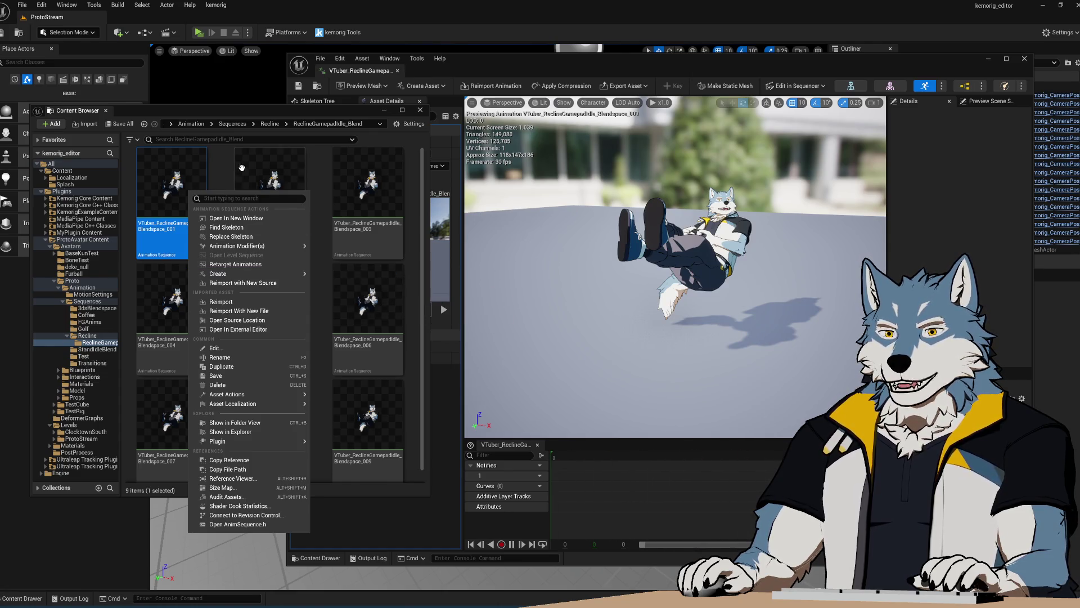
{"action": "left_click", "coordinate": [218, 175]}
{"action": "right_click", "coordinate": [217, 177]}
{"action": "left_click", "coordinate": [219, 173]}
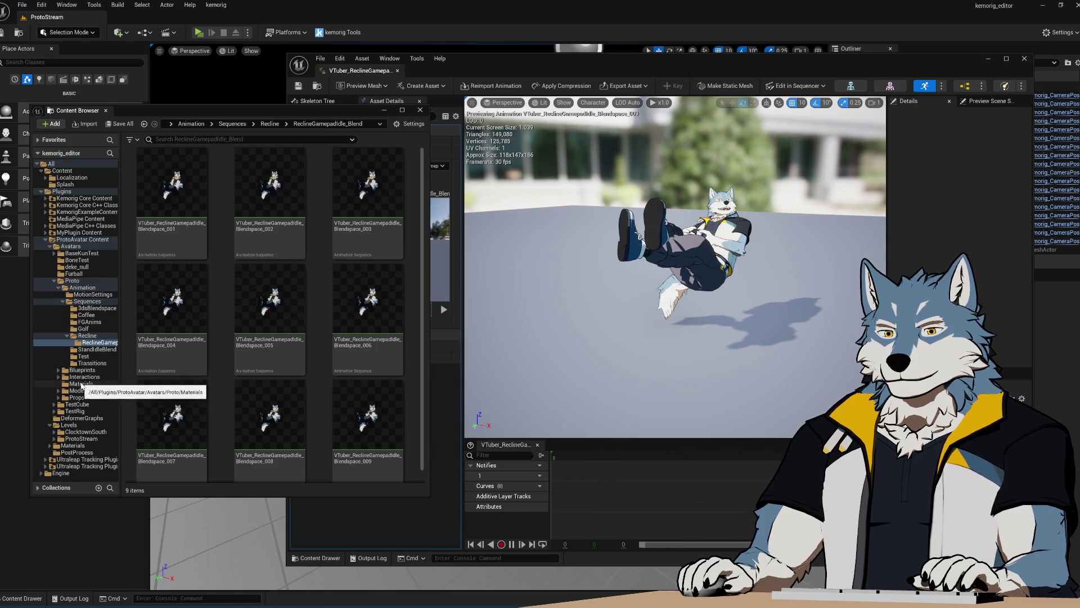
{"action": "left_click", "coordinate": [76, 390]}
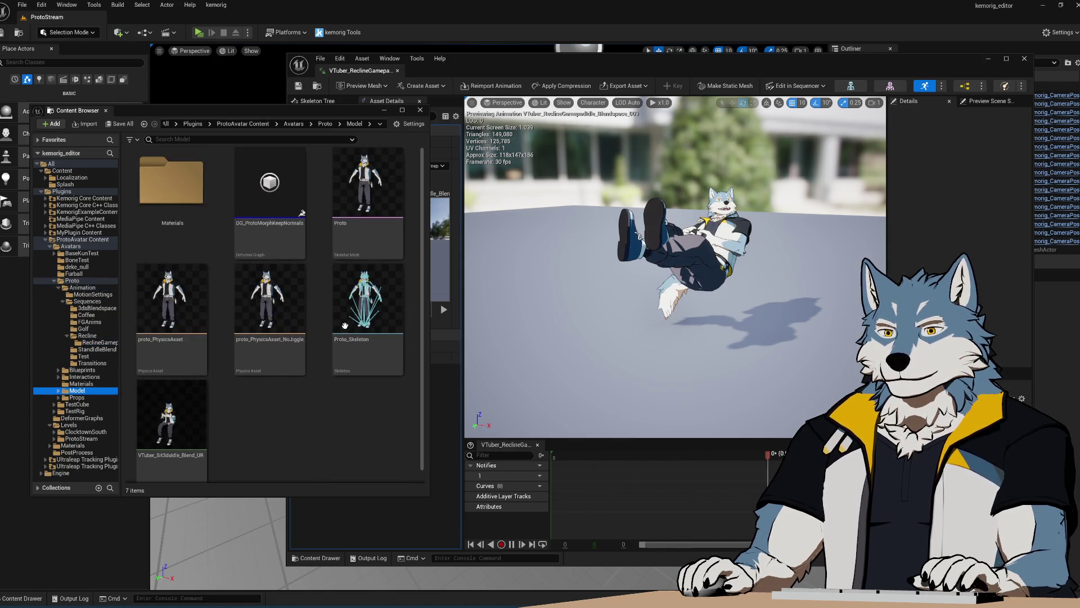
Step: Create a Blend Space from Proto_Skeleton, keeping the default name Proto_Skeleton_BlendSpace
{"action": "right_click", "coordinate": [339, 341]}
{"action": "left_click", "coordinate": [296, 435]}
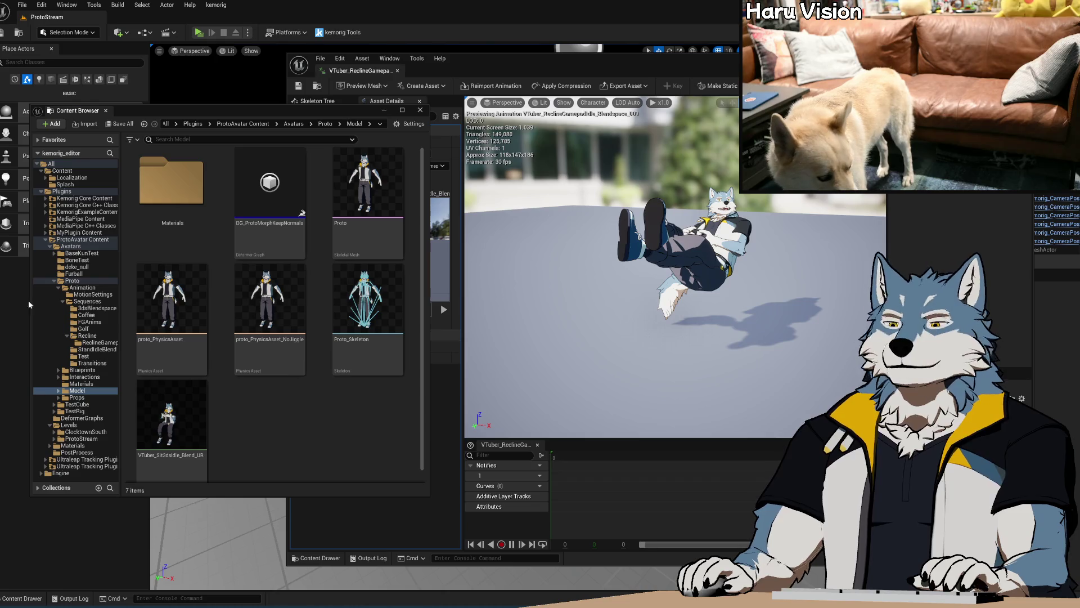
{"action": "right_click", "coordinate": [356, 318]}
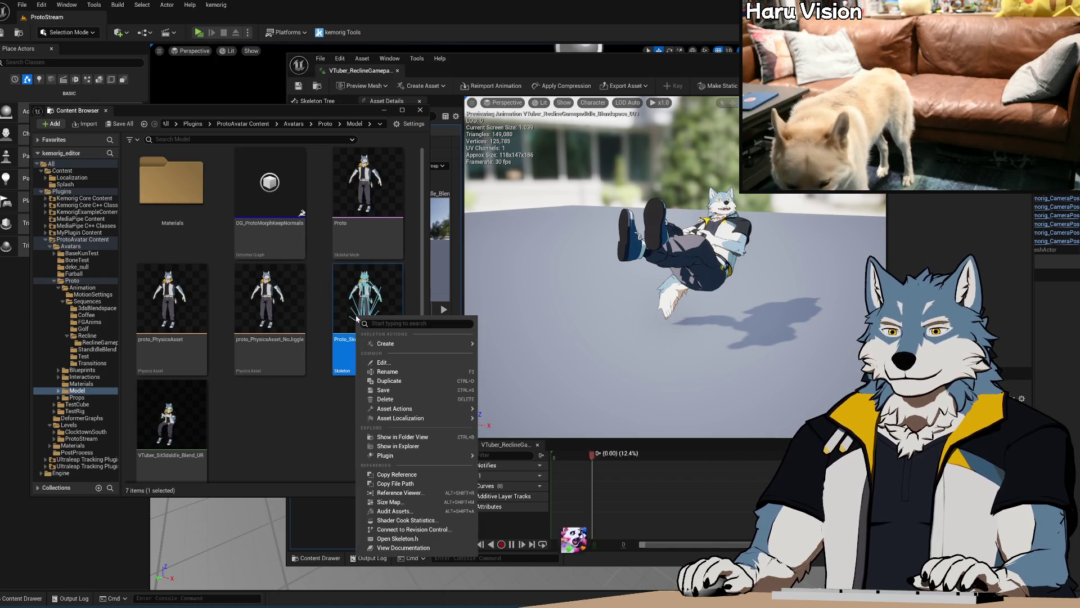
{"action": "mouse_move", "coordinate": [459, 340]}
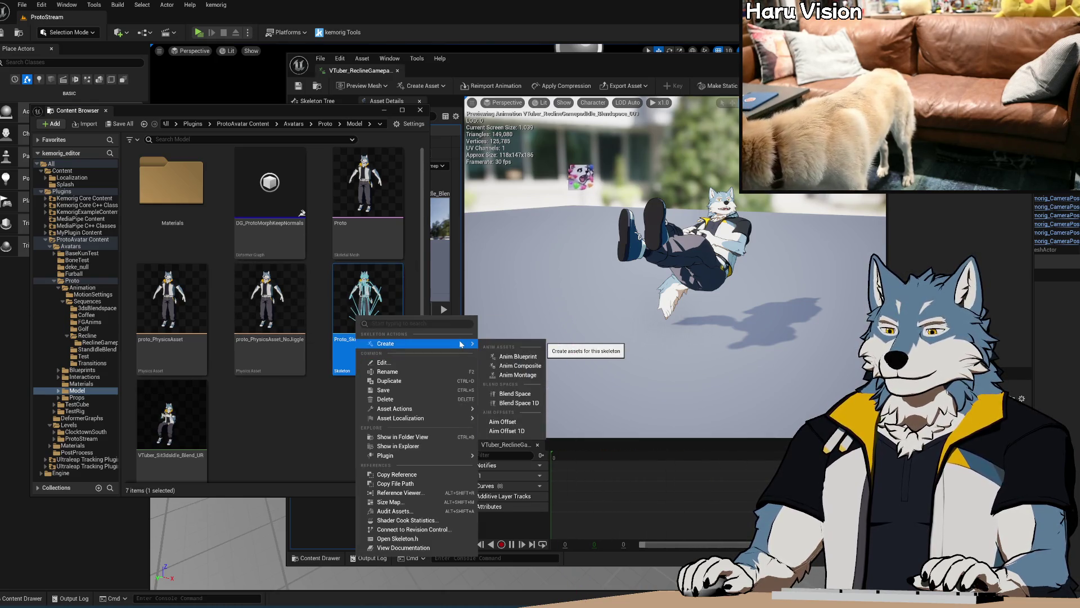
{"action": "left_click", "coordinate": [518, 402]}
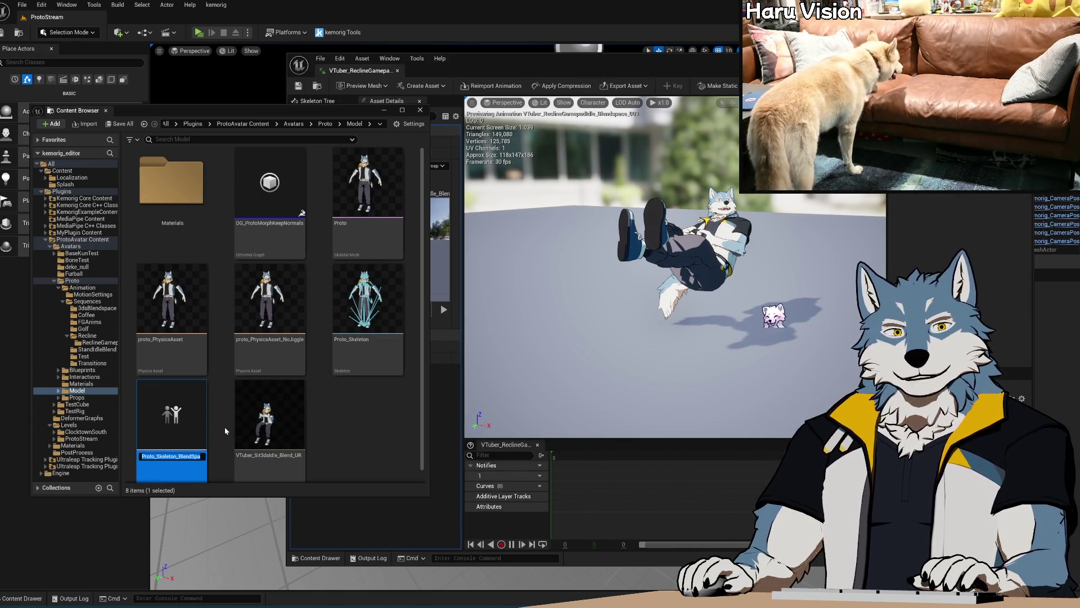
{"action": "key", "text": "Return"}
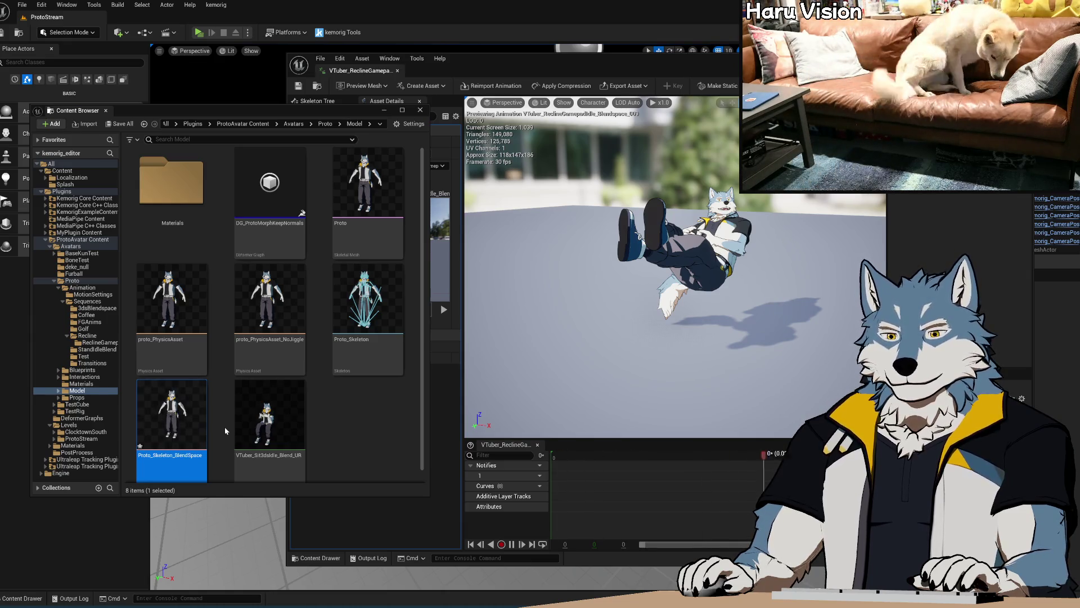
Step: Move the blend space into the Recline folder and rename it VTuber_ReclineGamepadIdle_Blendspace
{"action": "mouse_move", "coordinate": [172, 428]}
{"action": "left_mouse_down"}
{"action": "mouse_move", "coordinate": [187, 436]}
{"action": "mouse_move", "coordinate": [105, 348]}
{"action": "left_mouse_up"}
{"action": "left_click", "coordinate": [119, 361]}
{"action": "left_click", "coordinate": [95, 342]}
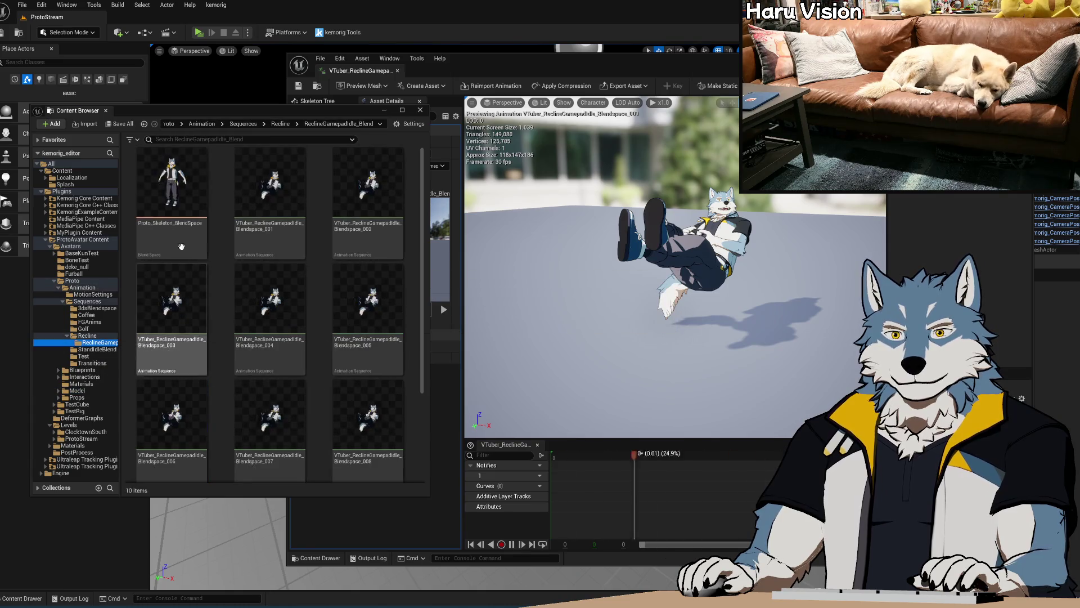
{"action": "left_click", "coordinate": [171, 195]}
{"action": "key", "text": "F2"}
{"action": "type", "text": "VTuber_ReclineGa"}
{"action": "type", "text": "mepadIdle_B"}
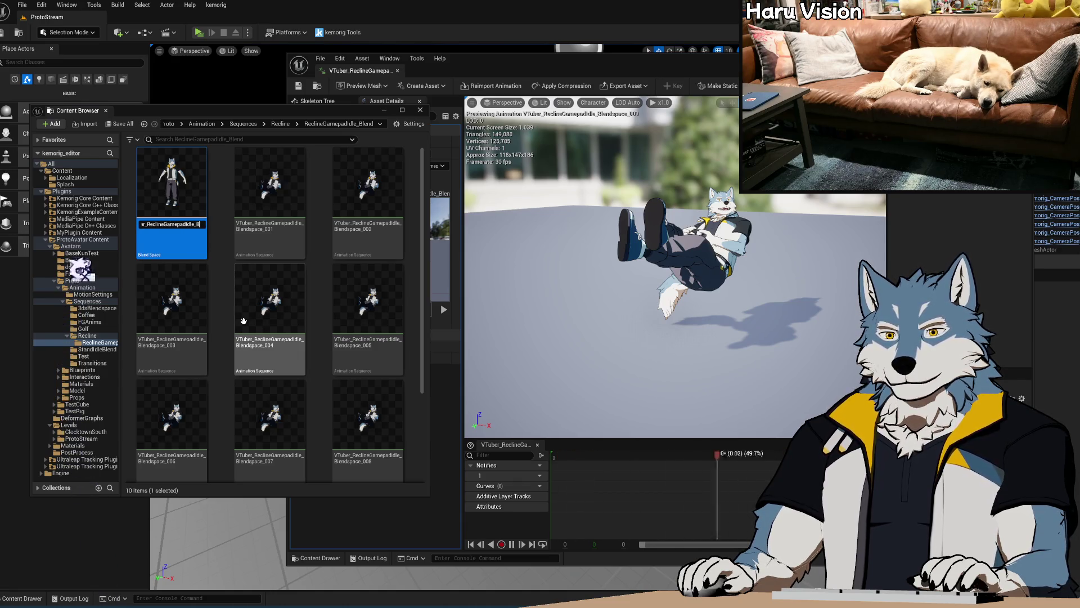
{"action": "type", "text": "lendspace"}
{"action": "key", "text": "Return"}
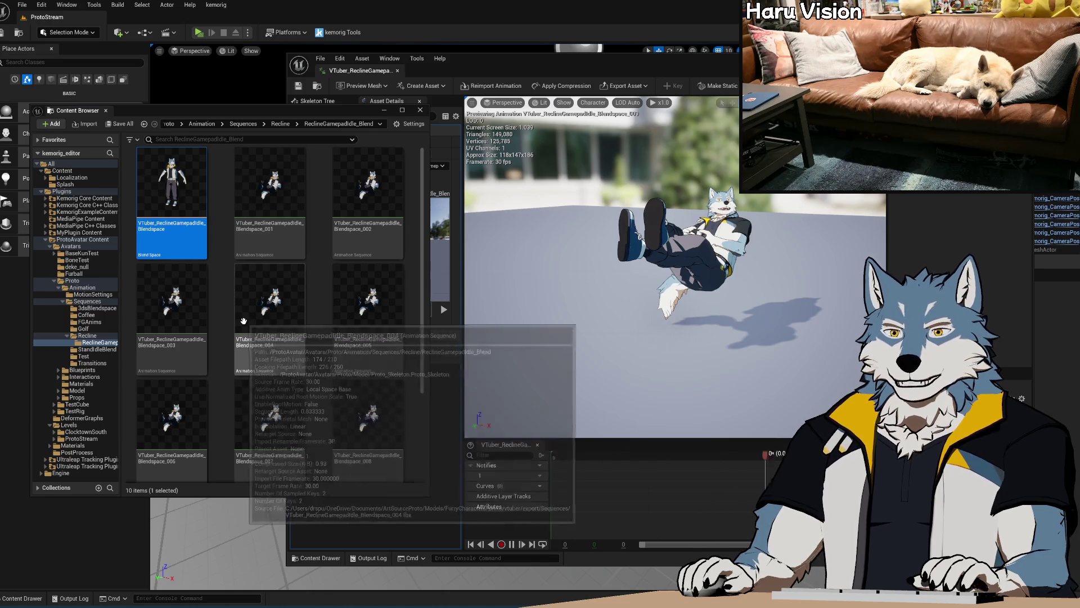
{"action": "double_click", "coordinate": [189, 185]}
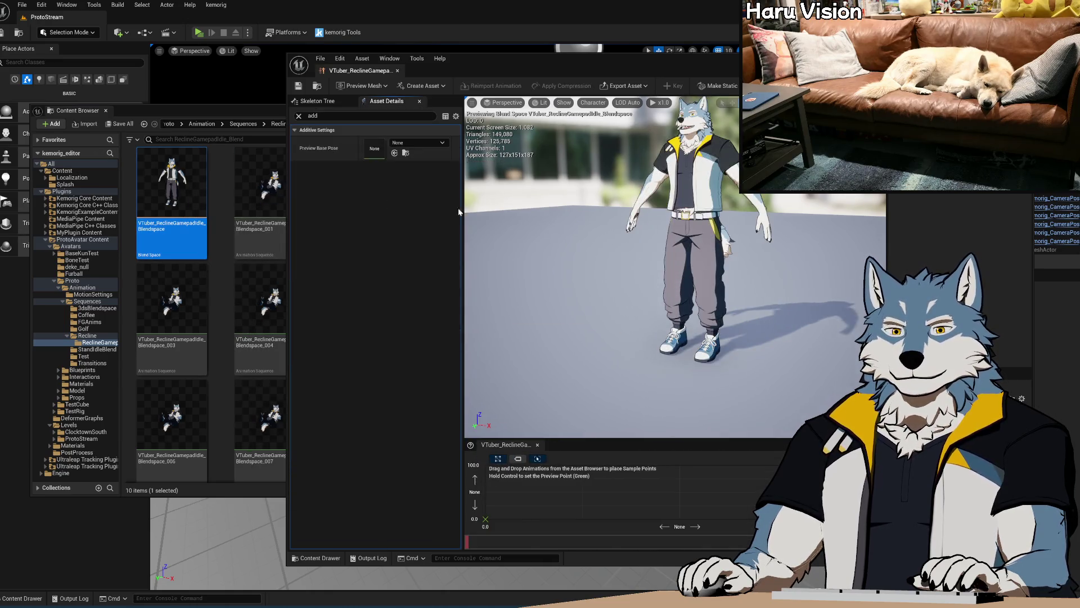
Step: Clear the details filter, widen the editor, and expand Axis, Interpolation, Additive and other settings categories
{"action": "left_click", "coordinate": [298, 116]}
{"action": "mouse_move", "coordinate": [285, 110]}
{"action": "left_mouse_down"}
{"action": "mouse_move", "coordinate": [210, 113]}
{"action": "mouse_move", "coordinate": [225, 116]}
{"action": "left_mouse_up"}
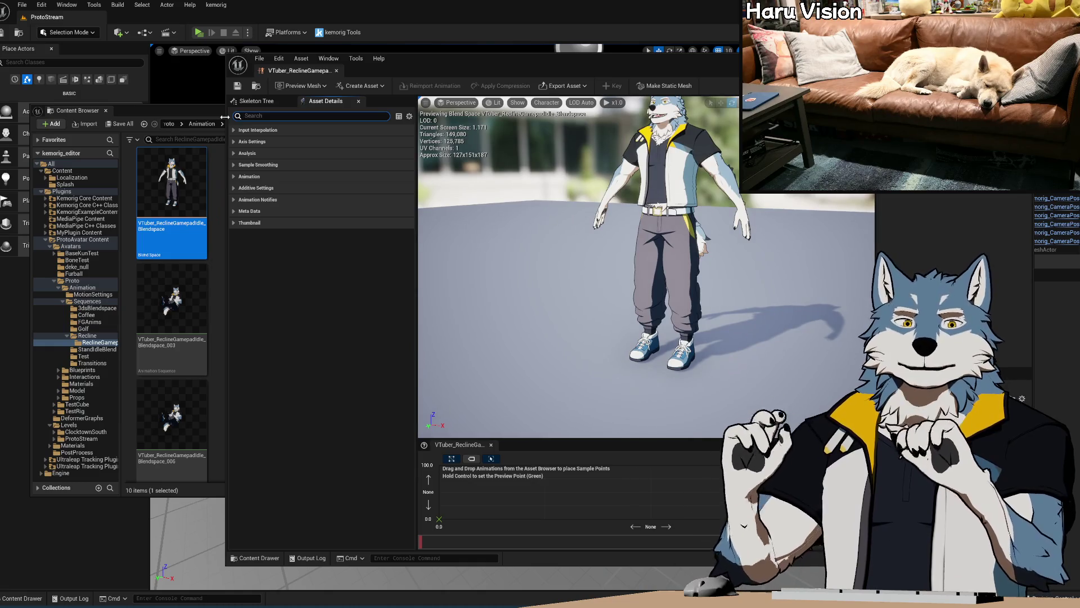
{"action": "left_click", "coordinate": [235, 223]}
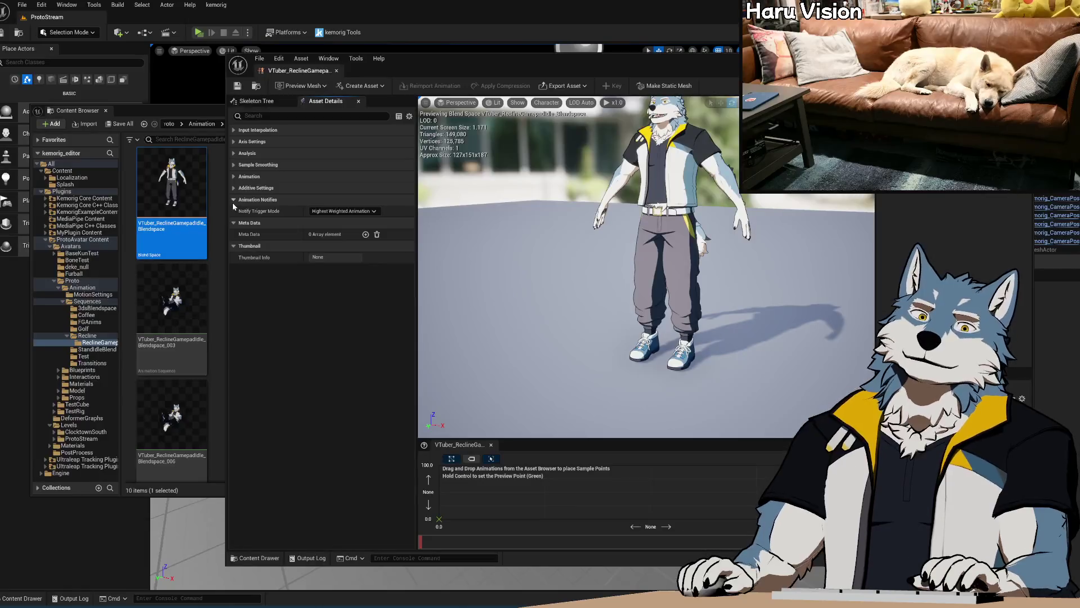
{"action": "left_click", "coordinate": [235, 188]}
{"action": "left_click", "coordinate": [235, 176]}
{"action": "left_click", "coordinate": [234, 165]}
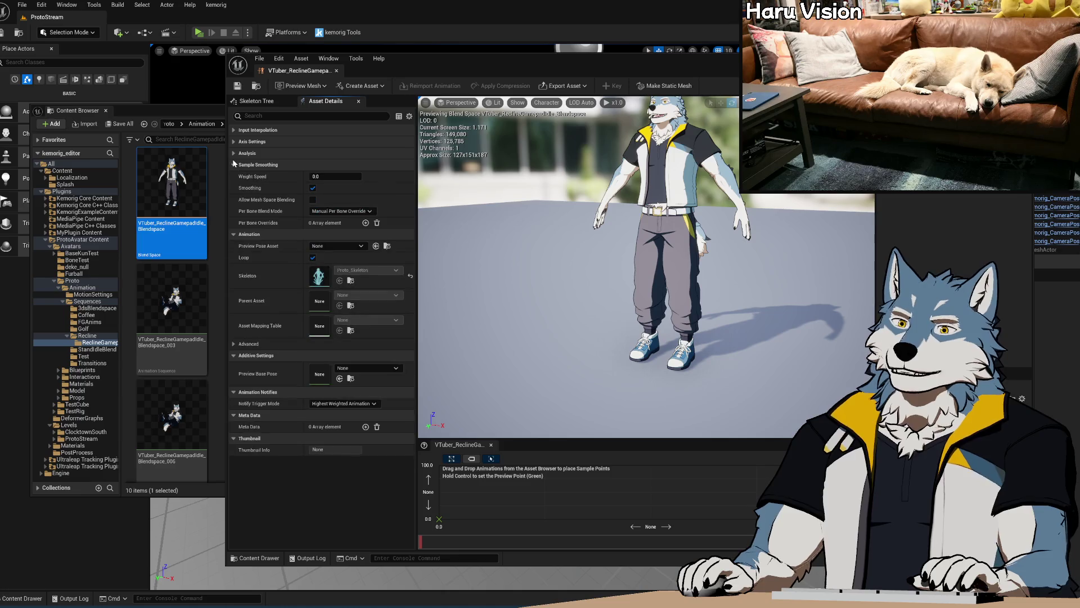
{"action": "left_click", "coordinate": [234, 153]}
{"action": "left_click", "coordinate": [234, 141]}
{"action": "left_click", "coordinate": [234, 130]}
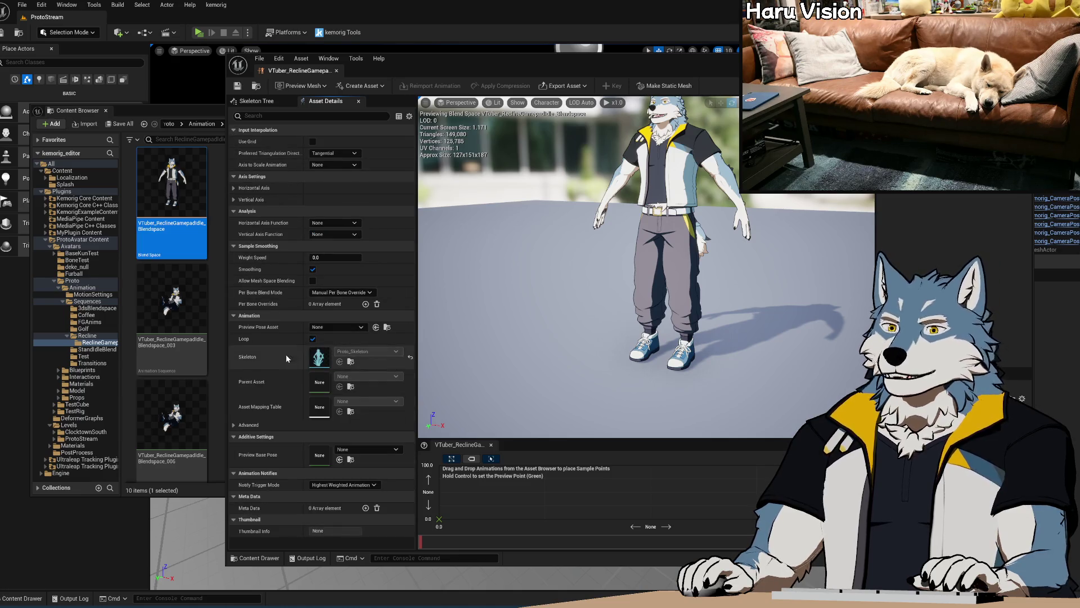
{"action": "mouse_move", "coordinate": [552, 438]}
{"action": "left_mouse_down"}
{"action": "mouse_move", "coordinate": [552, 389]}
{"action": "mouse_move", "coordinate": [552, 402]}
{"action": "left_mouse_up"}
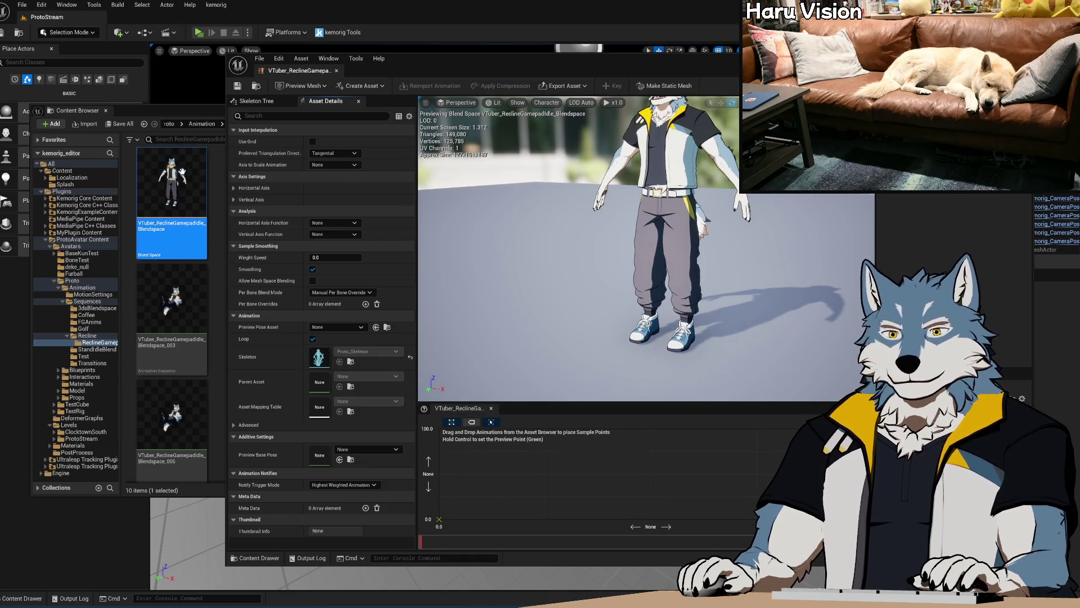
Step: Add Blendspace_001 as a sample at 0,0 and give both axes 2 grid divisions with Snap to Grid on
{"action": "left_click_drag", "start_coordinate": [200, 109], "coordinate": [87, 112]}
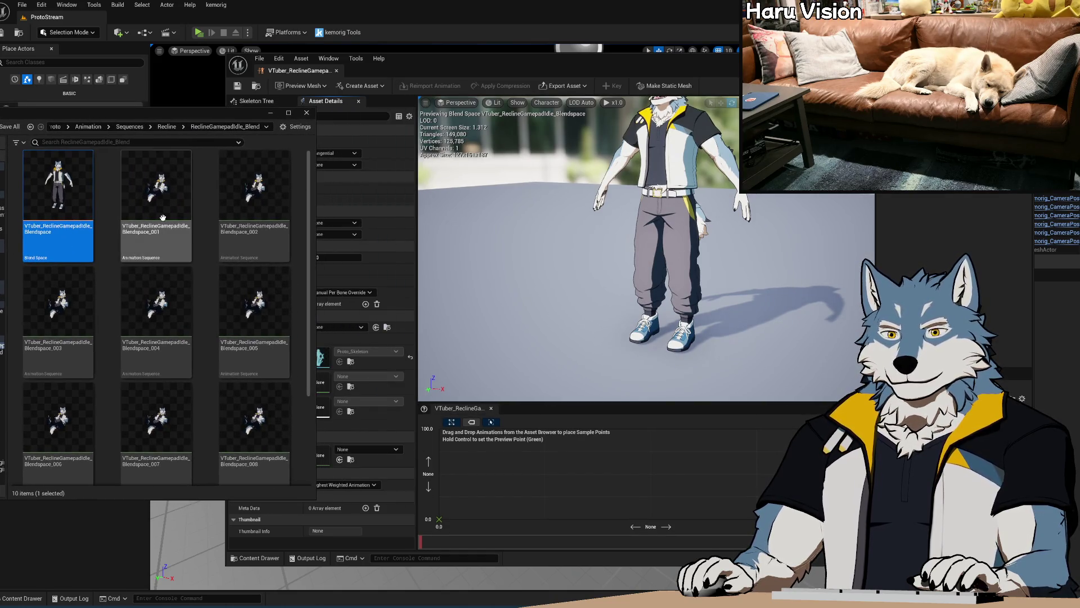
{"action": "mouse_move", "coordinate": [156, 191]}
{"action": "left_mouse_down"}
{"action": "mouse_move", "coordinate": [554, 390]}
{"action": "mouse_move", "coordinate": [444, 518]}
{"action": "left_mouse_up"}
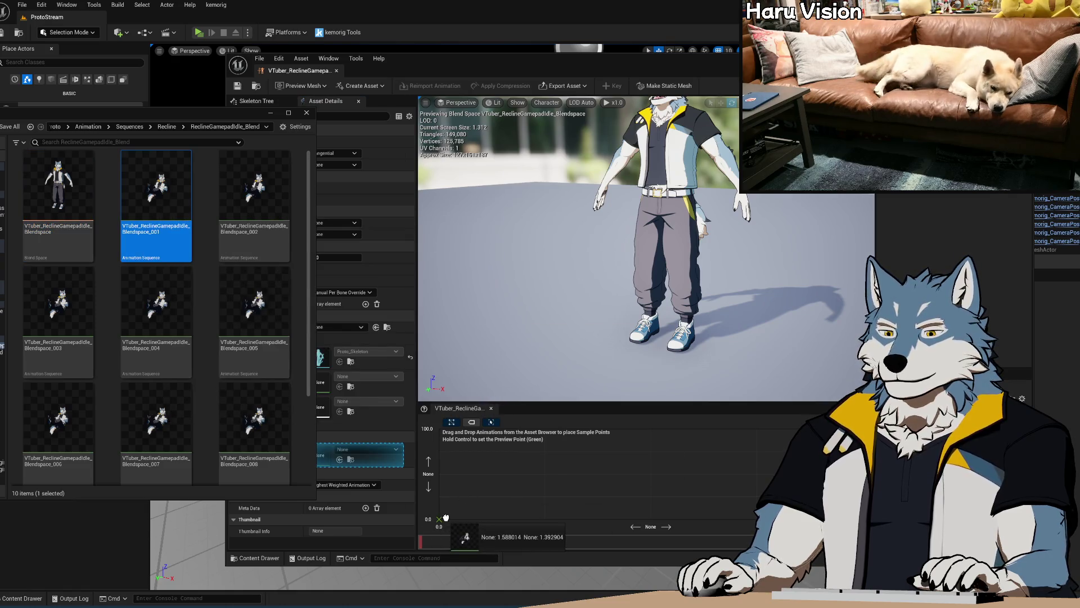
{"action": "left_click", "coordinate": [388, 262]}
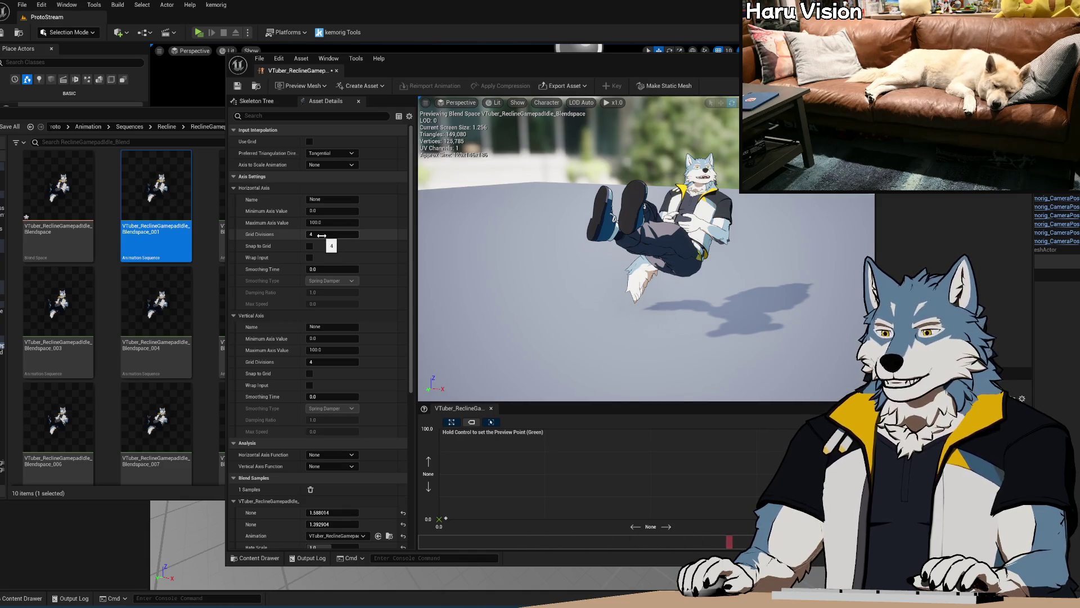
{"action": "key", "text": "Return"}
{"action": "left_click", "coordinate": [332, 361]}
{"action": "type", "text": "2"}
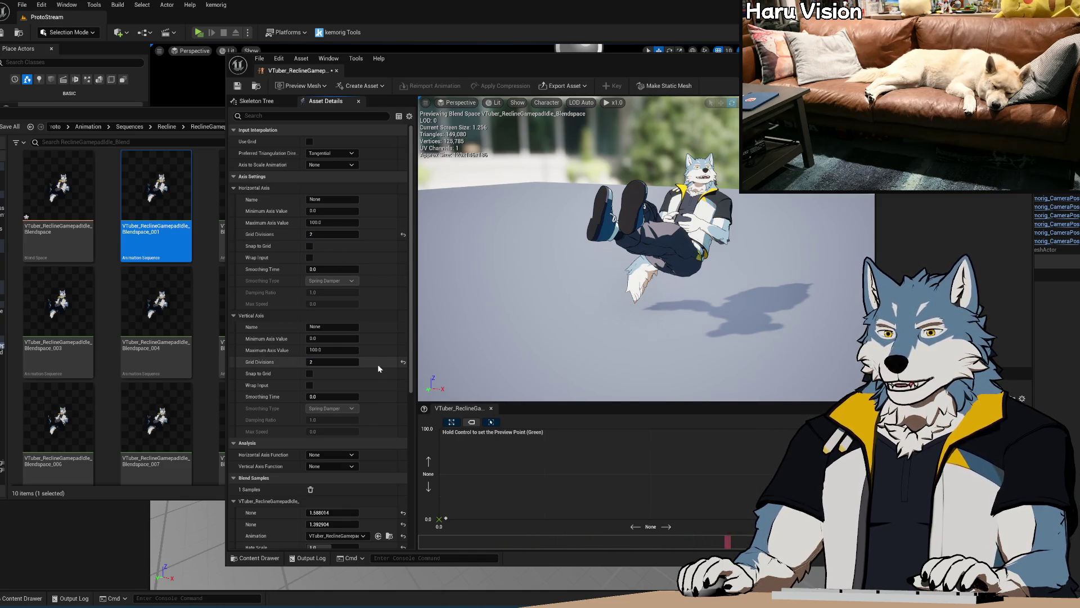
{"action": "left_click", "coordinate": [310, 373]}
{"action": "left_click", "coordinate": [309, 245]}
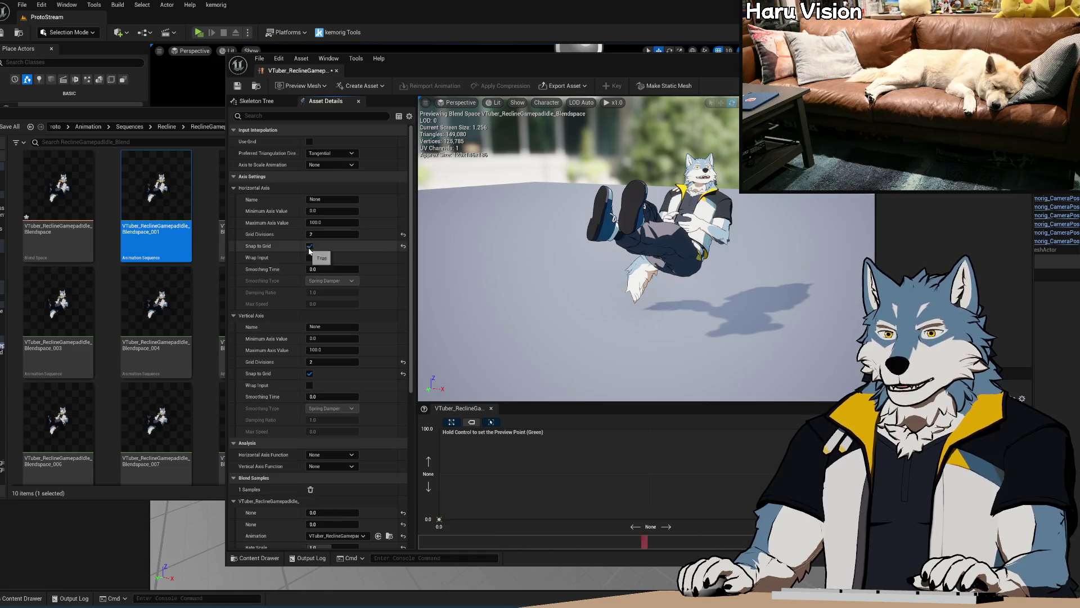
Step: Drop Blendspace_002, 003, 004, 006 and 007 onto the blend grid as samples
{"action": "left_click", "coordinate": [154, 123]}
{"action": "left_click_drag", "start_coordinate": [254, 191], "coordinate": [648, 529]}
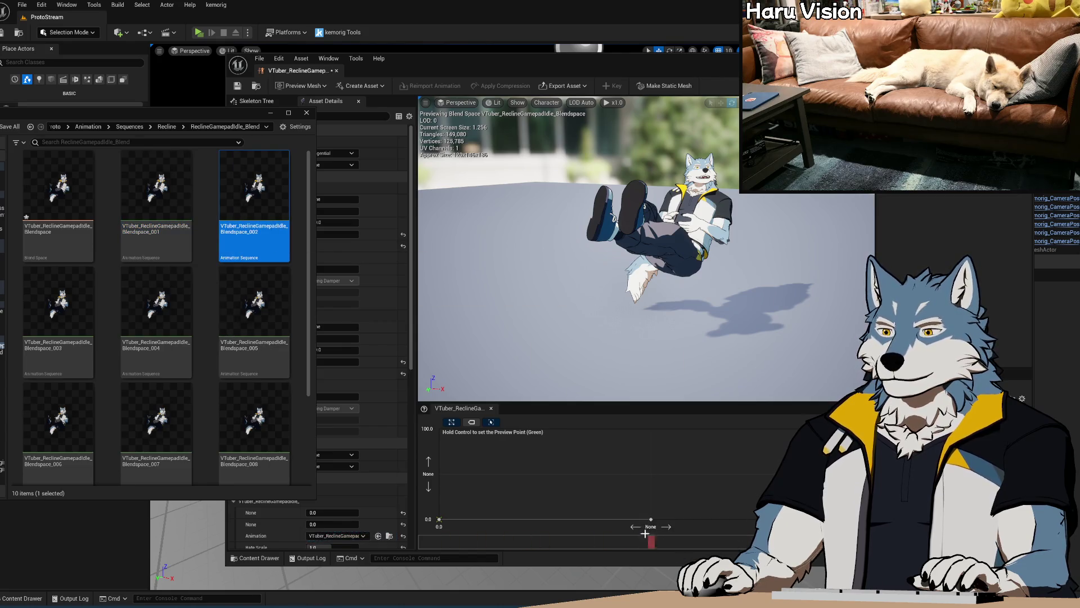
{"action": "left_click_drag", "start_coordinate": [58, 303], "coordinate": [562, 484]}
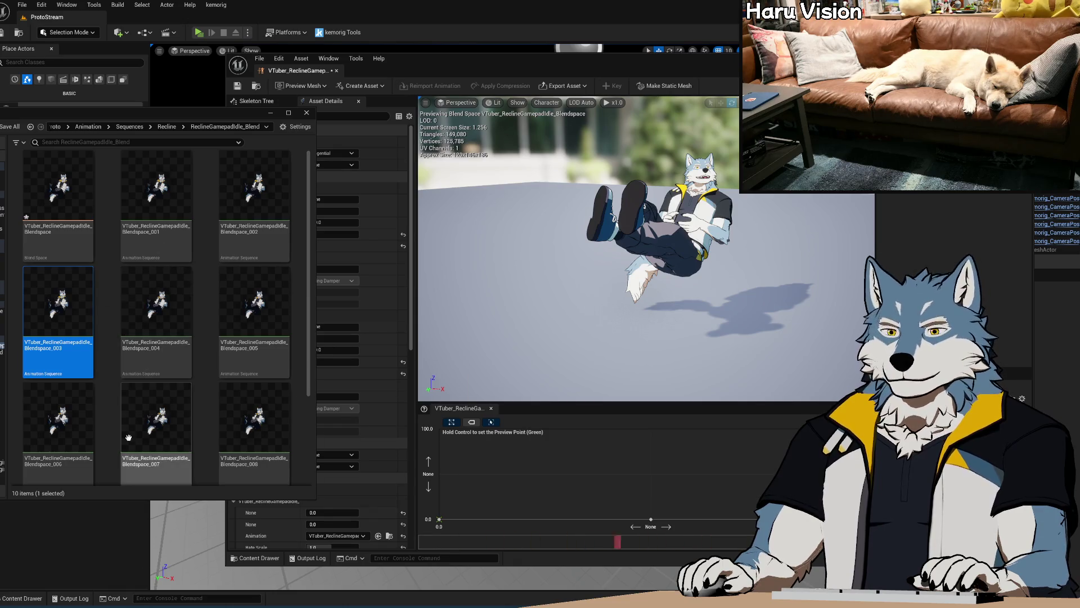
{"action": "mouse_move", "coordinate": [157, 304]}
{"action": "left_mouse_down"}
{"action": "mouse_move", "coordinate": [565, 532]}
{"action": "mouse_move", "coordinate": [651, 519]}
{"action": "left_mouse_up"}
{"action": "mouse_move", "coordinate": [57, 419]}
{"action": "left_mouse_down"}
{"action": "mouse_move", "coordinate": [132, 419]}
{"action": "mouse_move", "coordinate": [349, 526]}
{"action": "mouse_move", "coordinate": [539, 507]}
{"action": "left_mouse_up"}
{"action": "mouse_move", "coordinate": [168, 417]}
{"action": "left_mouse_down"}
{"action": "mouse_move", "coordinate": [450, 439]}
{"action": "mouse_move", "coordinate": [439, 429]}
{"action": "left_mouse_up"}
Step: Add the last Recline samples, then zoom the preview camera in and set a preview point
{"action": "left_click_drag", "start_coordinate": [254, 419], "coordinate": [651, 429]}
{"action": "scroll", "coordinate": [179, 399], "scroll_direction": "down", "scroll_amount": 2}
{"action": "scroll", "coordinate": [179, 400], "scroll_direction": "down", "scroll_amount": 1}
{"action": "mouse_move", "coordinate": [58, 427]}
{"action": "left_mouse_down"}
{"action": "mouse_move", "coordinate": [349, 535]}
{"action": "mouse_move", "coordinate": [860, 429]}
{"action": "left_mouse_up"}
{"action": "left_click_drag", "start_coordinate": [655, 336], "coordinate": [639, 299]}
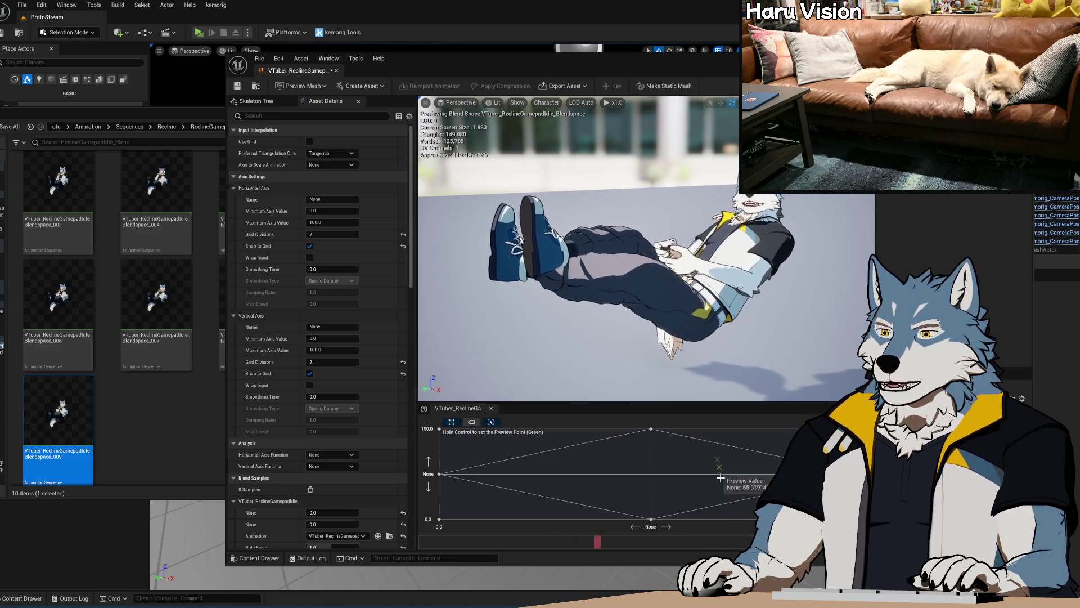
{"action": "left_click", "coordinate": [662, 446], "text": "ctrl"}
Step: Sweep the preview point across the enlarged blend grid to compare the recline poses, then go to Blender
{"action": "mouse_move", "coordinate": [676, 59]}
{"action": "left_mouse_down"}
{"action": "mouse_move", "coordinate": [472, 63]}
{"action": "mouse_move", "coordinate": [486, 62]}
{"action": "left_mouse_up"}
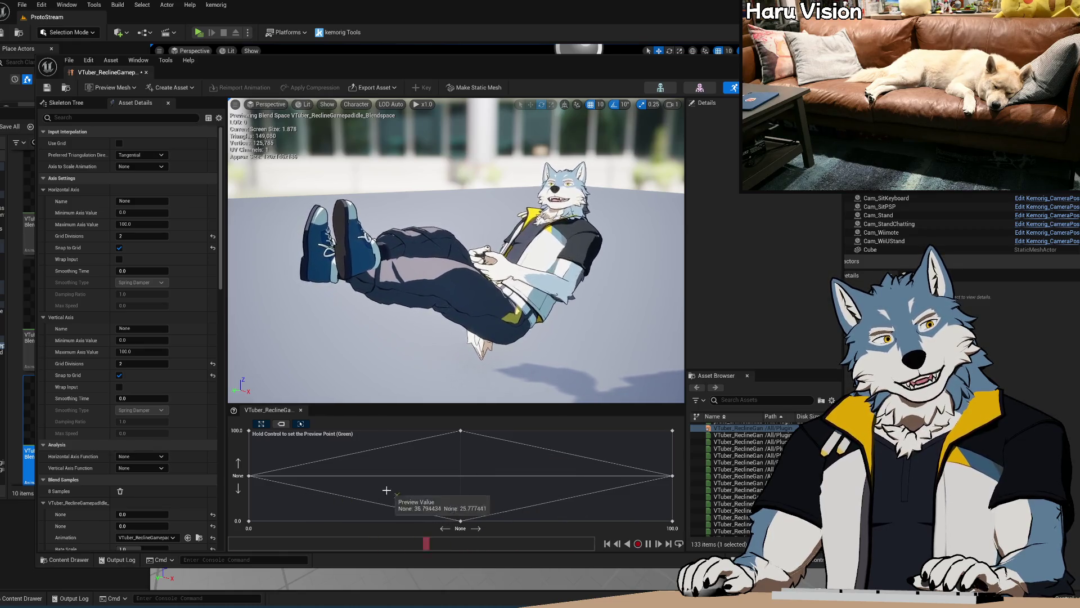
{"action": "left_click", "coordinate": [506, 453], "text": "ctrl"}
{"action": "left_click_drag", "start_coordinate": [515, 460], "coordinate": [393, 509], "text": "ctrl"}
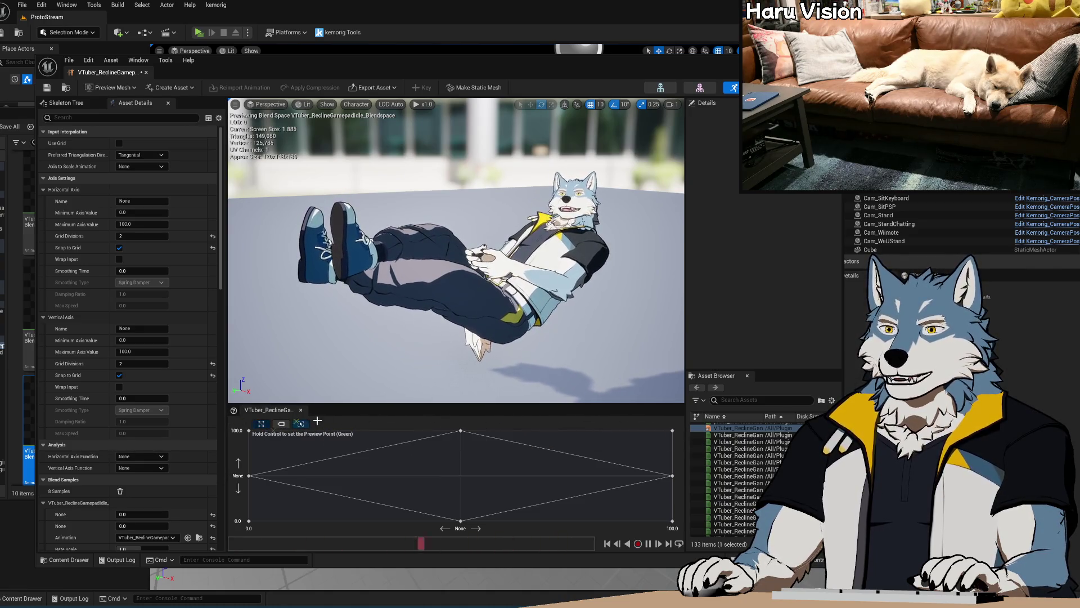
{"action": "left_click", "coordinate": [487, 422], "text": "ctrl"}
{"action": "left_click_drag", "start_coordinate": [461, 423], "coordinate": [307, 495], "text": "ctrl"}
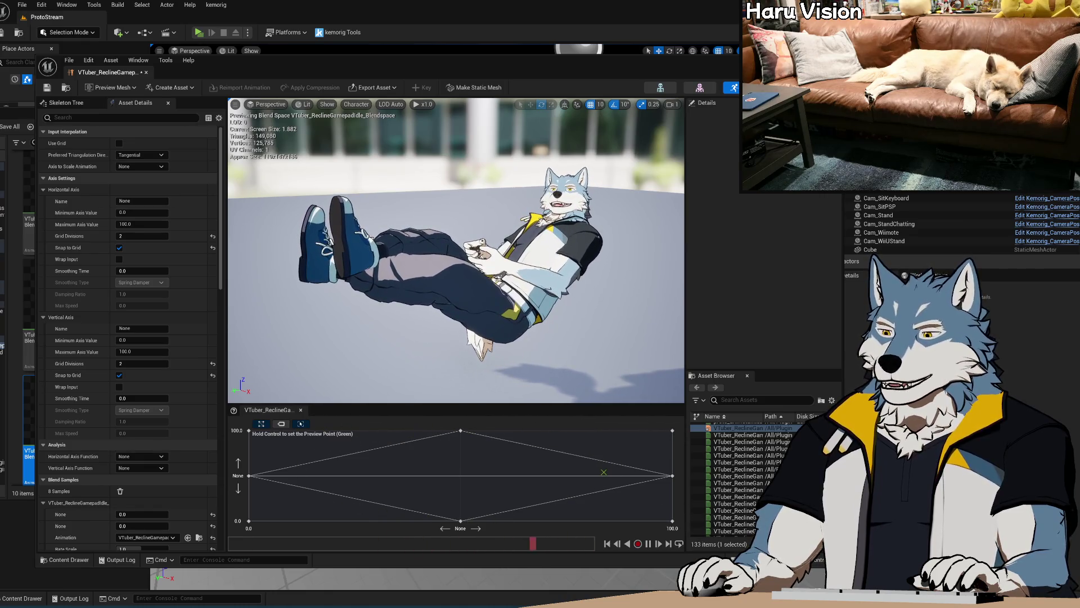
{"action": "key", "text": "alt+Tab"}
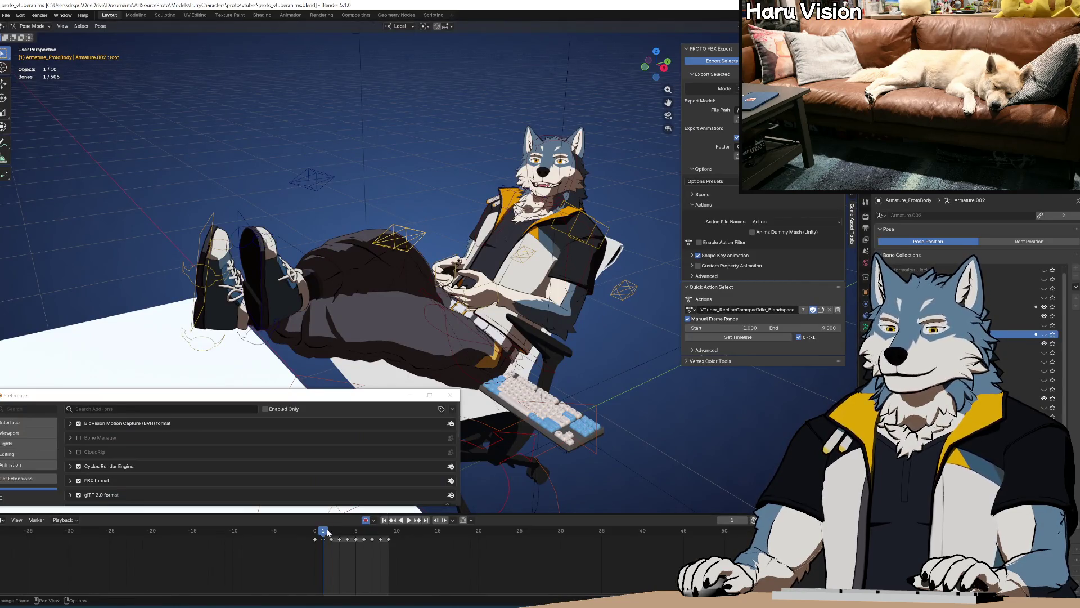
Step: Play the recline gamepad idle animation in Blender's timeline, then return to Unreal Engine
{"action": "key", "text": "space"}
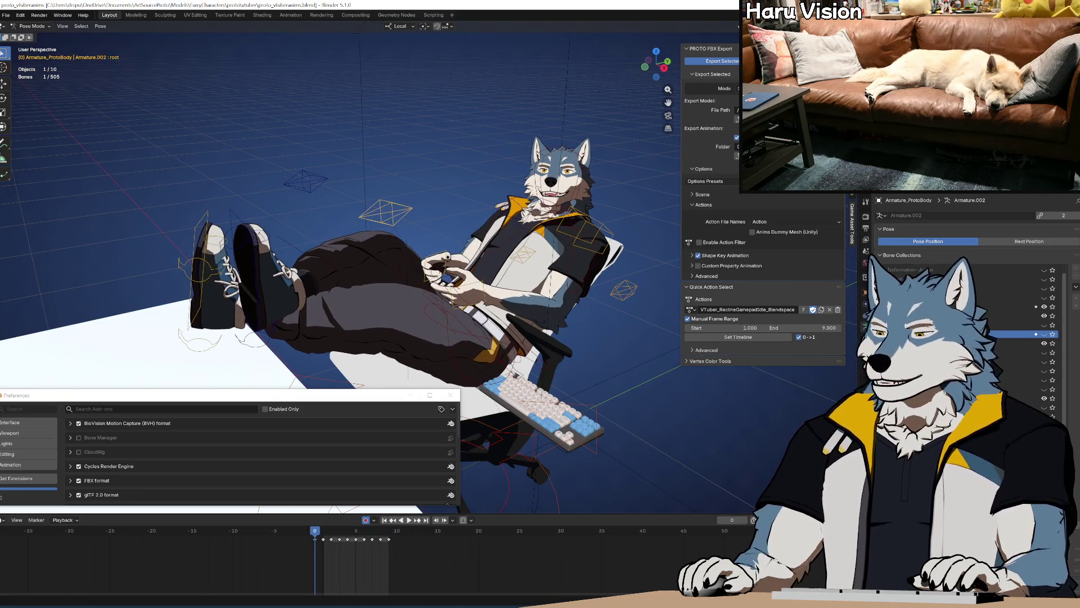
{"action": "left_click", "coordinate": [513, 606]}
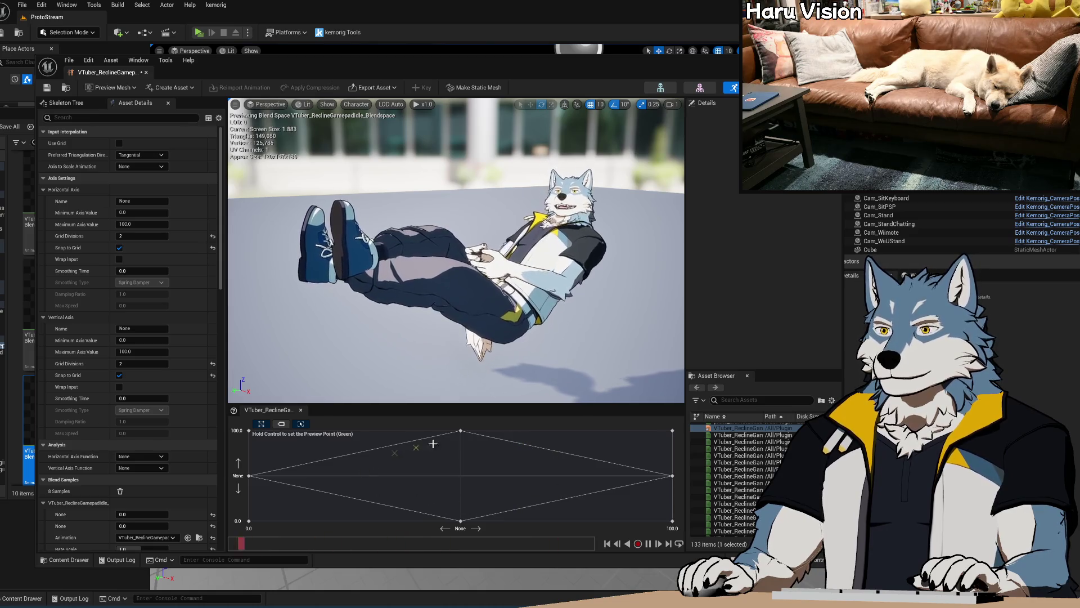
Step: Preview a new grid point, then move the blend space editor right to expose the Content Browser
{"action": "key", "text": "ctrl"}
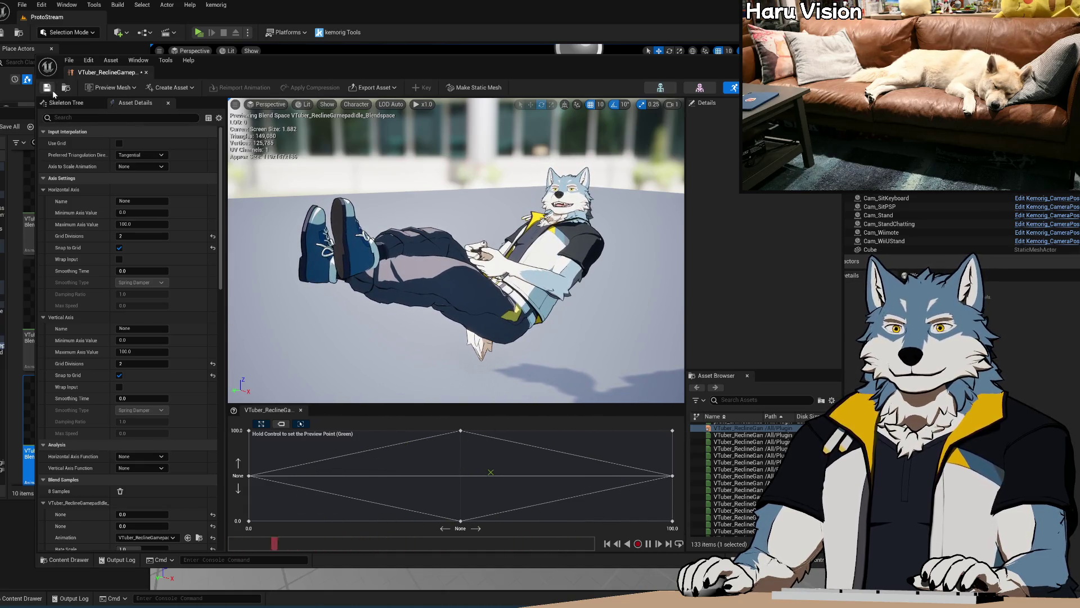
{"action": "left_click_drag", "start_coordinate": [366, 68], "coordinate": [572, 63]}
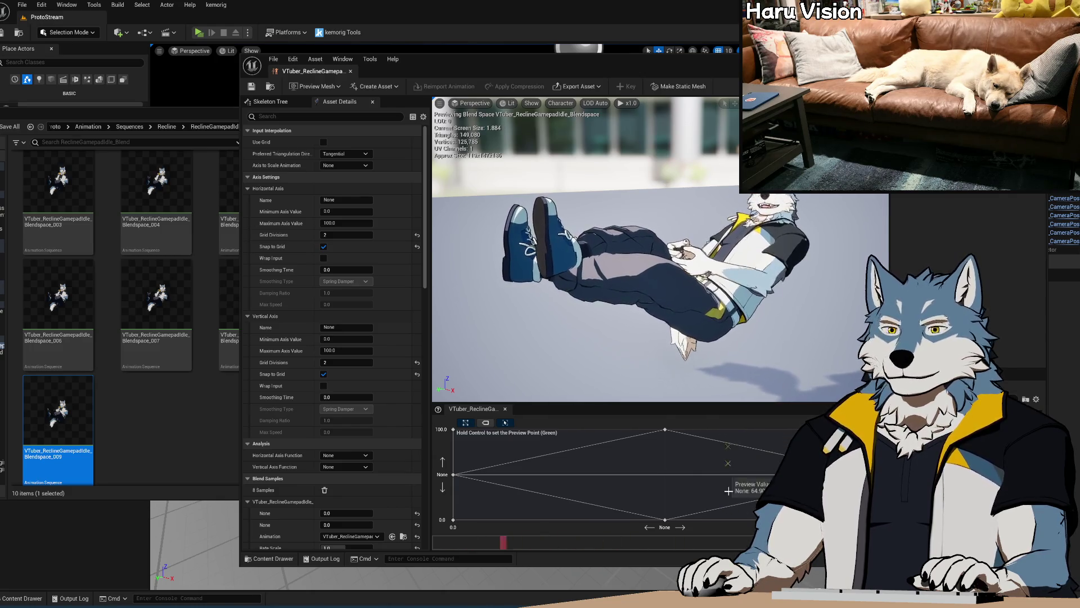
Step: Bring the Content Browser forward and open Proto_VTuber_AnimBlueprint from the Animation folder
{"action": "left_click_drag", "start_coordinate": [184, 113], "coordinate": [391, 119]}
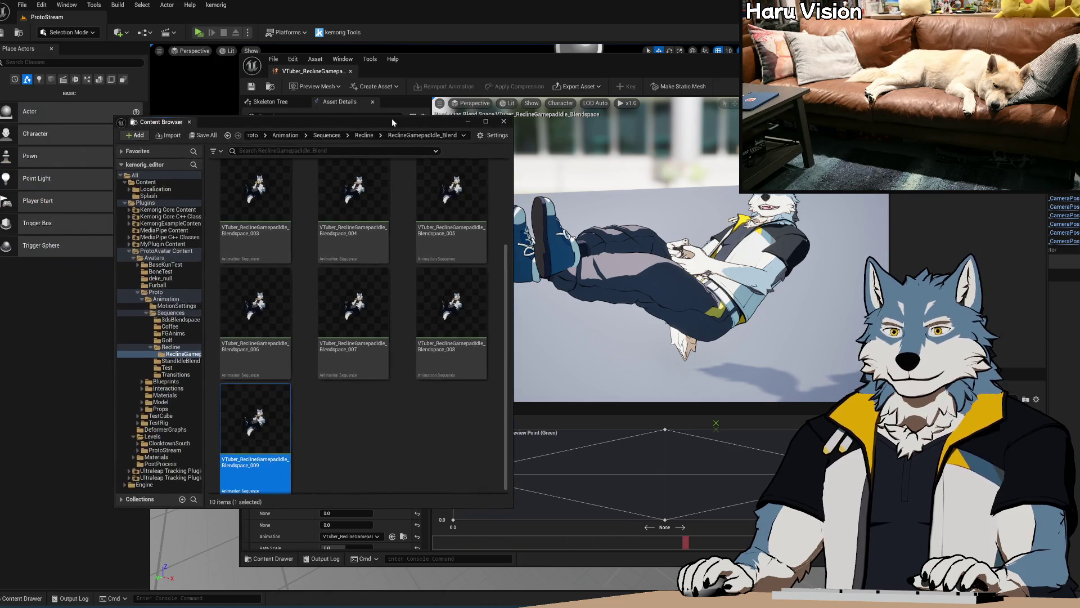
{"action": "left_click", "coordinate": [168, 299]}
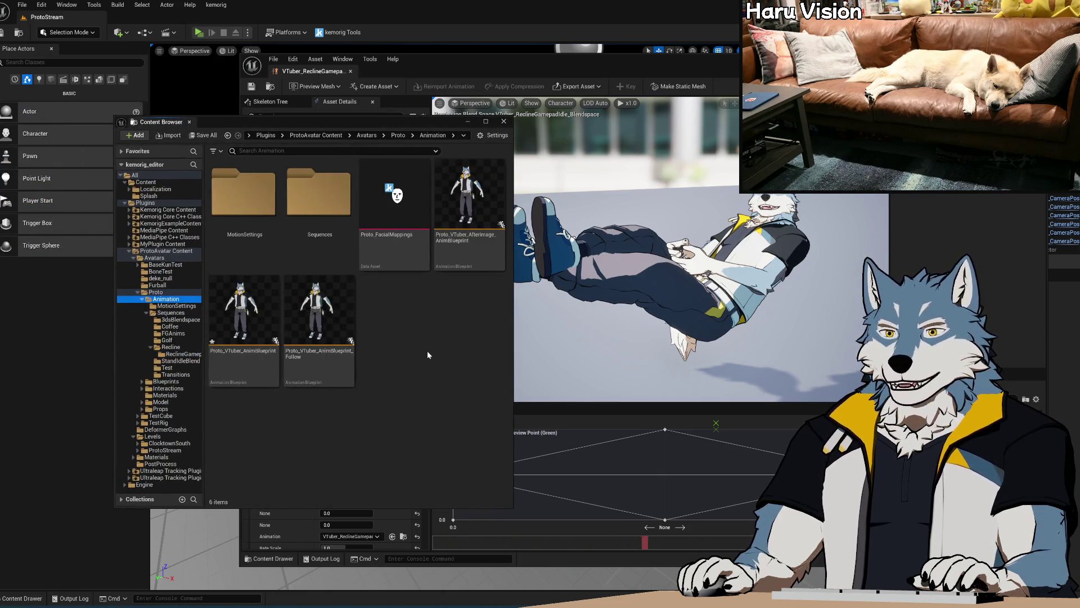
{"action": "double_click", "coordinate": [244, 309]}
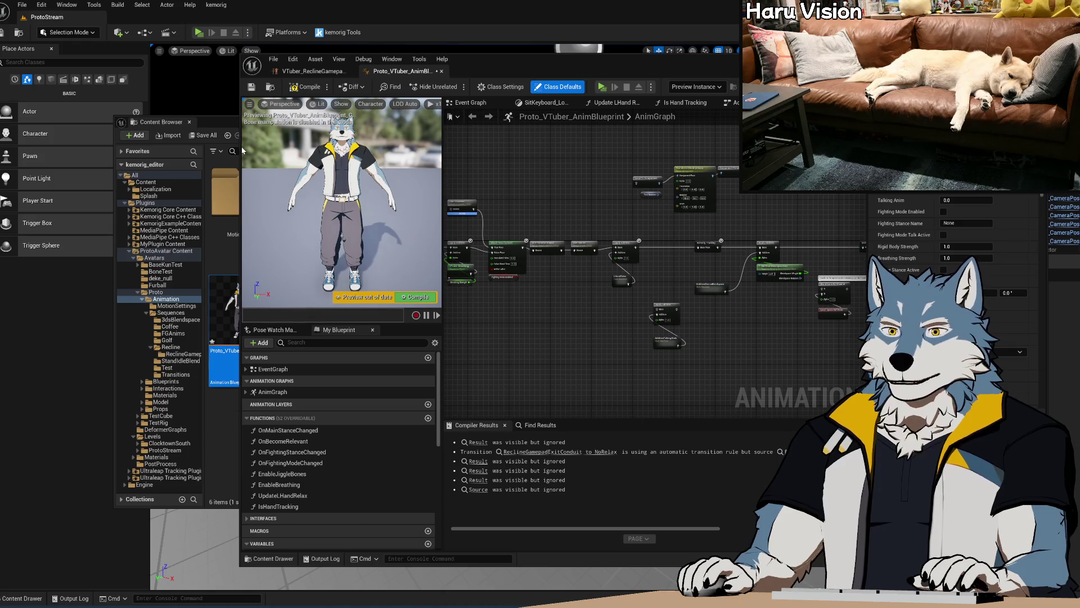
Step: Widen the anim blueprint editor and pan the AnimGraph to show the Apply Additive and Kemorig Tracking nodes
{"action": "left_click_drag", "start_coordinate": [240, 147], "coordinate": [69, 147]}
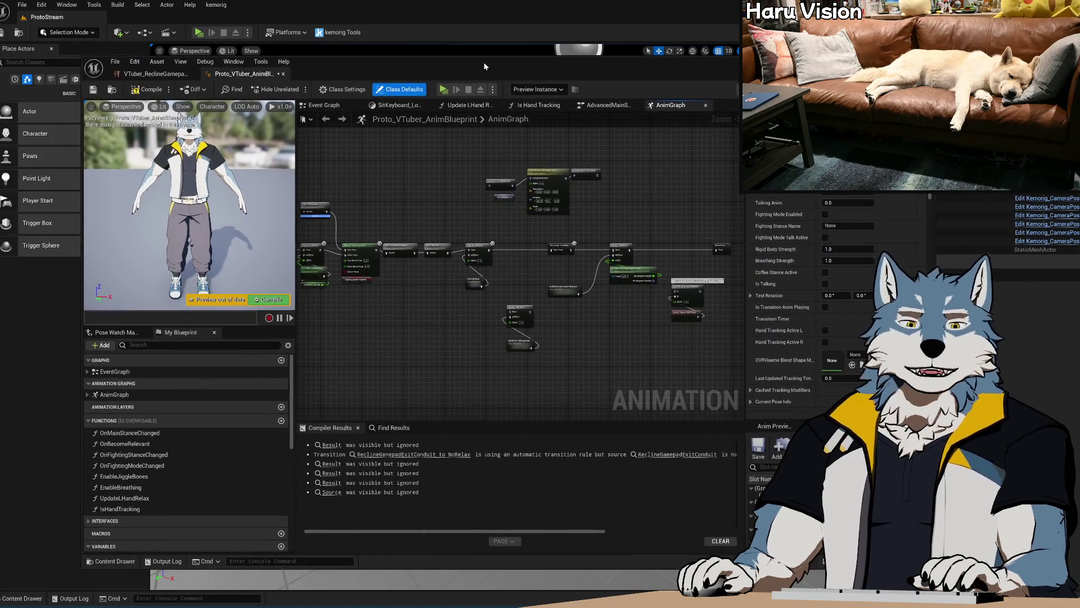
{"action": "left_click_drag", "start_coordinate": [472, 70], "coordinate": [423, 68]}
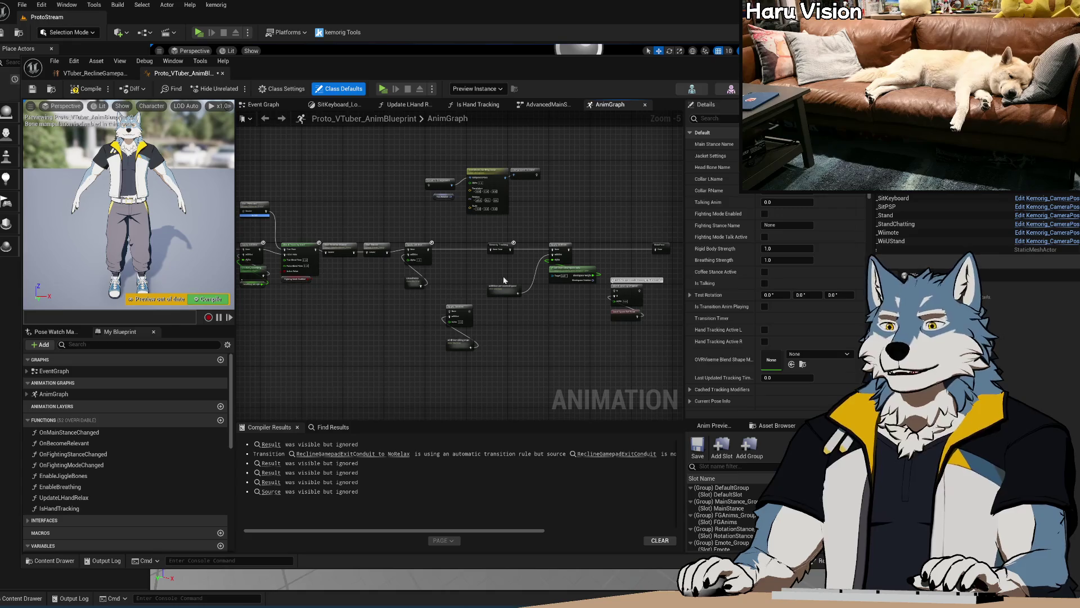
{"action": "right_click_drag", "start_coordinate": [505, 285], "coordinate": [434, 232]}
{"action": "scroll", "coordinate": [616, 255], "scroll_direction": "up", "scroll_amount": 1}
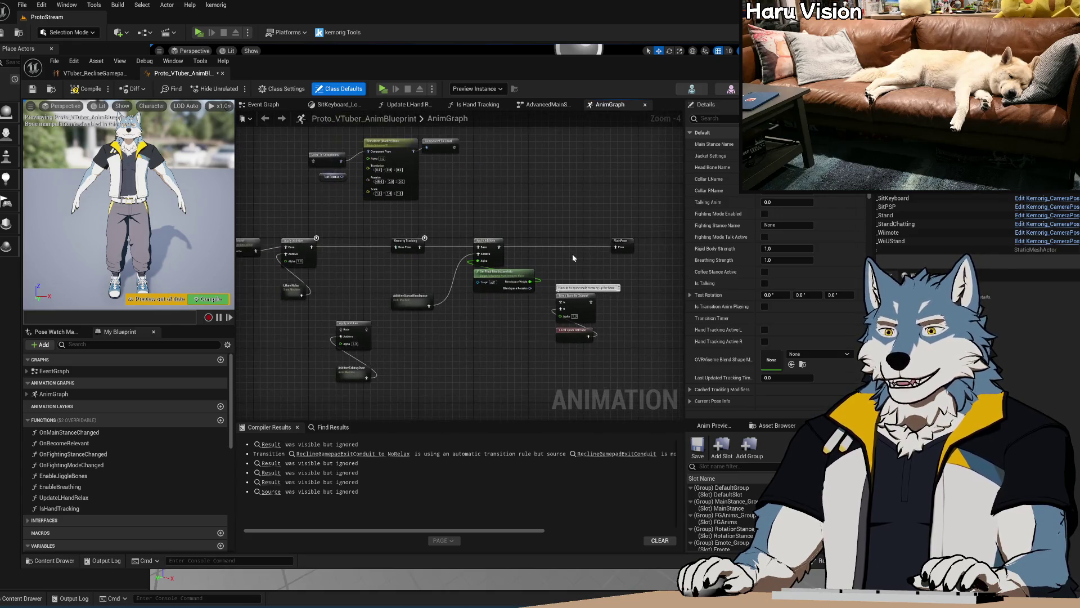
{"action": "mouse_move", "coordinate": [572, 254]}
{"action": "right_mouse_down"}
{"action": "mouse_move", "coordinate": [484, 201]}
{"action": "mouse_move", "coordinate": [582, 230]}
{"action": "mouse_move", "coordinate": [477, 221]}
{"action": "mouse_move", "coordinate": [663, 247]}
{"action": "mouse_move", "coordinate": [372, 248]}
{"action": "right_mouse_up"}
{"action": "scroll", "coordinate": [477, 222], "scroll_direction": "up", "scroll_amount": 1}
{"action": "mouse_move", "coordinate": [476, 227]}
{"action": "right_mouse_down"}
{"action": "mouse_move", "coordinate": [669, 248]}
{"action": "mouse_move", "coordinate": [535, 261]}
{"action": "mouse_move", "coordinate": [653, 253]}
{"action": "right_mouse_up"}
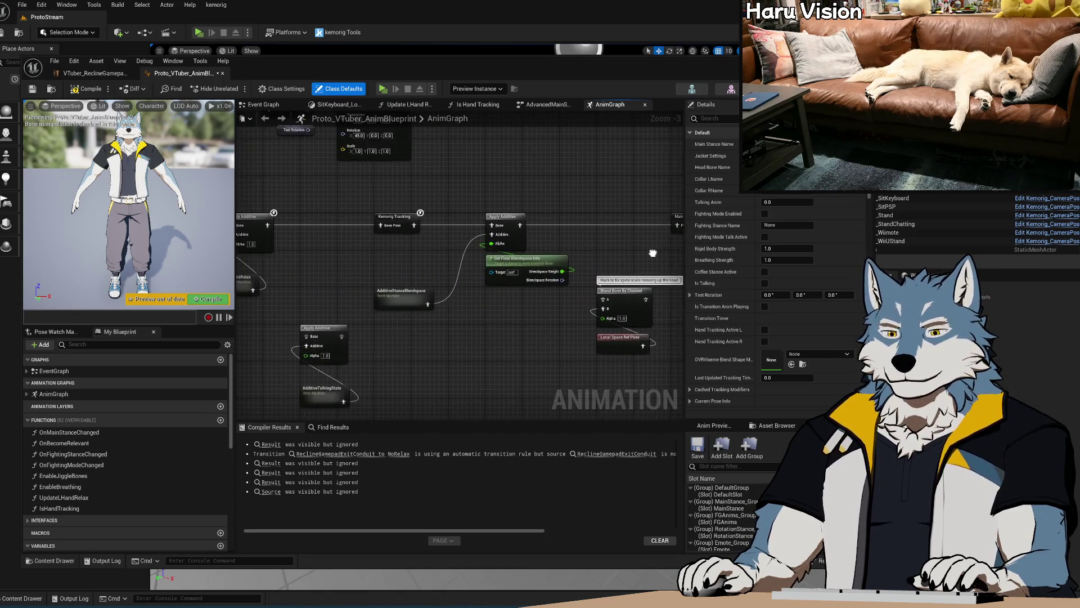
Step: Survey the whole AnimGraph and open the AdditiveStanceBlendspace state machine
{"action": "scroll", "coordinate": [521, 322], "scroll_direction": "up", "scroll_amount": 2}
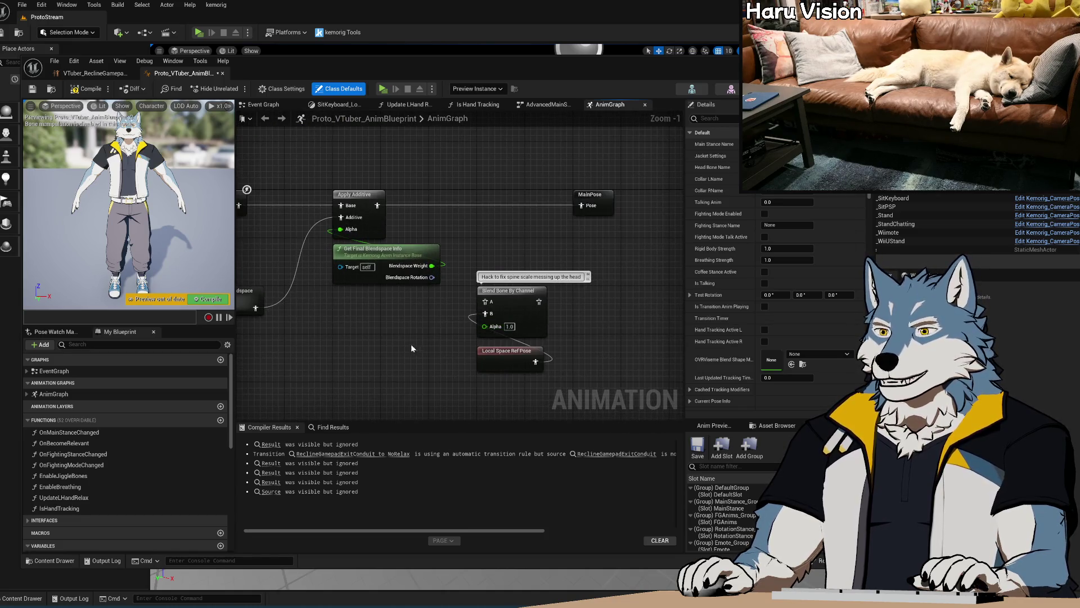
{"action": "scroll", "coordinate": [417, 340], "scroll_direction": "down", "scroll_amount": 5}
{"action": "right_click_drag", "start_coordinate": [574, 292], "coordinate": [475, 296]}
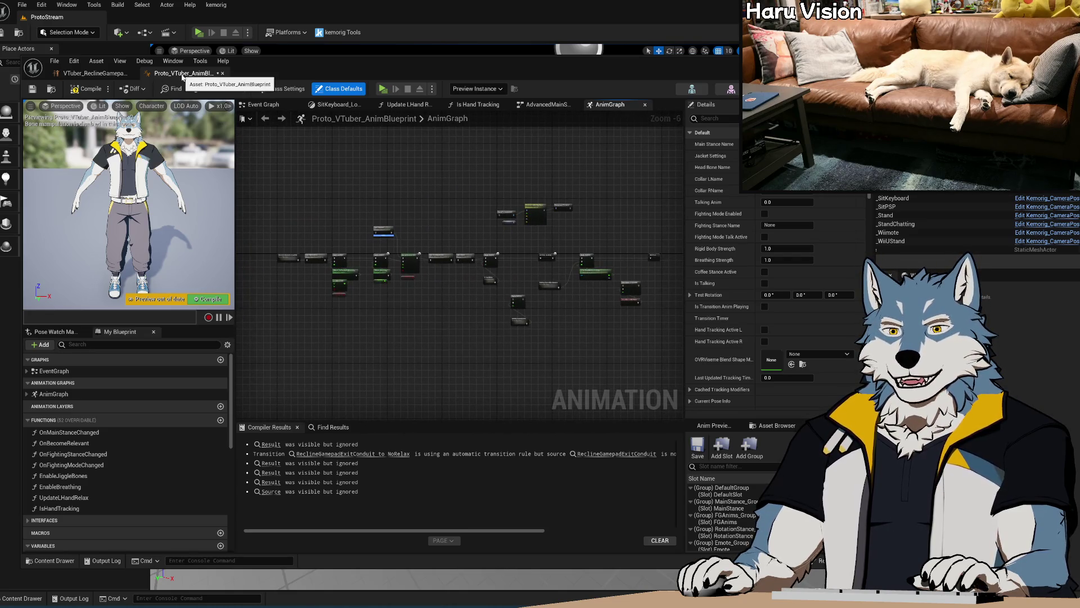
{"action": "scroll", "coordinate": [444, 258], "scroll_direction": "up", "scroll_amount": 2}
{"action": "scroll", "coordinate": [475, 260], "scroll_direction": "down", "scroll_amount": 3}
{"action": "scroll", "coordinate": [488, 280], "scroll_direction": "up", "scroll_amount": 7}
{"action": "right_click_drag", "start_coordinate": [568, 295], "coordinate": [467, 267]}
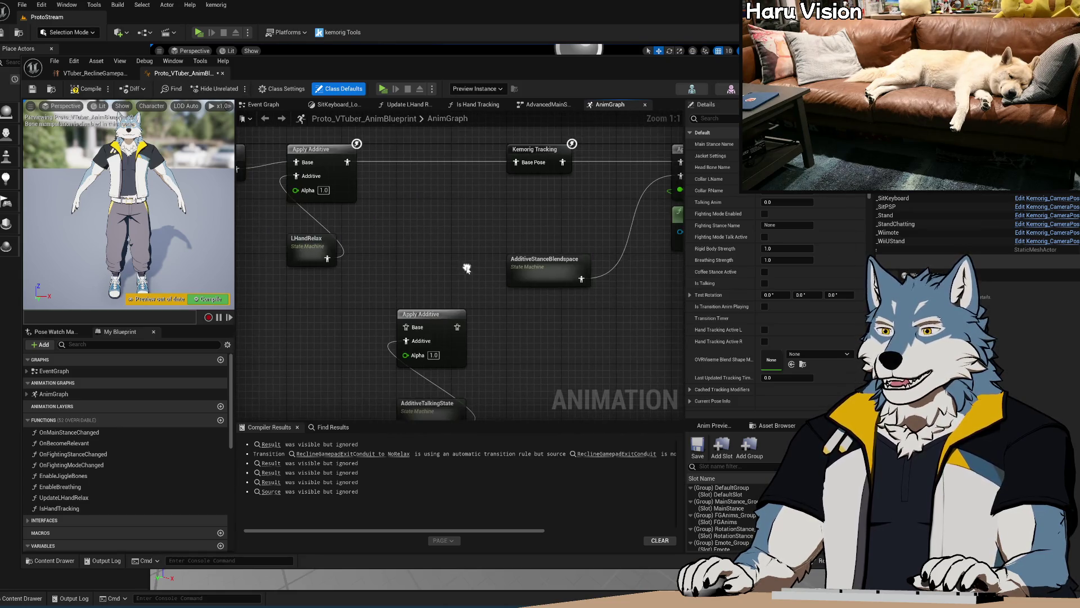
{"action": "double_click", "coordinate": [553, 265]}
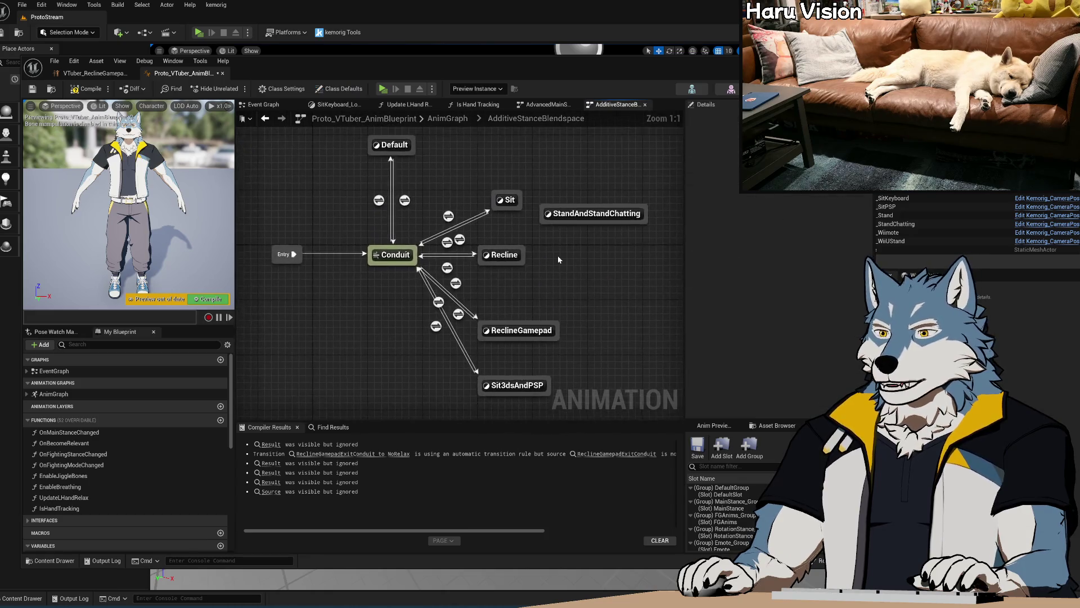
Step: Peek into the Recline state, then open the ReclineGamepad state's graph instead
{"action": "right_click_drag", "start_coordinate": [520, 319], "coordinate": [549, 279]}
{"action": "double_click", "coordinate": [507, 243]}
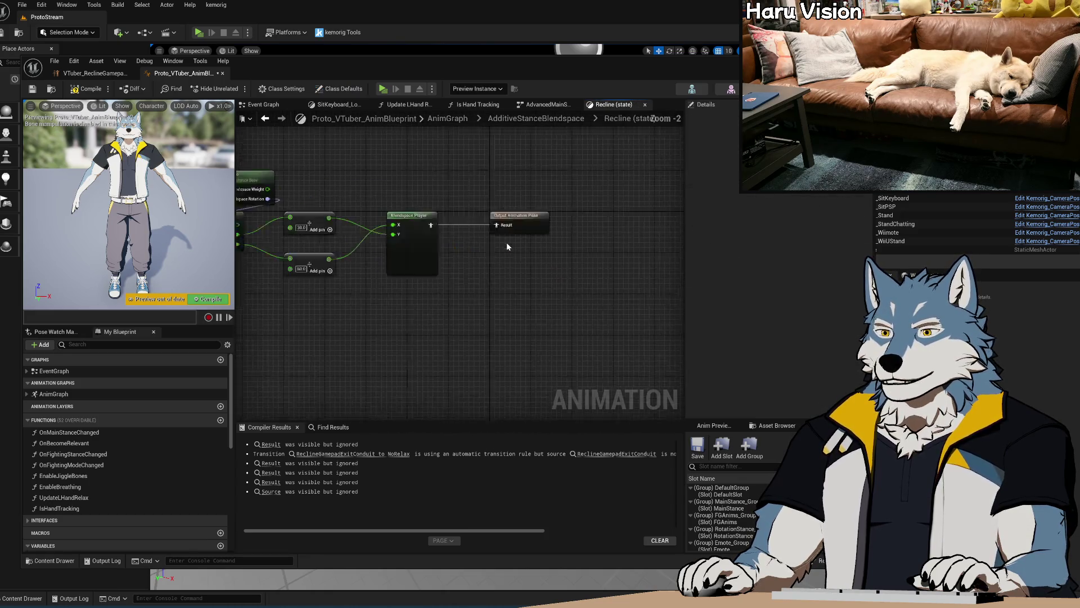
{"action": "left_click", "coordinate": [265, 119]}
{"action": "double_click", "coordinate": [533, 317]}
{"action": "mouse_move", "coordinate": [534, 315]}
{"action": "right_mouse_down"}
{"action": "mouse_move", "coordinate": [537, 338]}
{"action": "mouse_move", "coordinate": [519, 375]}
{"action": "mouse_move", "coordinate": [558, 366]}
{"action": "mouse_move", "coordinate": [393, 318]}
{"action": "right_mouse_up"}
Step: Inspect the Blendspace Player's Blend Space options, leave it unset, and move the editor aside
{"action": "left_click", "coordinate": [507, 240]}
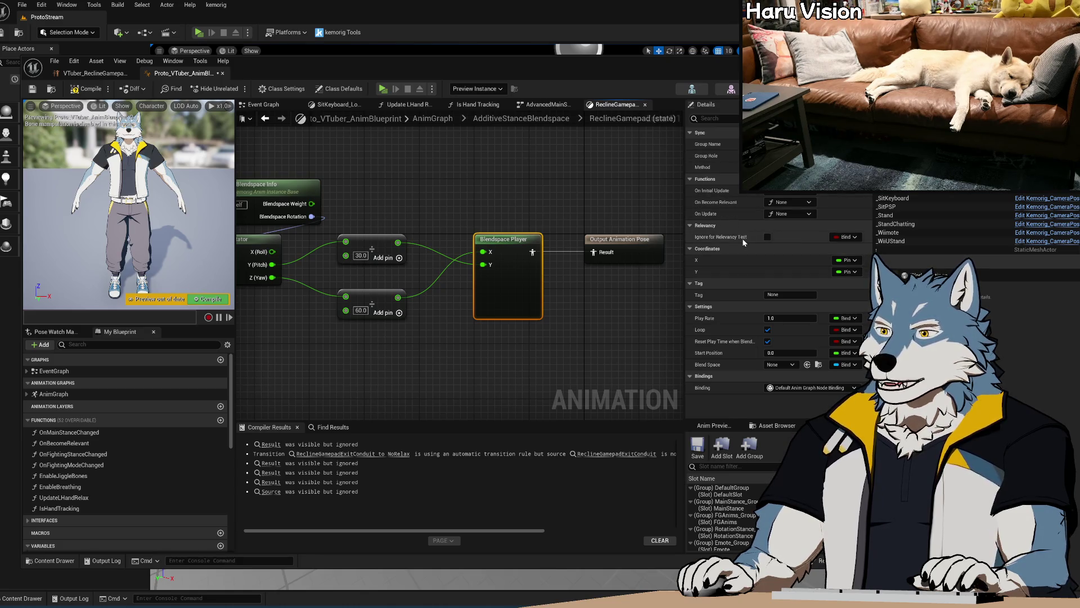
{"action": "mouse_move", "coordinate": [440, 352]}
{"action": "right_mouse_down"}
{"action": "mouse_move", "coordinate": [528, 356]}
{"action": "mouse_move", "coordinate": [417, 344]}
{"action": "right_mouse_up"}
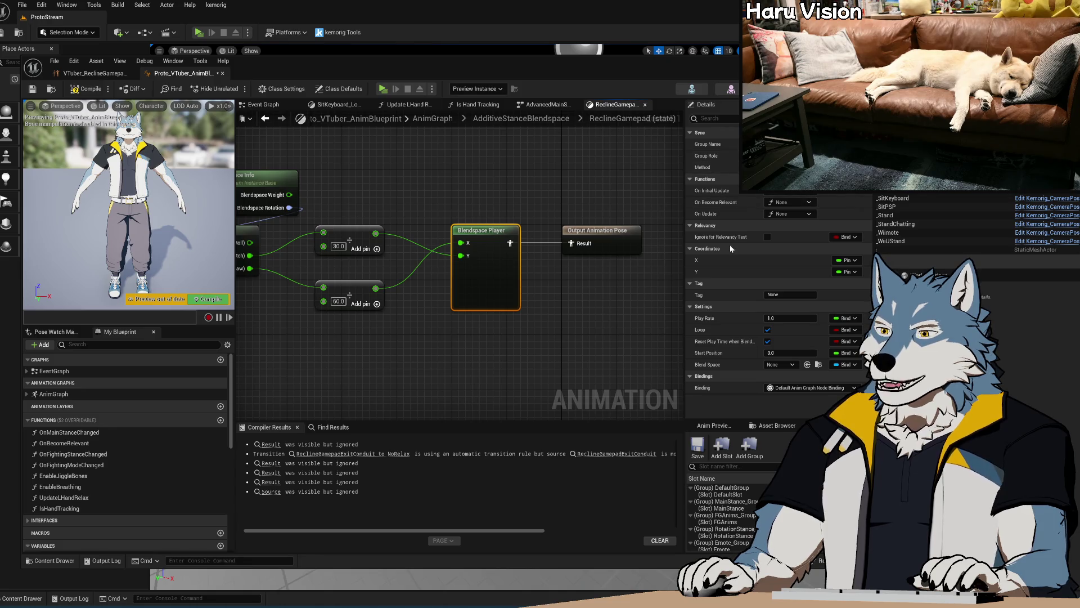
{"action": "left_click", "coordinate": [792, 365]}
{"action": "left_click", "coordinate": [792, 369]}
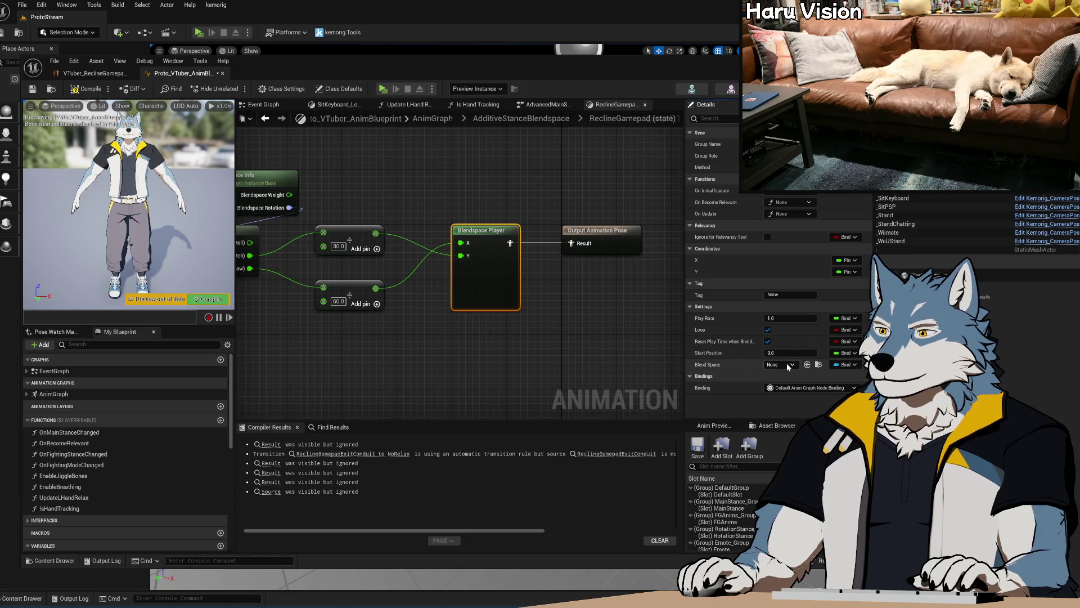
{"action": "left_click_drag", "start_coordinate": [342, 62], "coordinate": [573, 58]}
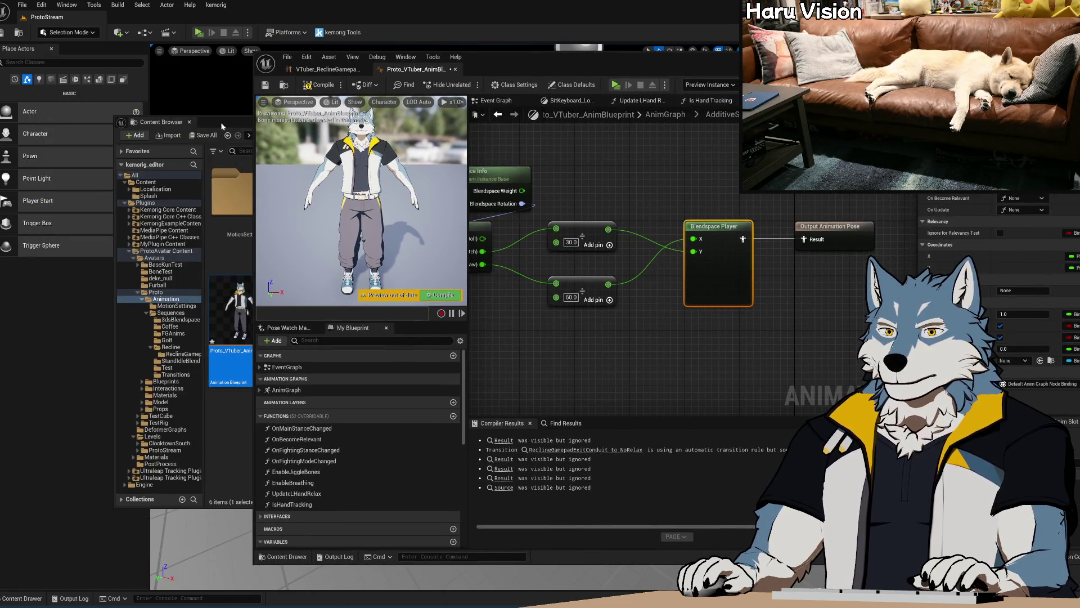
Step: Assign VTuber_ReclineGamepadIdle_Blendspace to the Blendspace Player and shift the blend space nodes left
{"action": "left_click_drag", "start_coordinate": [221, 123], "coordinate": [149, 113]}
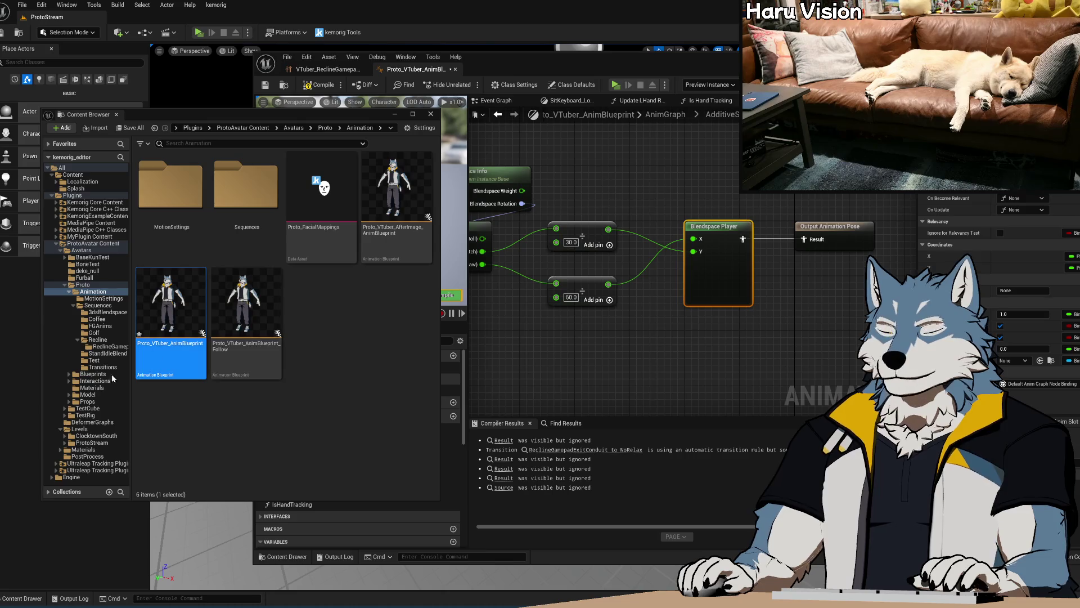
{"action": "left_click", "coordinate": [108, 346]}
{"action": "left_click", "coordinate": [191, 192]}
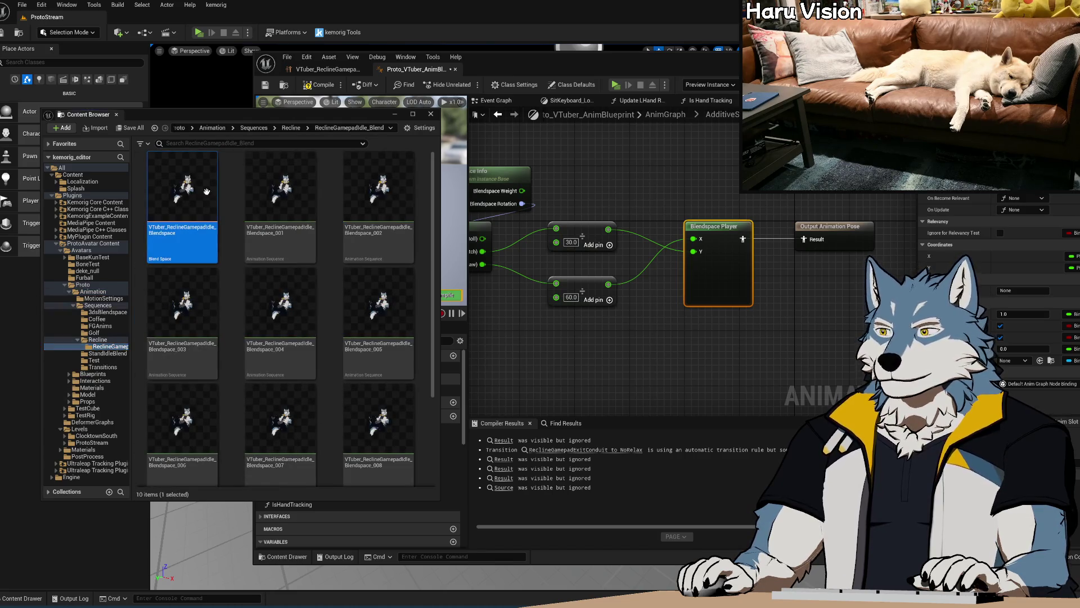
{"action": "left_click", "coordinate": [1039, 360]}
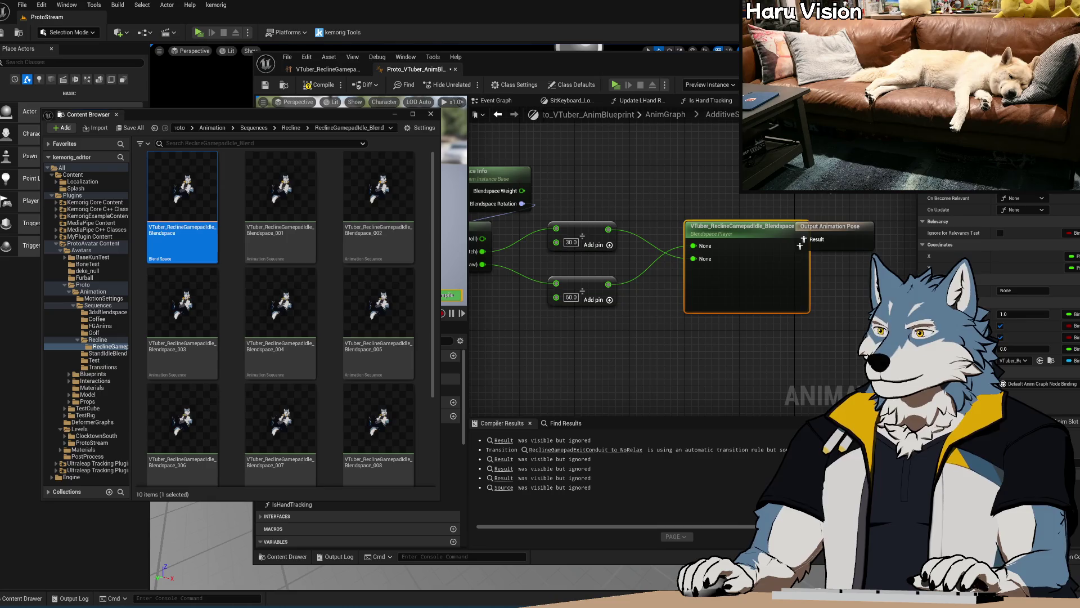
{"action": "left_click", "coordinate": [831, 195]}
{"action": "scroll", "coordinate": [731, 191], "scroll_direction": "down", "scroll_amount": 3}
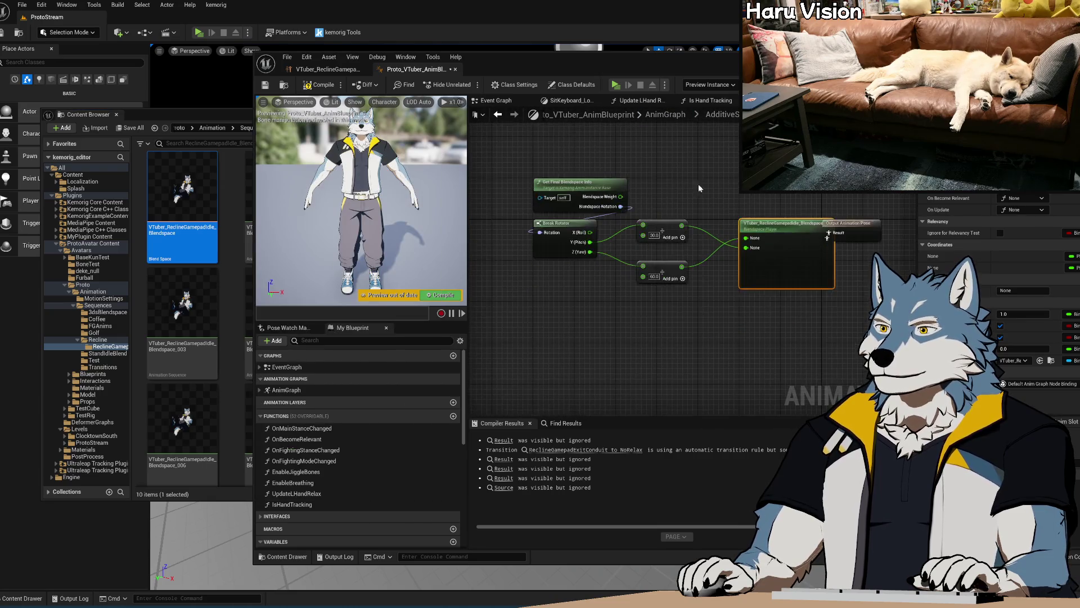
{"action": "left_click_drag", "start_coordinate": [597, 172], "coordinate": [770, 305]}
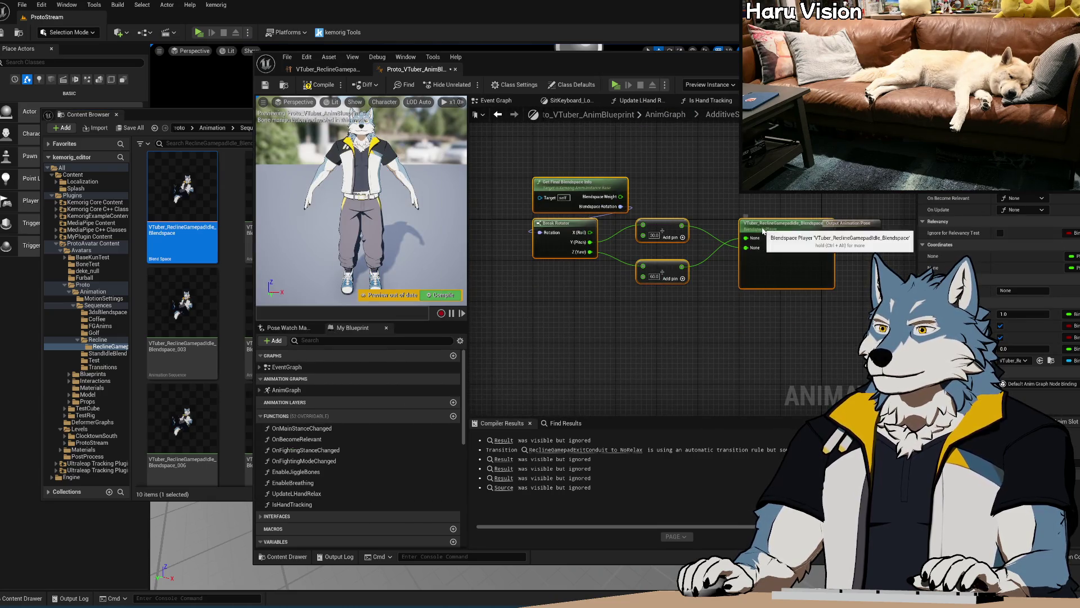
{"action": "left_click_drag", "start_coordinate": [788, 225], "coordinate": [747, 225]}
Step: Fix the compile error by assigning the idle blend space to the erroring node, recompile, and Play
{"action": "left_click", "coordinate": [443, 294]}
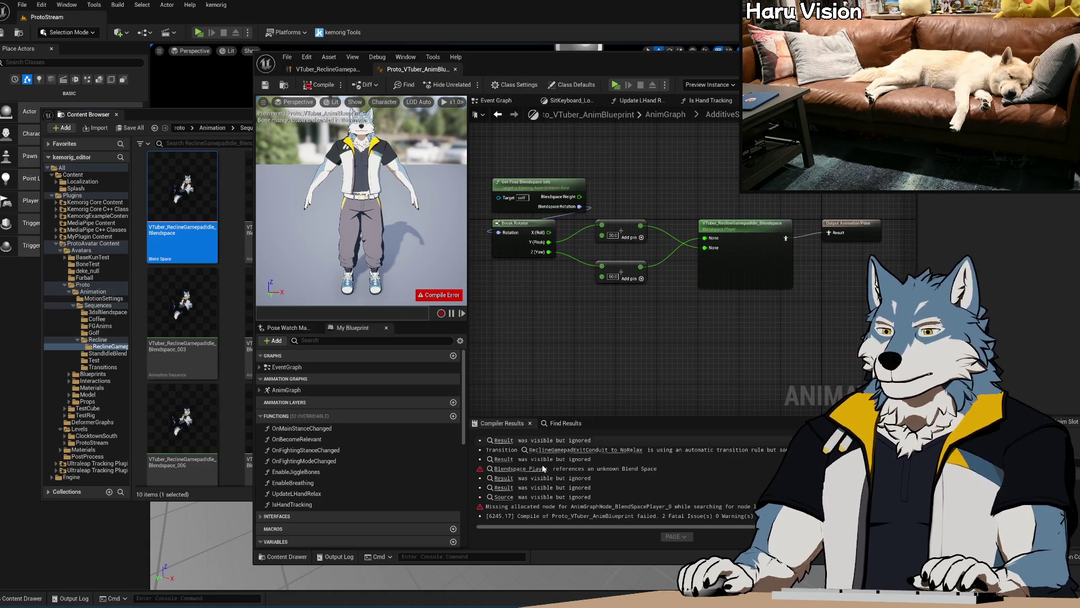
{"action": "left_click", "coordinate": [532, 468]}
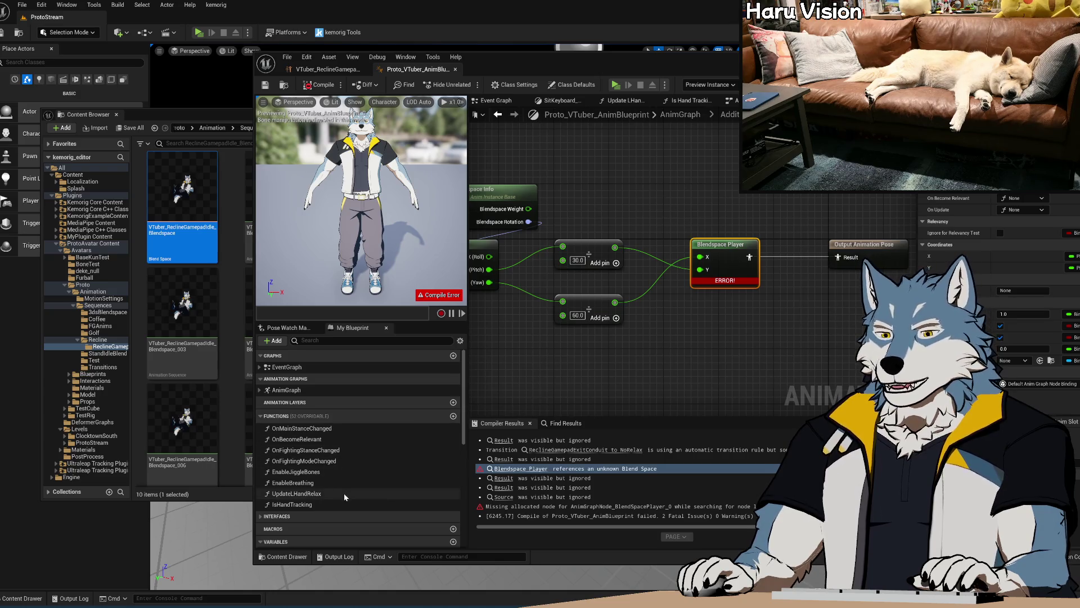
{"action": "mouse_move", "coordinate": [562, 68]}
{"action": "left_mouse_down"}
{"action": "mouse_move", "coordinate": [435, 70]}
{"action": "mouse_move", "coordinate": [487, 72]}
{"action": "left_mouse_up"}
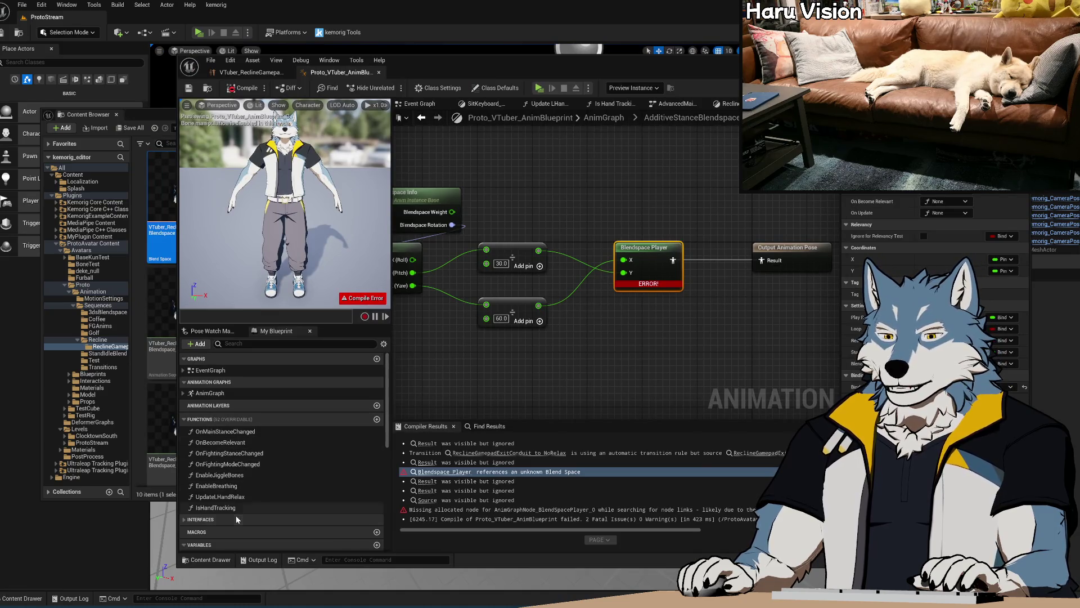
{"action": "left_click", "coordinate": [154, 114]}
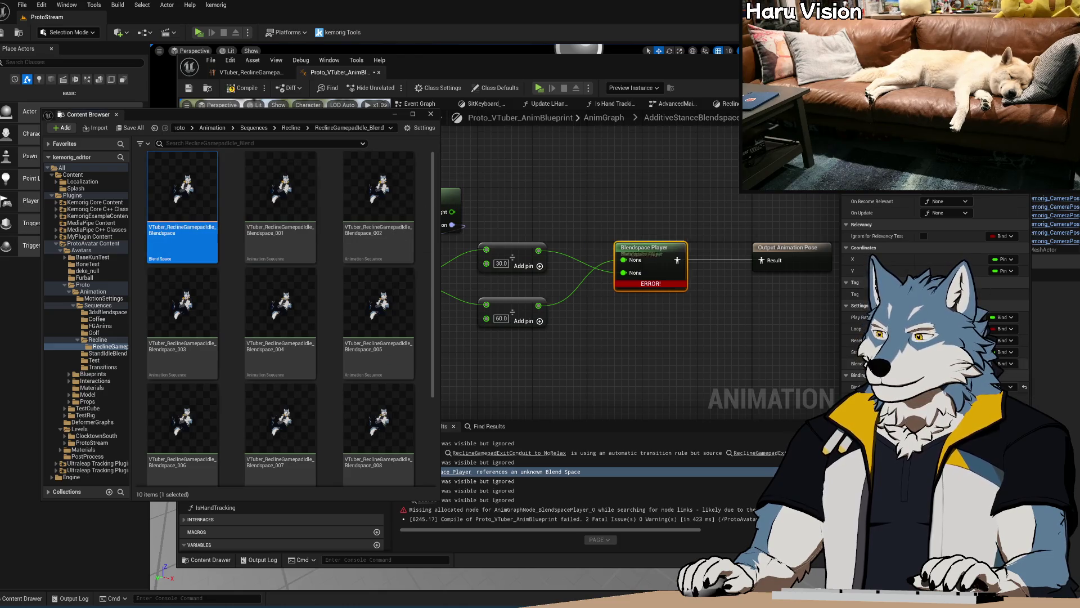
{"action": "left_click_drag", "start_coordinate": [181, 192], "coordinate": [647, 265]}
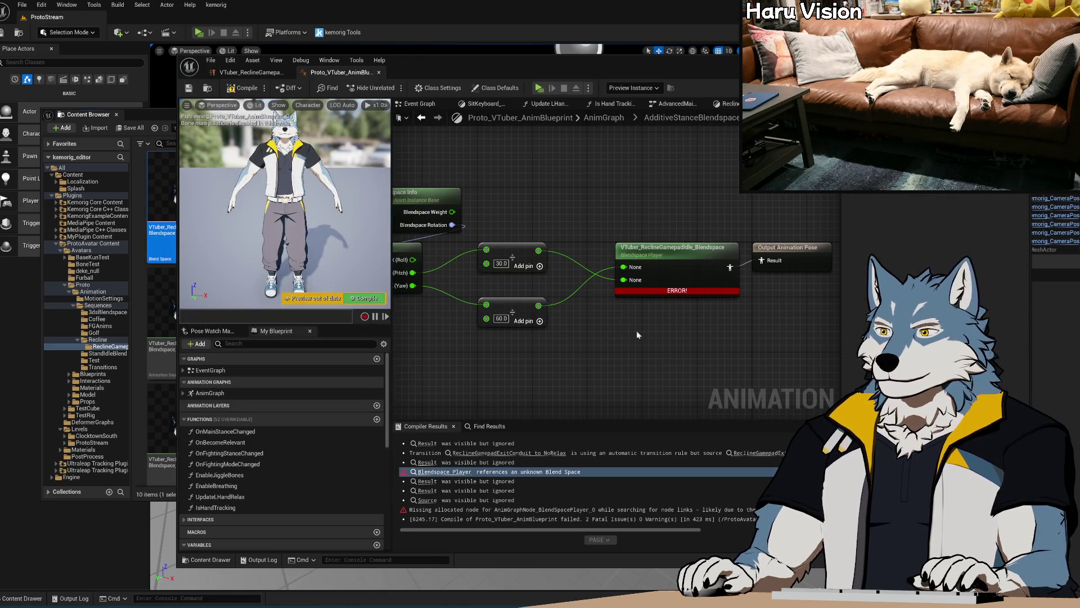
{"action": "left_click", "coordinate": [243, 89]}
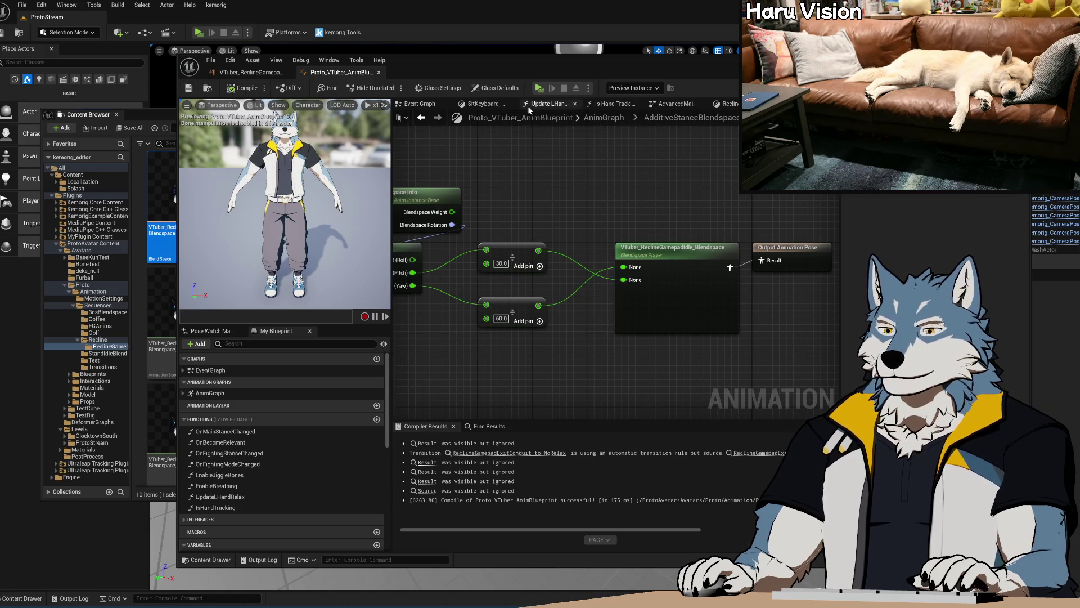
{"action": "left_click", "coordinate": [539, 89]}
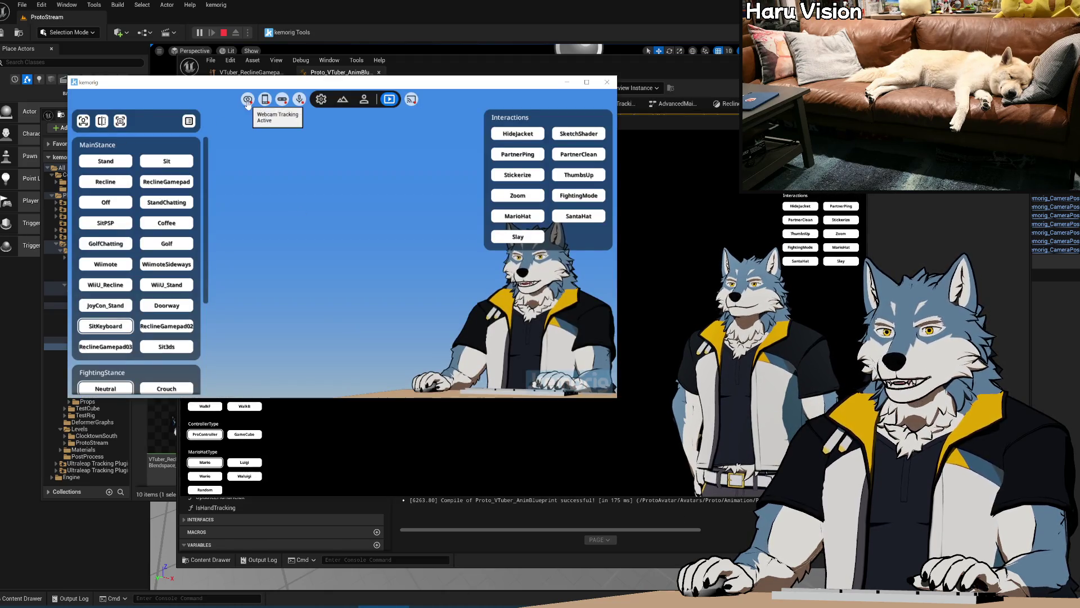
Step: Untick Webcam Enable in kemorig System Options, set the ReclineGamepad stance, and leave the preview window
{"action": "left_click", "coordinate": [320, 99]}
{"action": "left_click", "coordinate": [430, 176]}
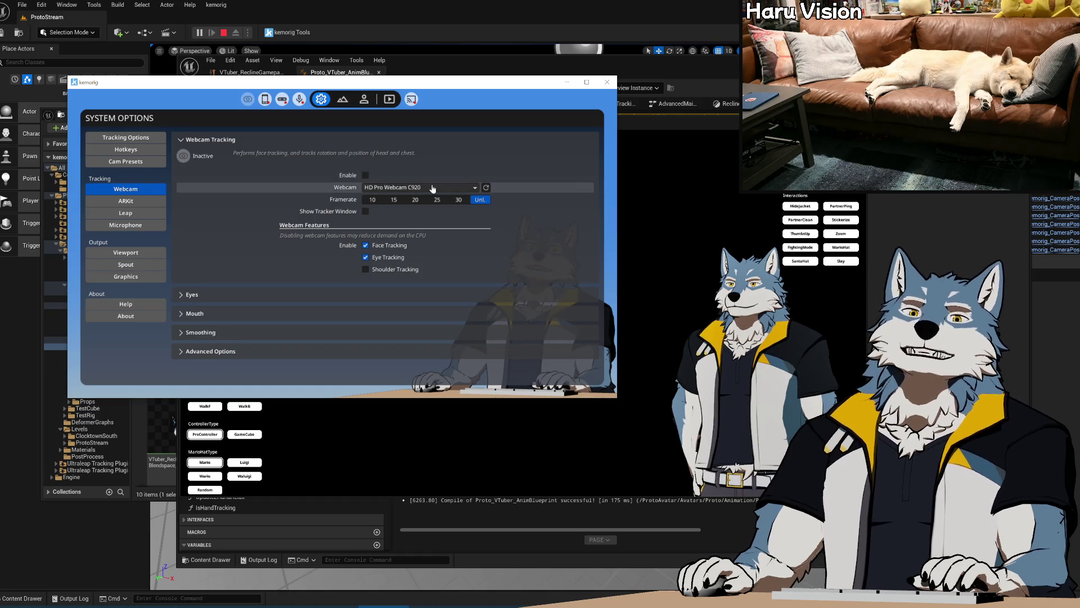
{"action": "left_click", "coordinate": [700, 124]}
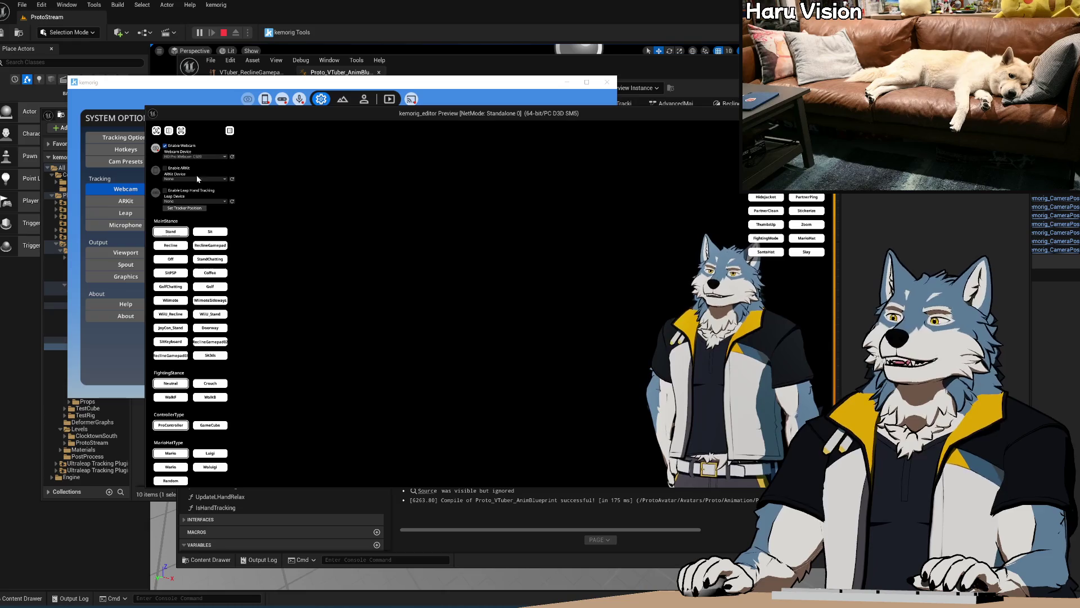
{"action": "left_click", "coordinate": [210, 246]}
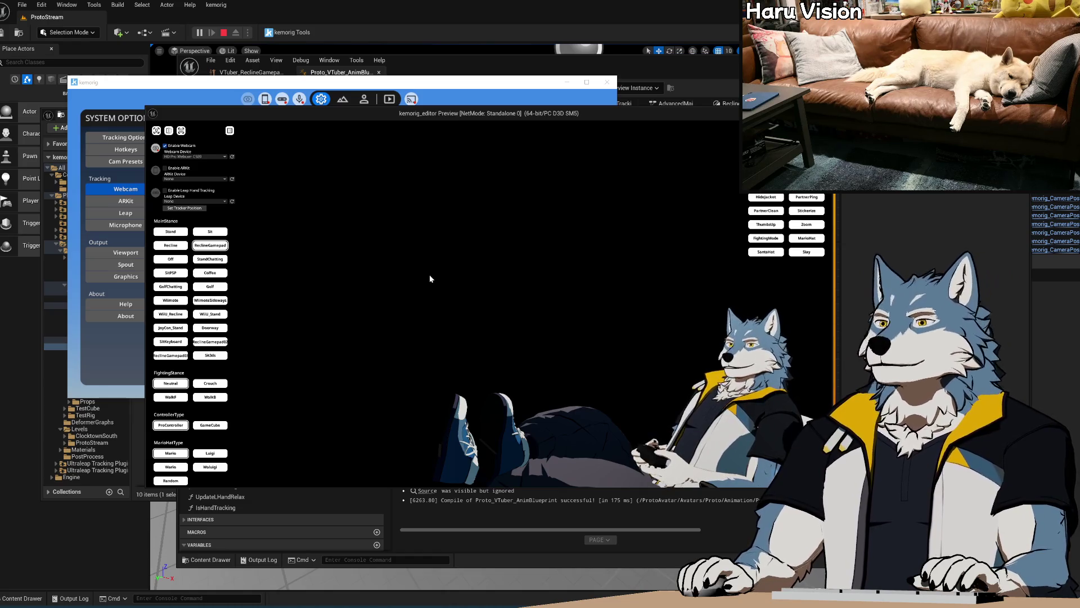
{"action": "left_click_drag", "start_coordinate": [509, 113], "coordinate": [385, 34]}
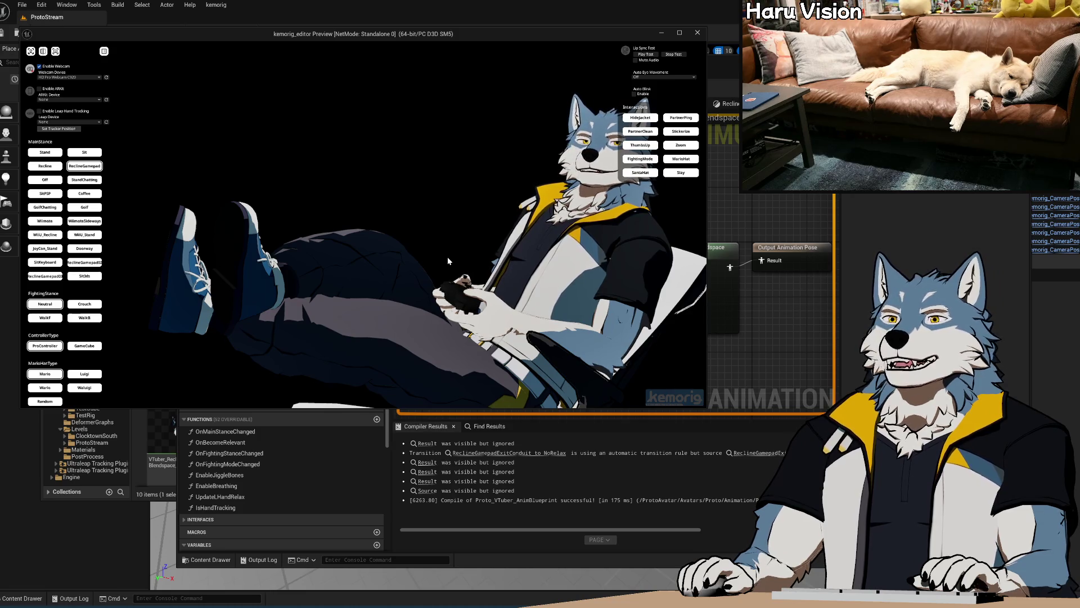
{"action": "key", "text": "alt+Tab"}
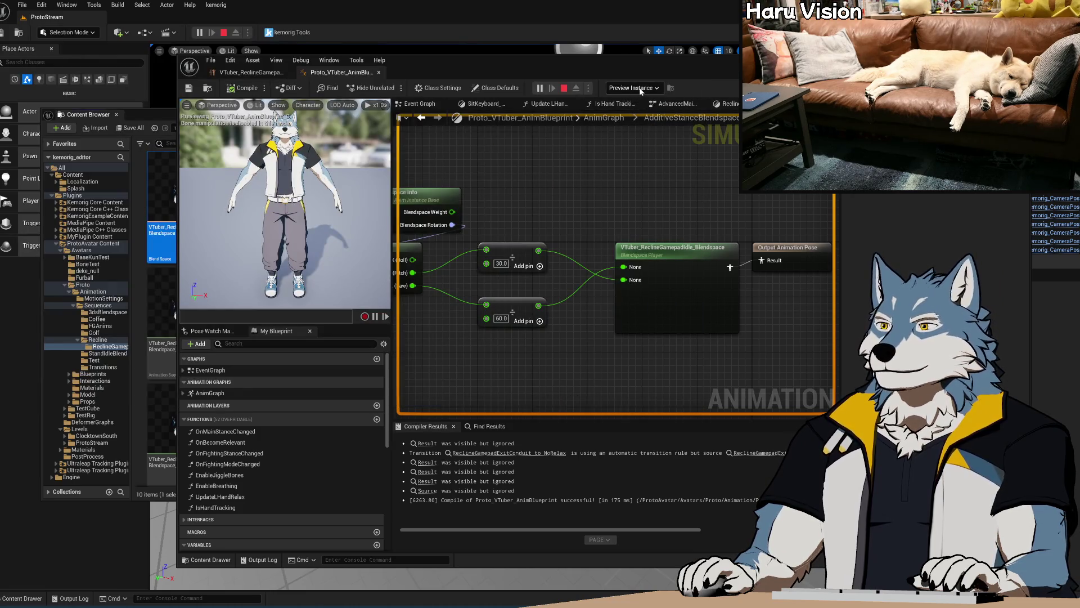
Step: Debug the anim blueprint against the running Proto_Avatar instance
{"action": "left_click", "coordinate": [632, 90]}
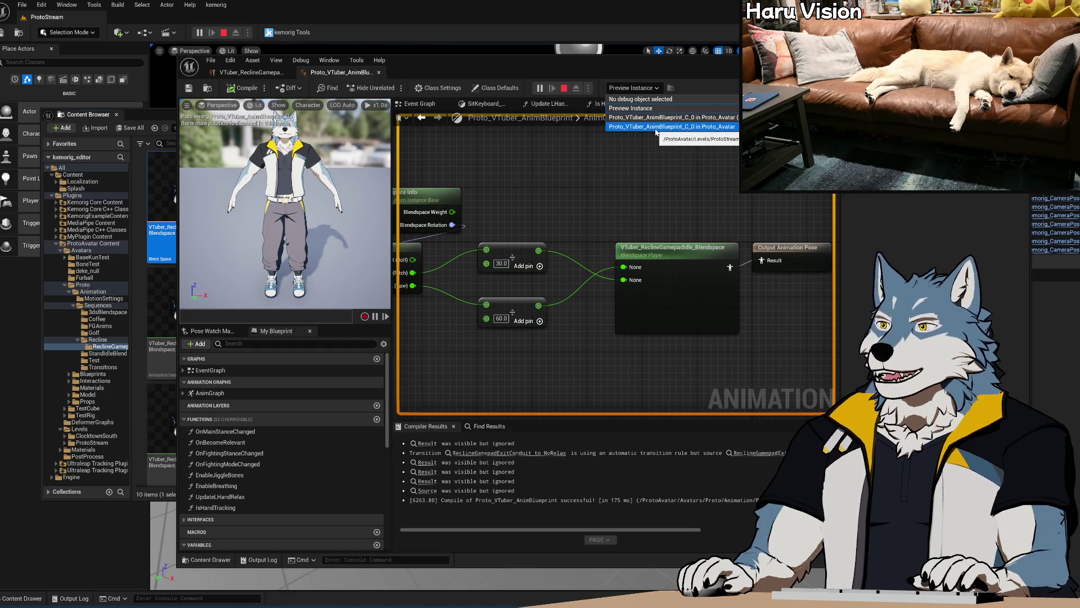
{"action": "left_click", "coordinate": [664, 118]}
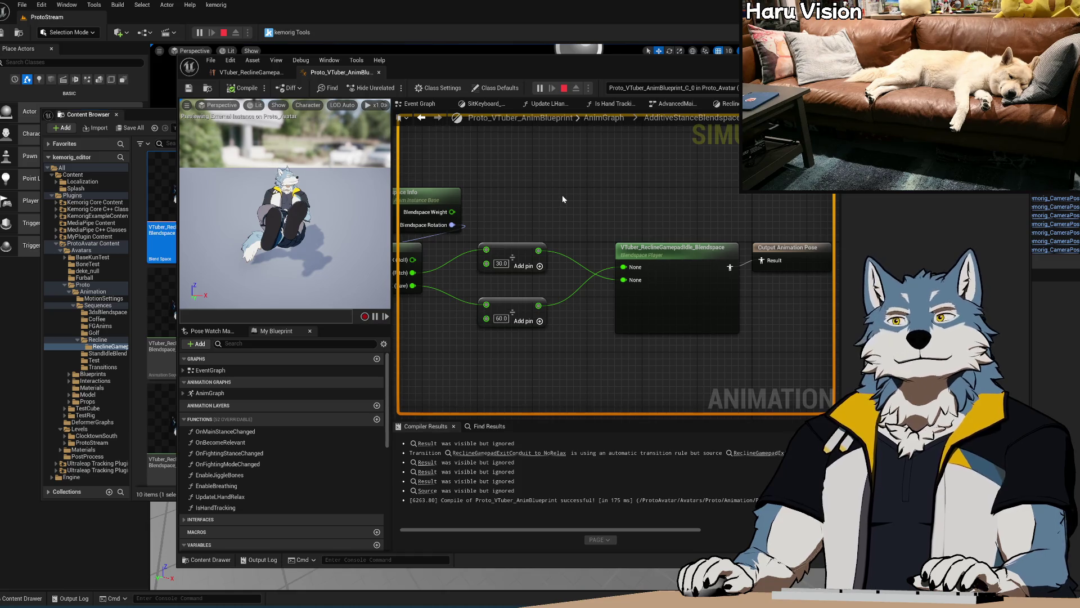
{"action": "scroll", "coordinate": [645, 190], "scroll_direction": "down", "scroll_amount": 5}
{"action": "scroll", "coordinate": [647, 194], "scroll_direction": "up", "scroll_amount": 4}
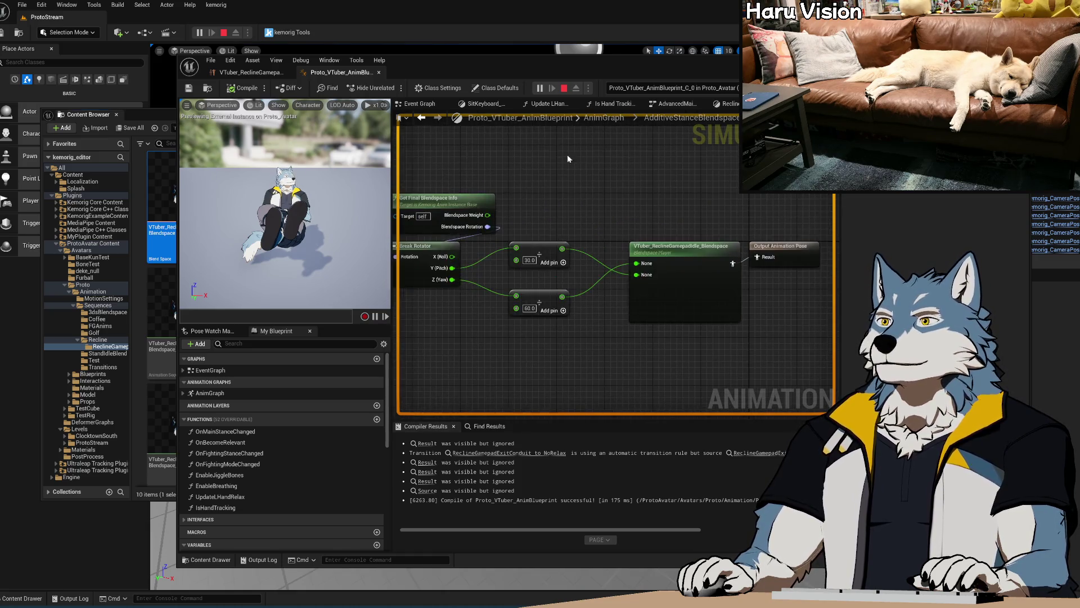
Step: Open AdditiveStanceBlendspace > ReclineGamepad, select its Blendspace Player, and open the ReclineGamepadIdle blend space
{"action": "left_click", "coordinate": [681, 118]}
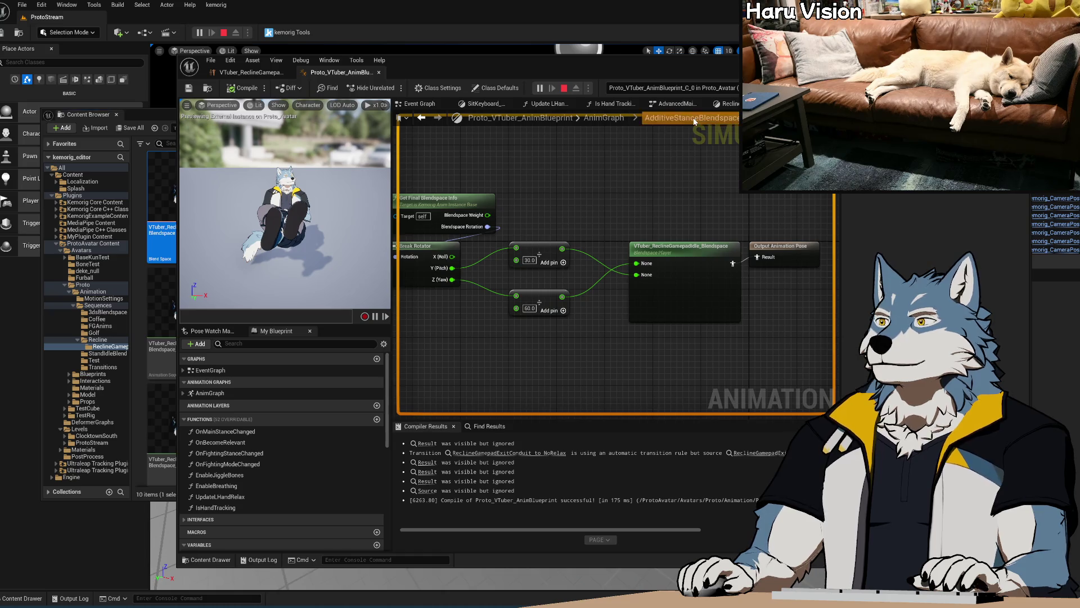
{"action": "double_click", "coordinate": [703, 329]}
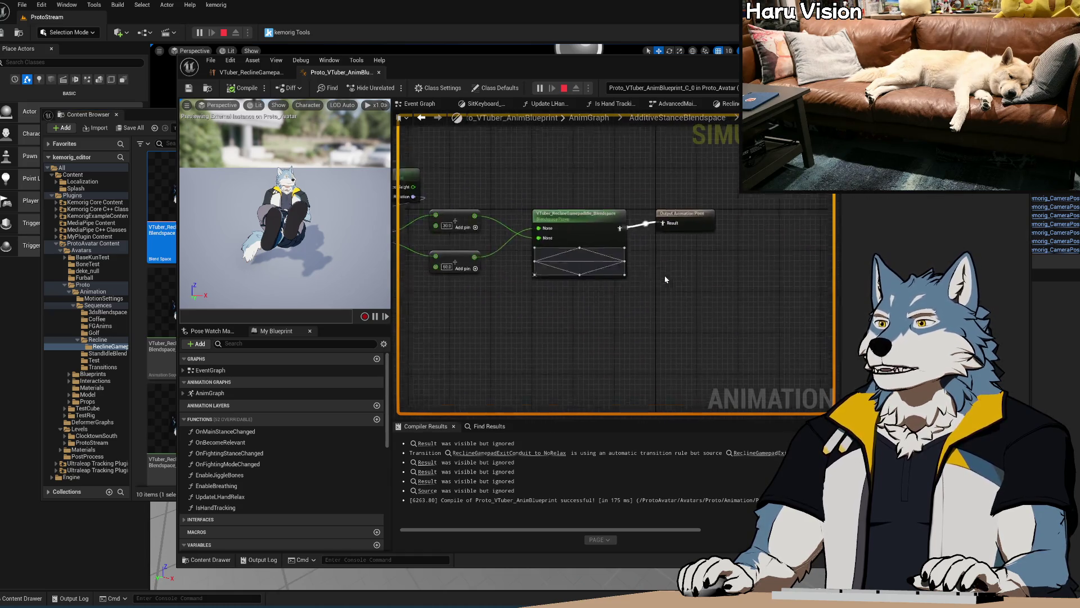
{"action": "scroll", "coordinate": [725, 335], "scroll_direction": "up", "scroll_amount": 2}
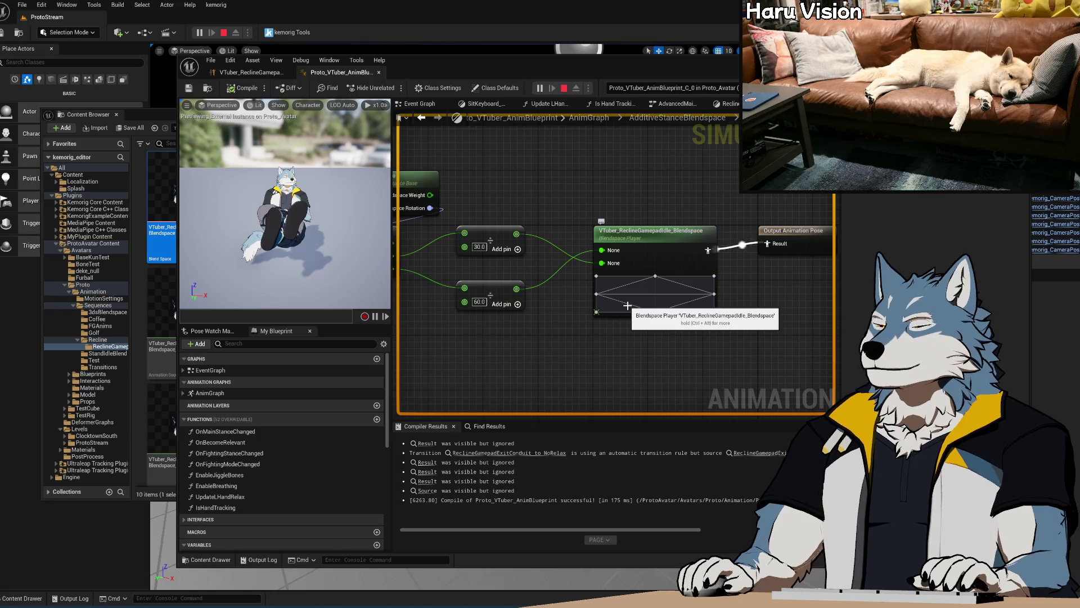
{"action": "mouse_move", "coordinate": [615, 251]}
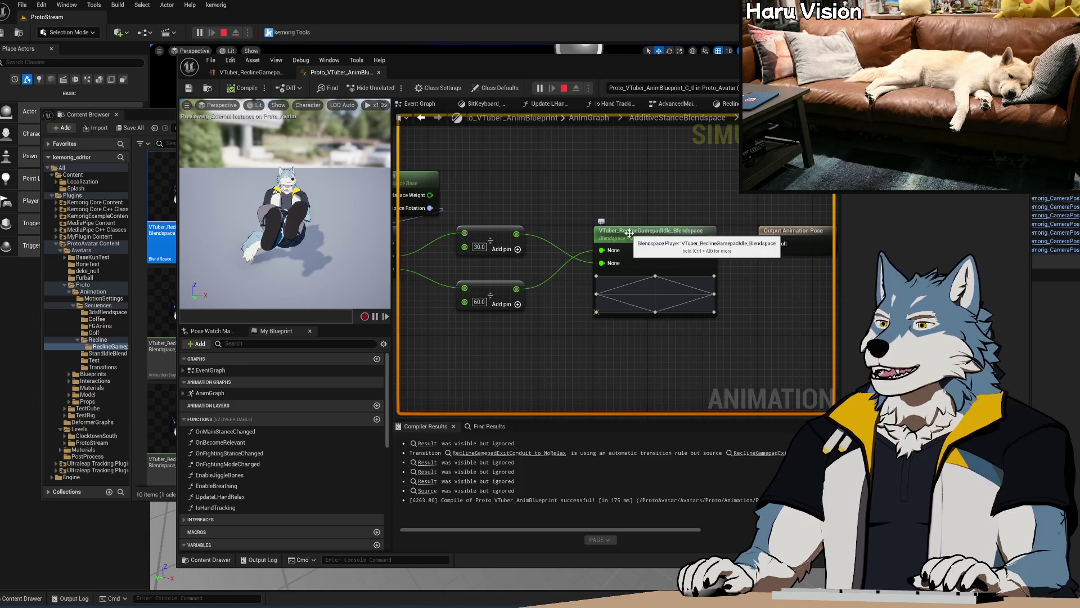
{"action": "left_click", "coordinate": [600, 223]}
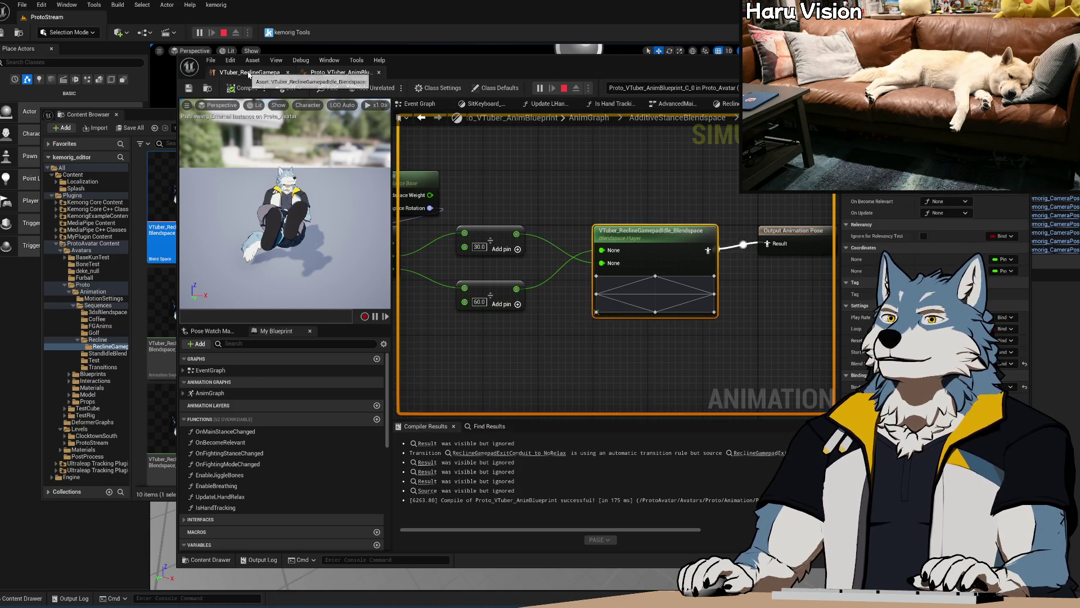
{"action": "left_click", "coordinate": [264, 73]}
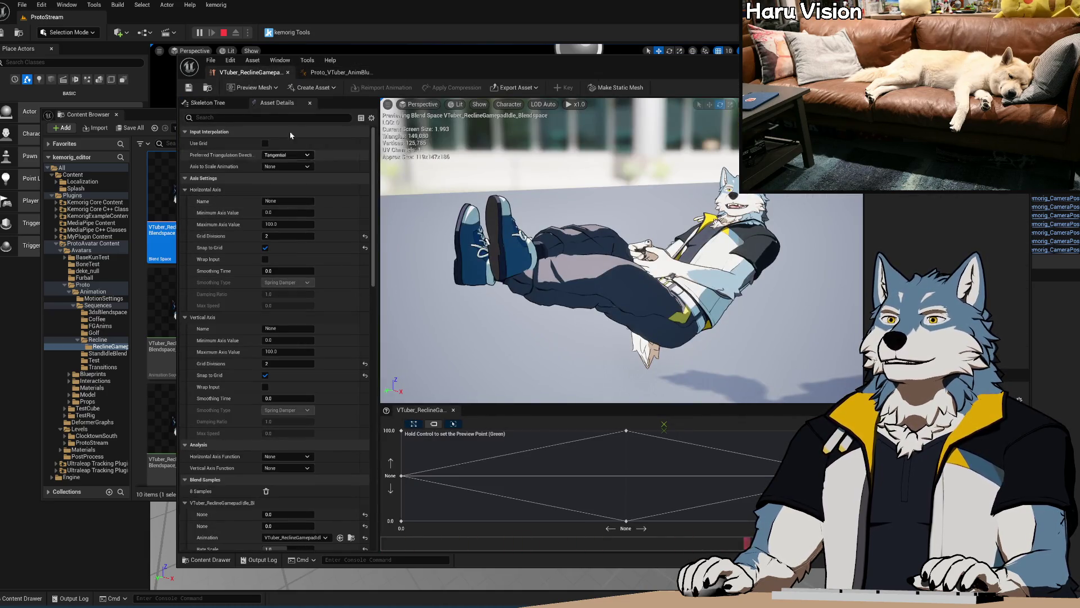
Step: Rename the blend space axes to X and Y, set a preview point, then return to the AnimGraph
{"action": "left_click", "coordinate": [344, 73]}
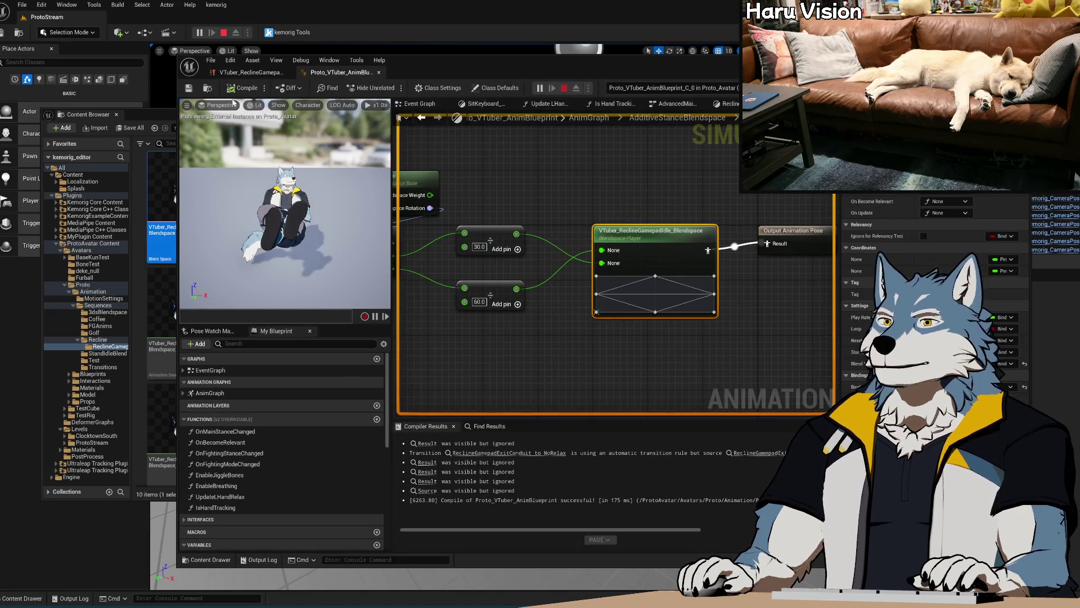
{"action": "left_click", "coordinate": [242, 73]}
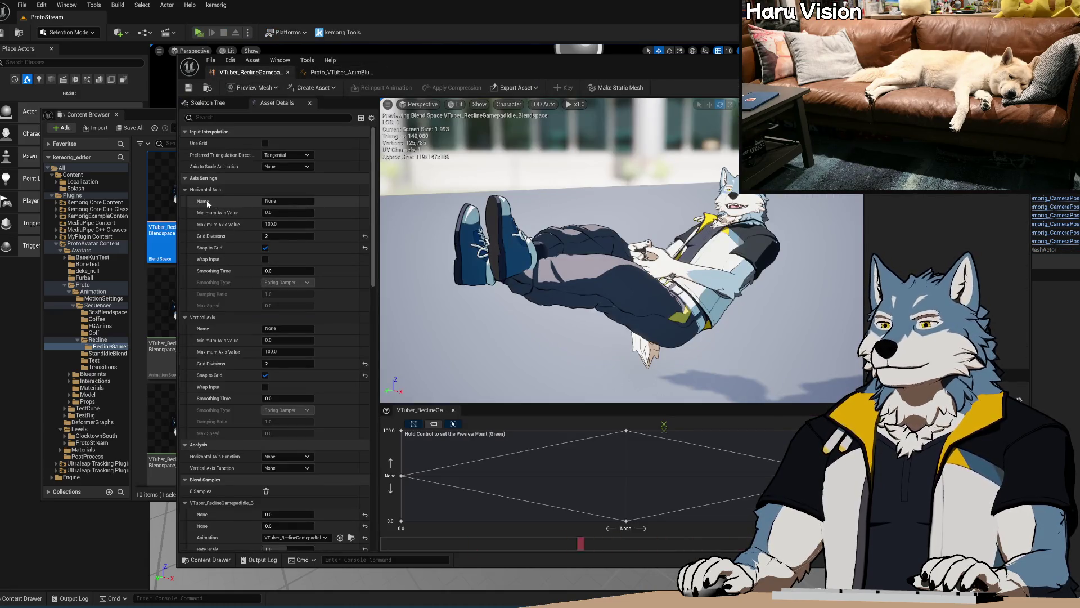
{"action": "left_click", "coordinate": [288, 200]}
{"action": "type", "text": "X"}
{"action": "left_click", "coordinate": [288, 328]}
{"action": "type", "text": "Y"}
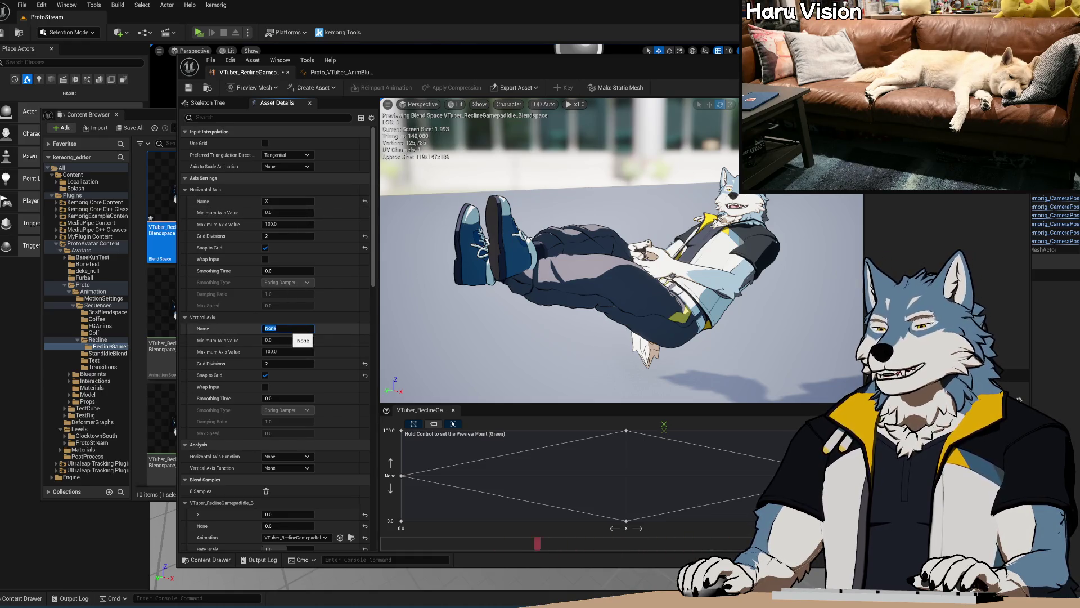
{"action": "key", "text": "Return"}
{"action": "left_click", "coordinate": [189, 88]}
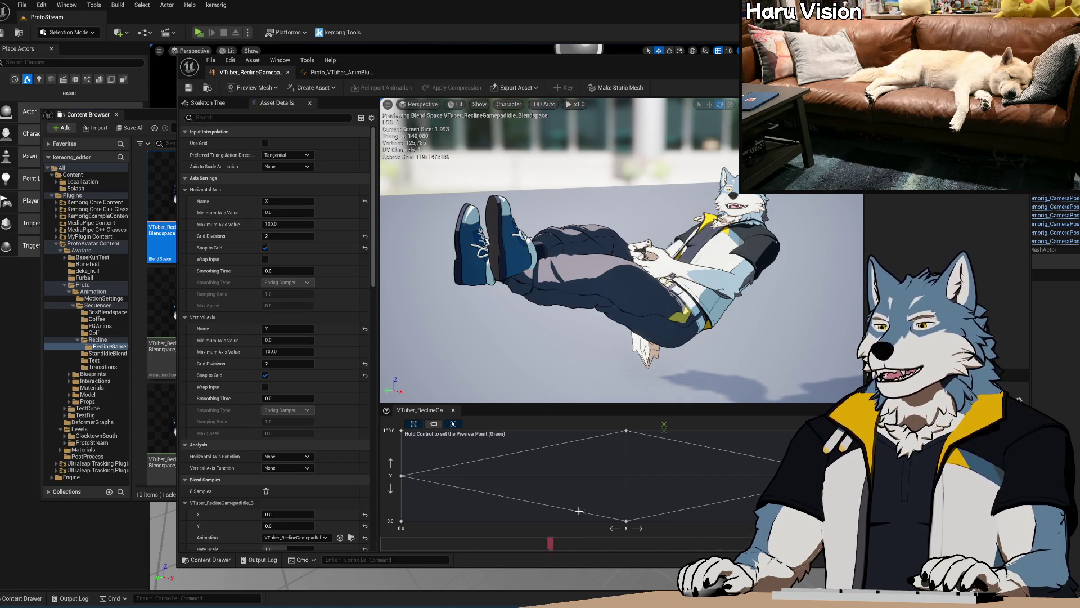
{"action": "key", "text": "ctrl"}
{"action": "key", "text": "ctrl"}
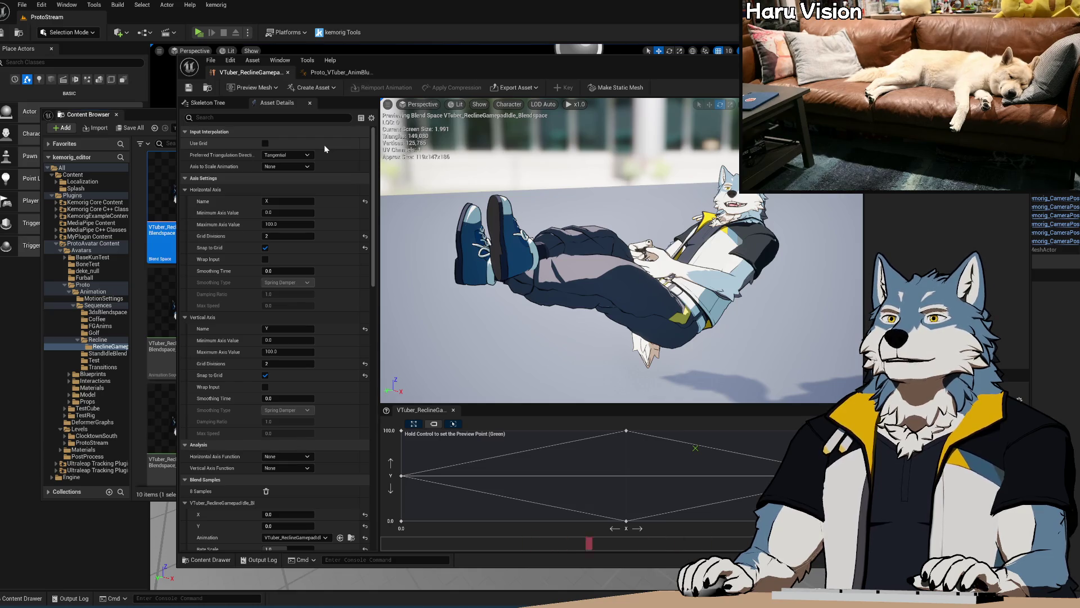
{"action": "left_click", "coordinate": [342, 72]}
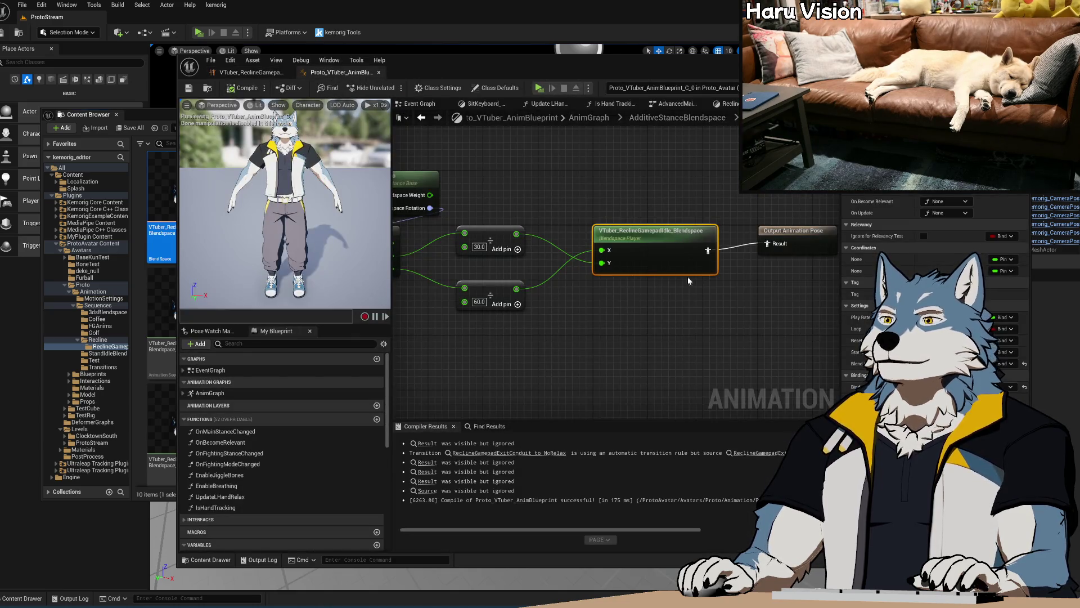
Step: Pan to the rotation input nodes and recompile the anim blueprint
{"action": "mouse_move", "coordinate": [546, 317]}
{"action": "right_mouse_down"}
{"action": "mouse_move", "coordinate": [692, 332]}
{"action": "mouse_move", "coordinate": [577, 322]}
{"action": "right_mouse_up"}
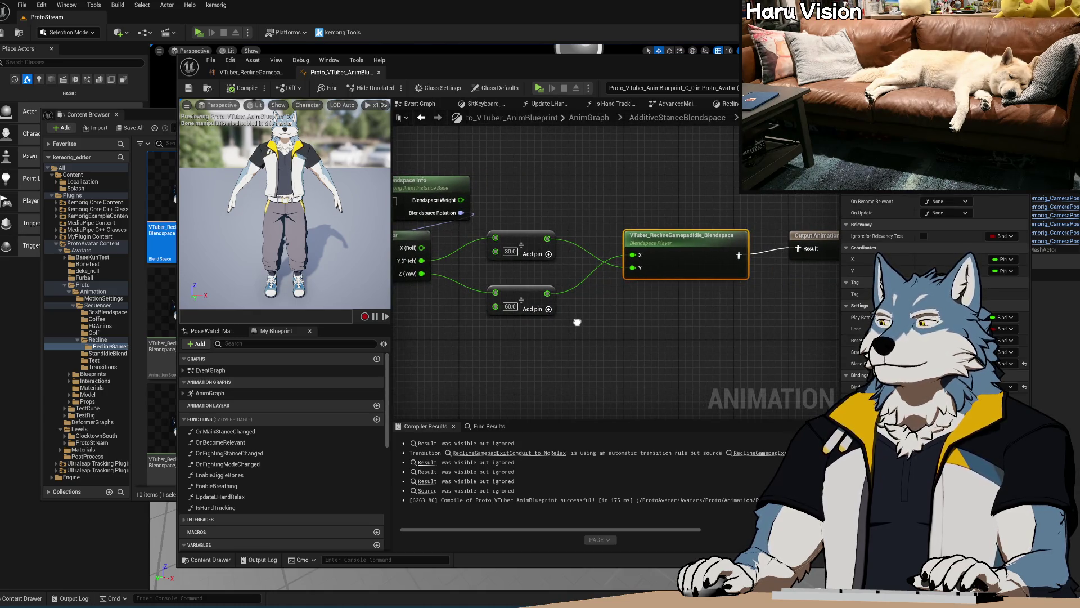
{"action": "left_click", "coordinate": [268, 74]}
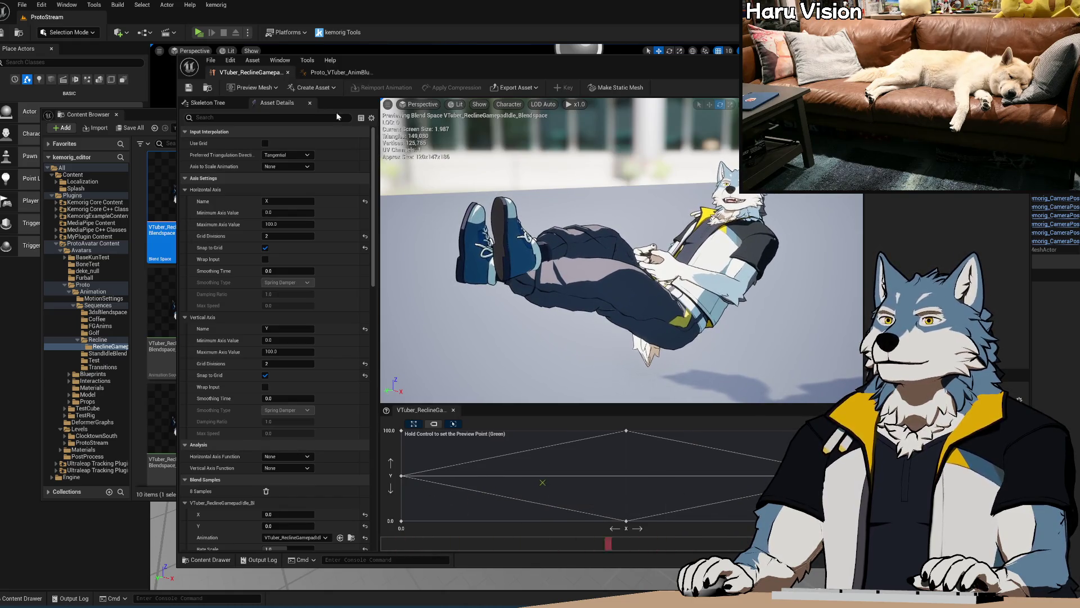
{"action": "left_click", "coordinate": [336, 74]}
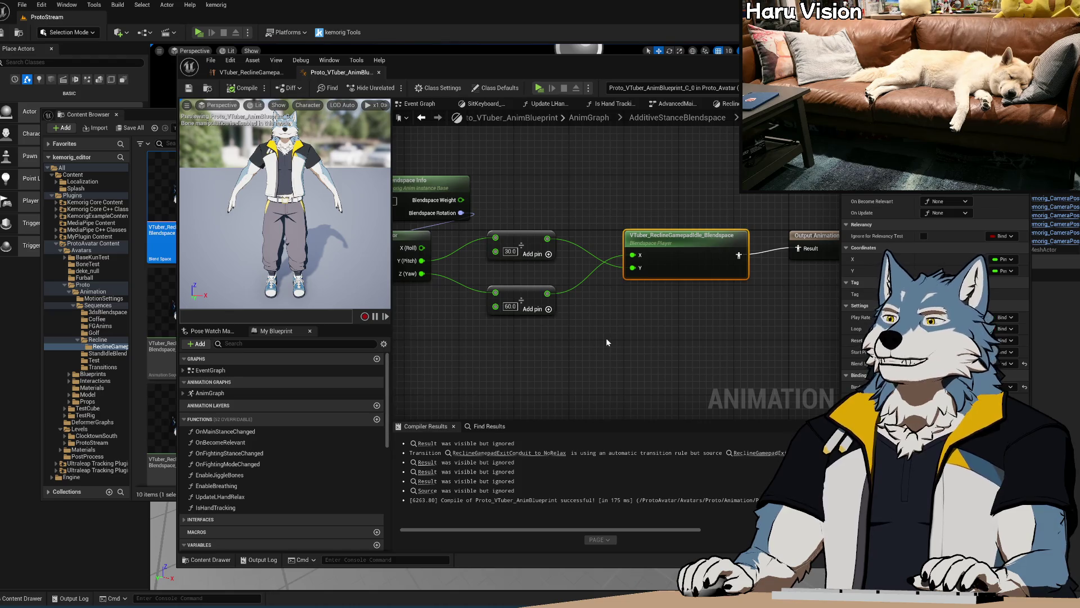
{"action": "left_click", "coordinate": [237, 88]}
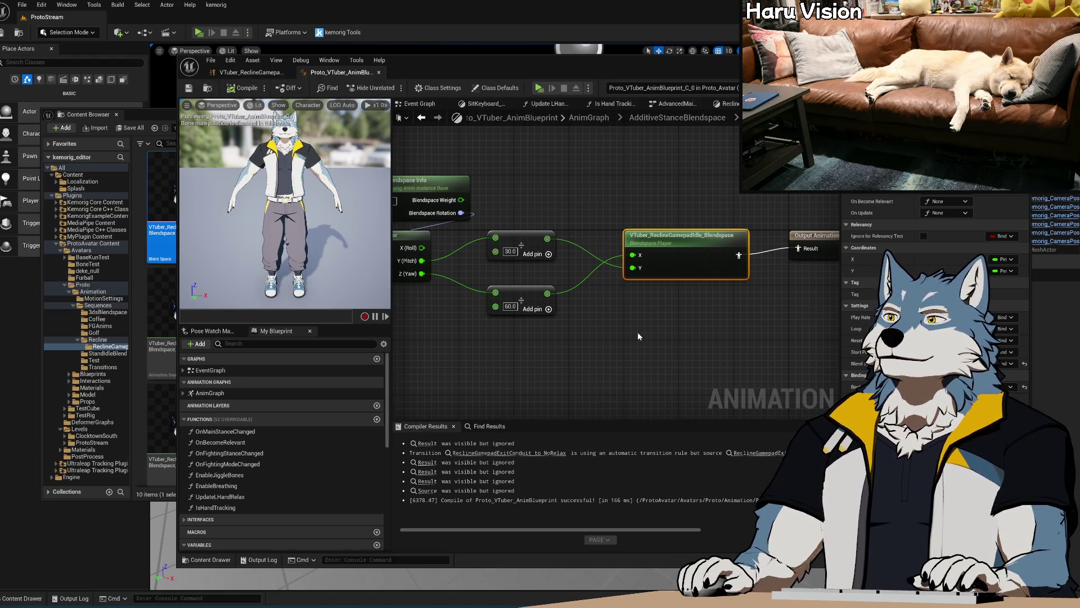
Step: Frame the whole node chain and launch a Standalone Game preview
{"action": "scroll", "coordinate": [626, 317], "scroll_direction": "down", "scroll_amount": 4}
{"action": "scroll", "coordinate": [518, 276], "scroll_direction": "up", "scroll_amount": 5}
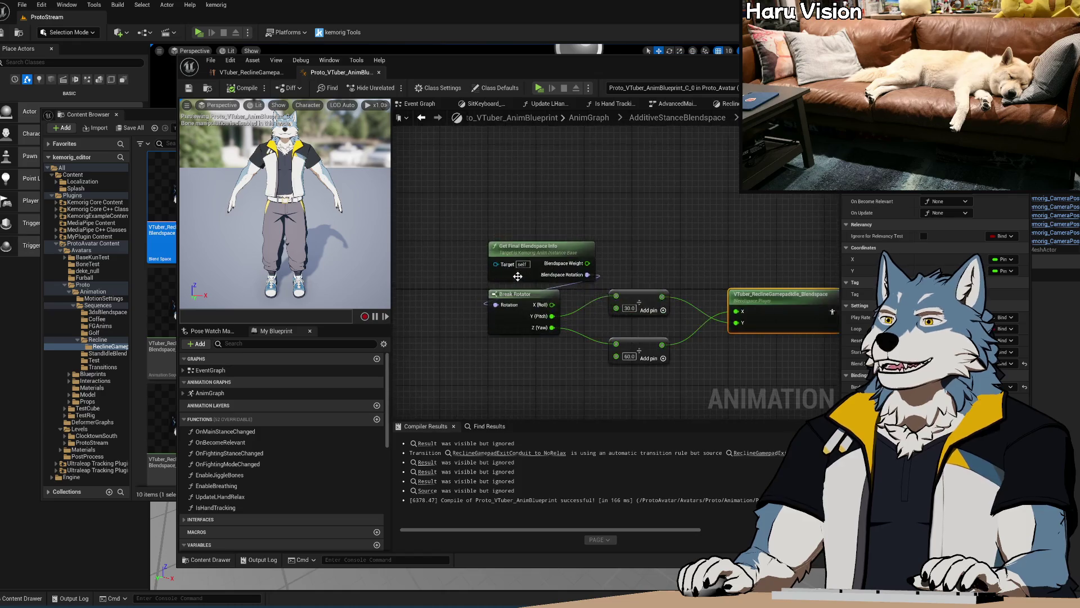
{"action": "scroll", "coordinate": [518, 276], "scroll_direction": "down", "scroll_amount": 1}
{"action": "right_click_drag", "start_coordinate": [517, 276], "coordinate": [450, 234]}
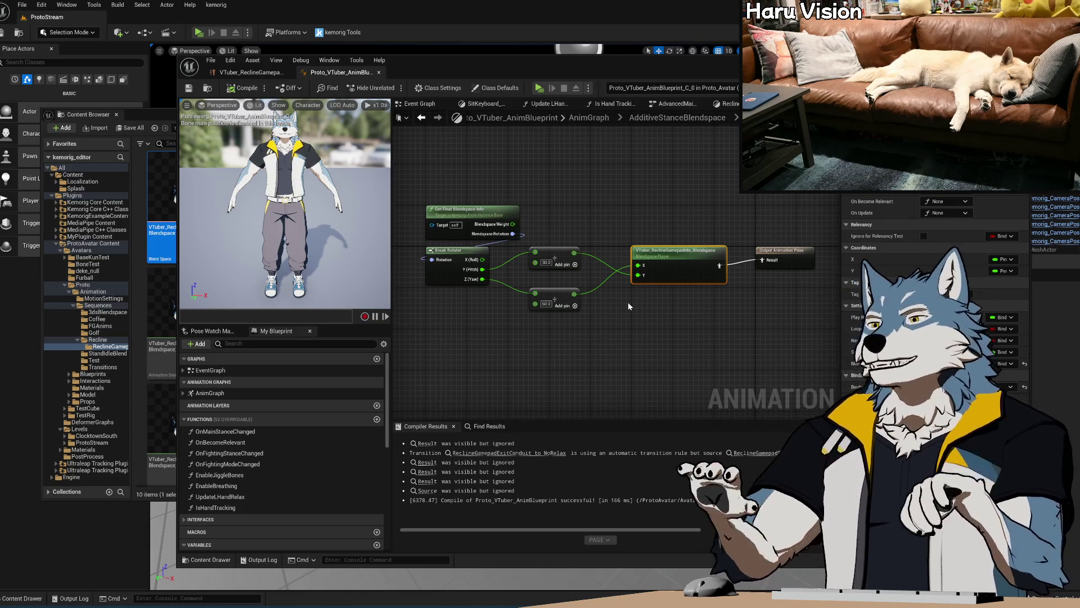
{"action": "right_click_drag", "start_coordinate": [626, 332], "coordinate": [626, 308]}
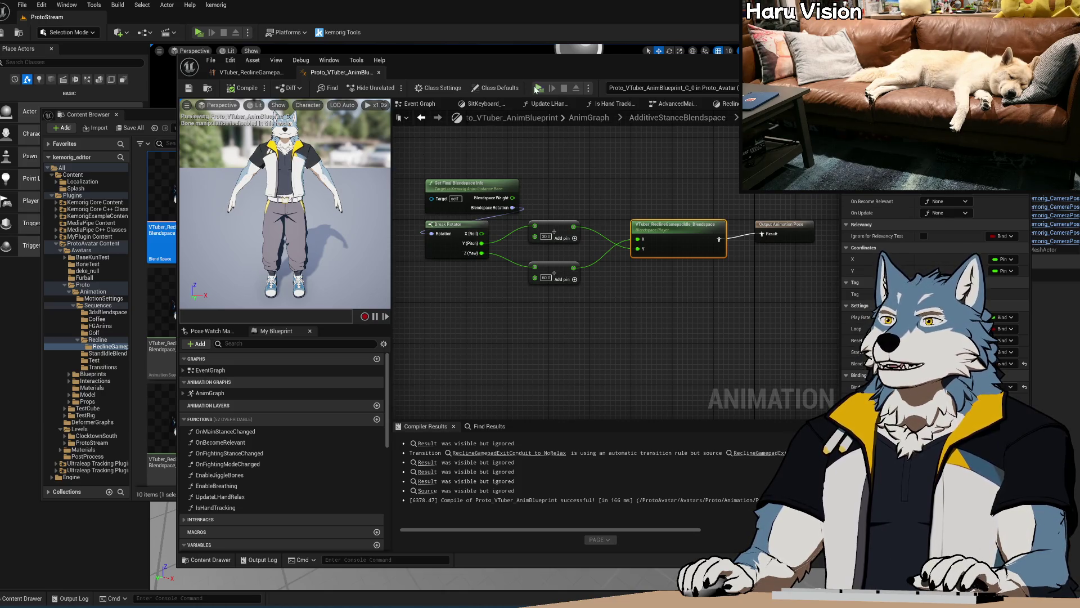
{"action": "left_click_drag", "start_coordinate": [147, 110], "coordinate": [146, 114]}
{"action": "left_click", "coordinate": [414, 65]}
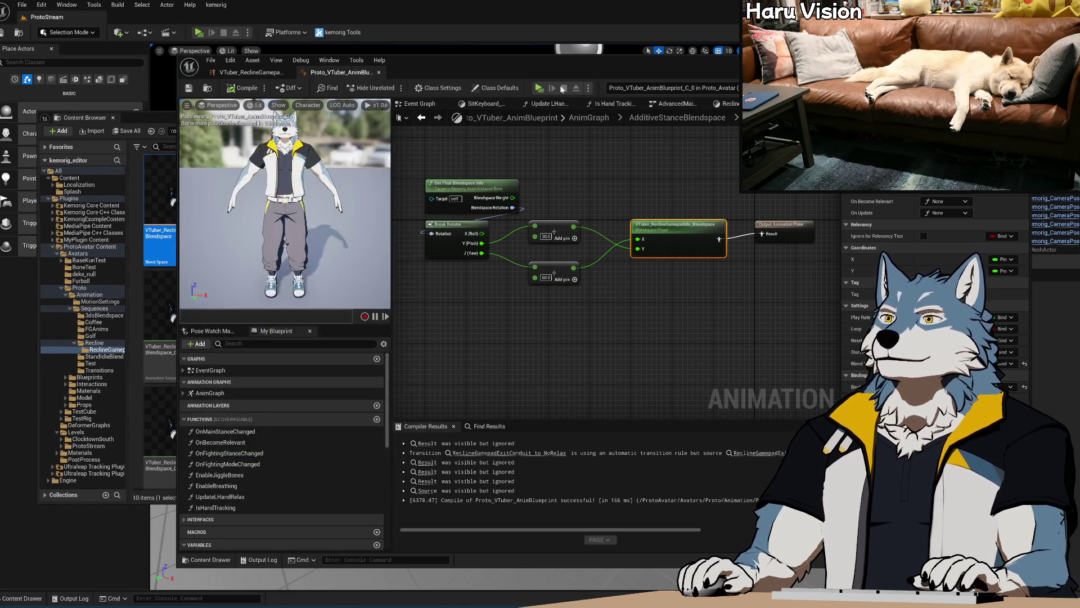
{"action": "left_click", "coordinate": [539, 89]}
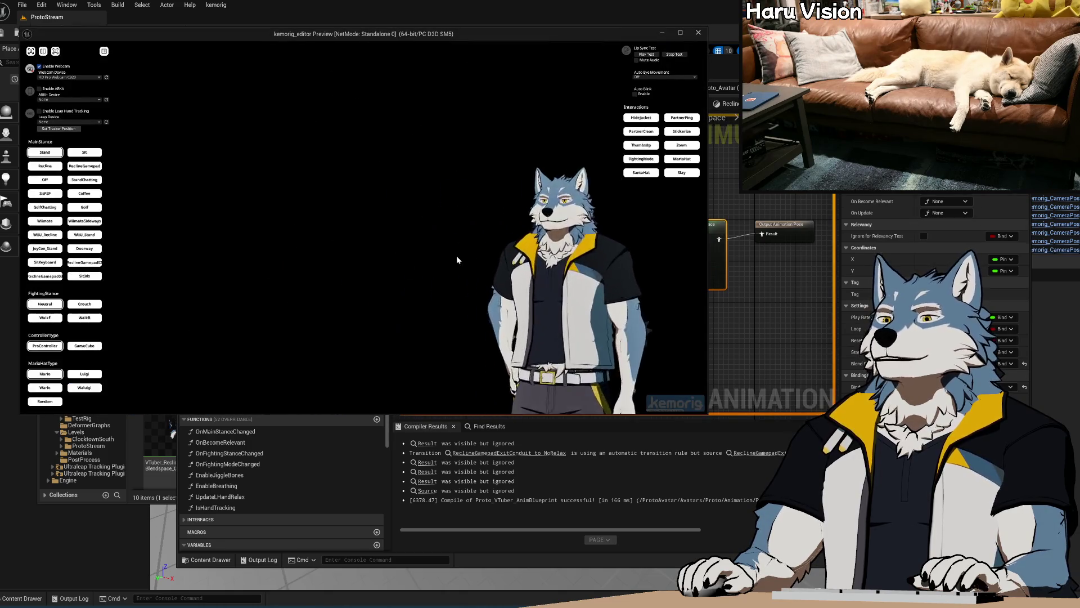
Step: Switch the avatar to the ReclineGamepad stance, then undo the accidental node move in the AnimGraph
{"action": "left_click", "coordinate": [88, 166]}
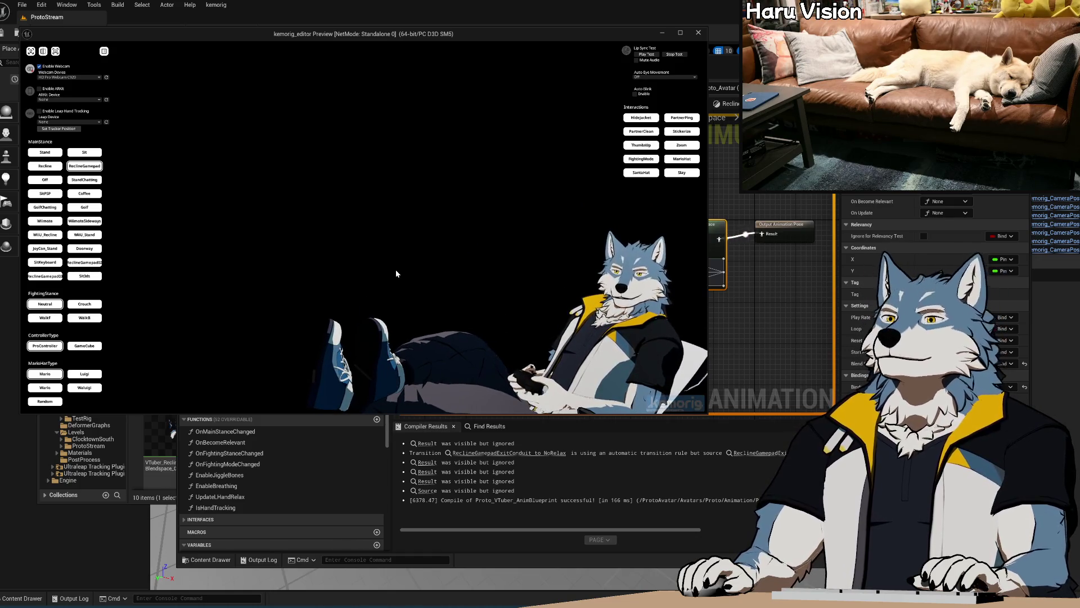
{"action": "left_click", "coordinate": [745, 320]}
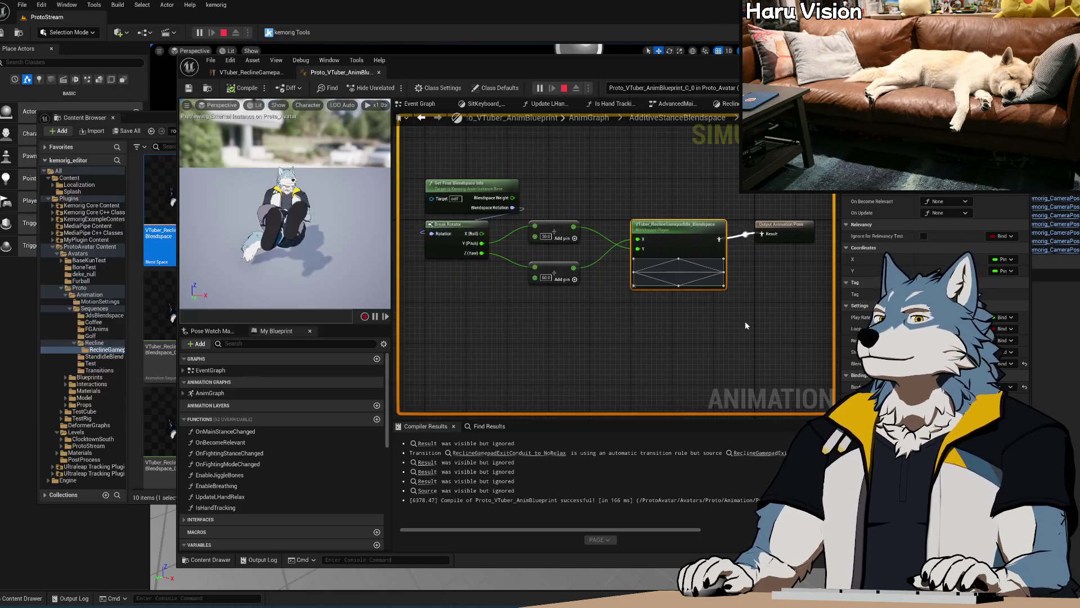
{"action": "scroll", "coordinate": [656, 307], "scroll_direction": "up", "scroll_amount": 2}
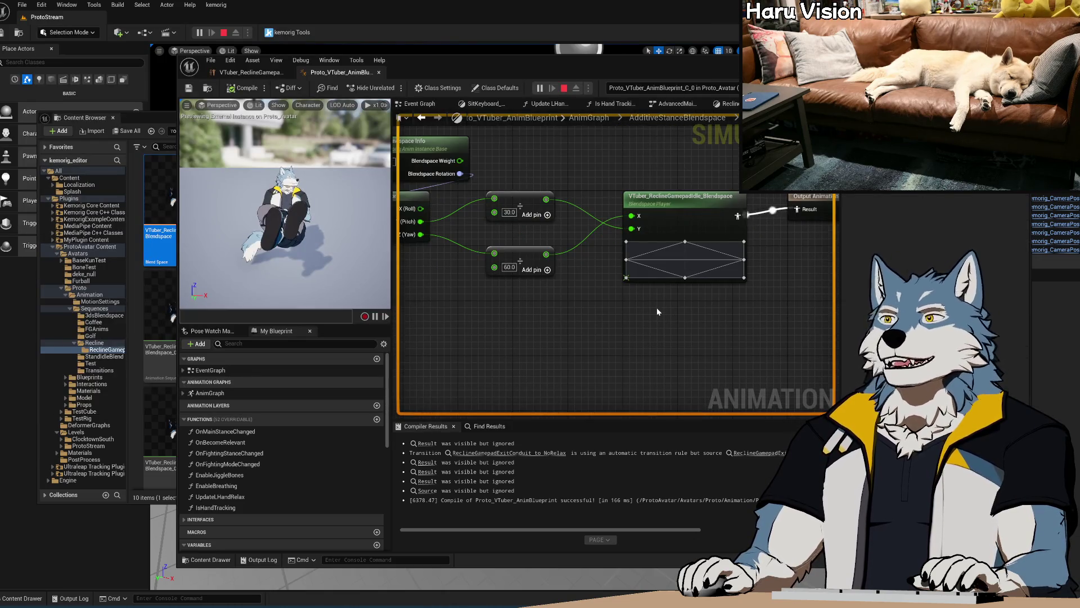
{"action": "mouse_move", "coordinate": [622, 280]}
{"action": "left_mouse_down"}
{"action": "mouse_move", "coordinate": [644, 280]}
{"action": "mouse_move", "coordinate": [608, 280]}
{"action": "left_mouse_up"}
{"action": "key", "text": "ctrl+z"}
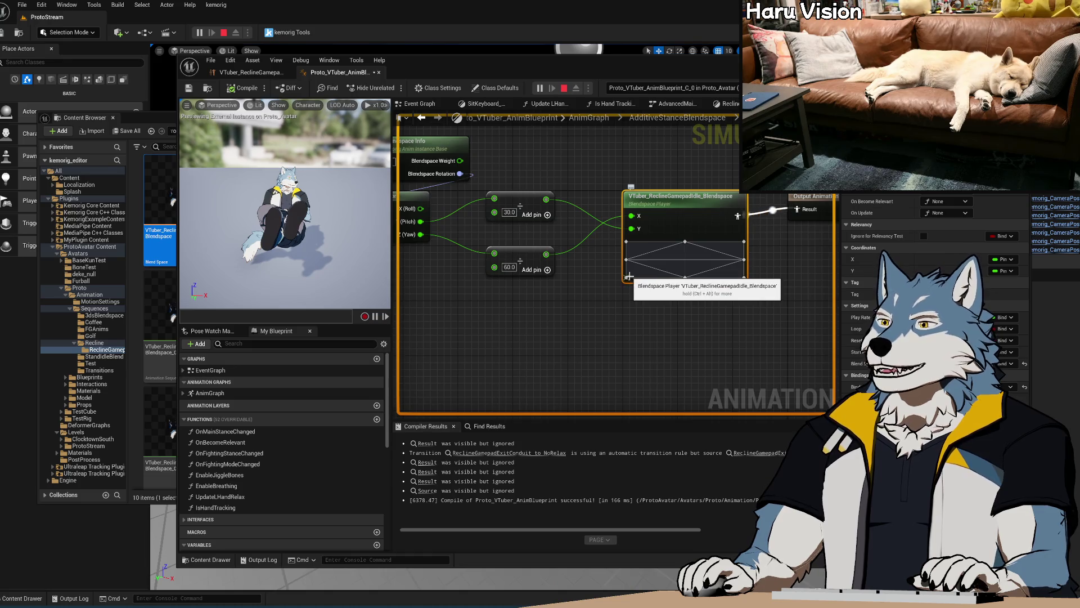
{"action": "right_click_drag", "start_coordinate": [628, 314], "coordinate": [601, 337]}
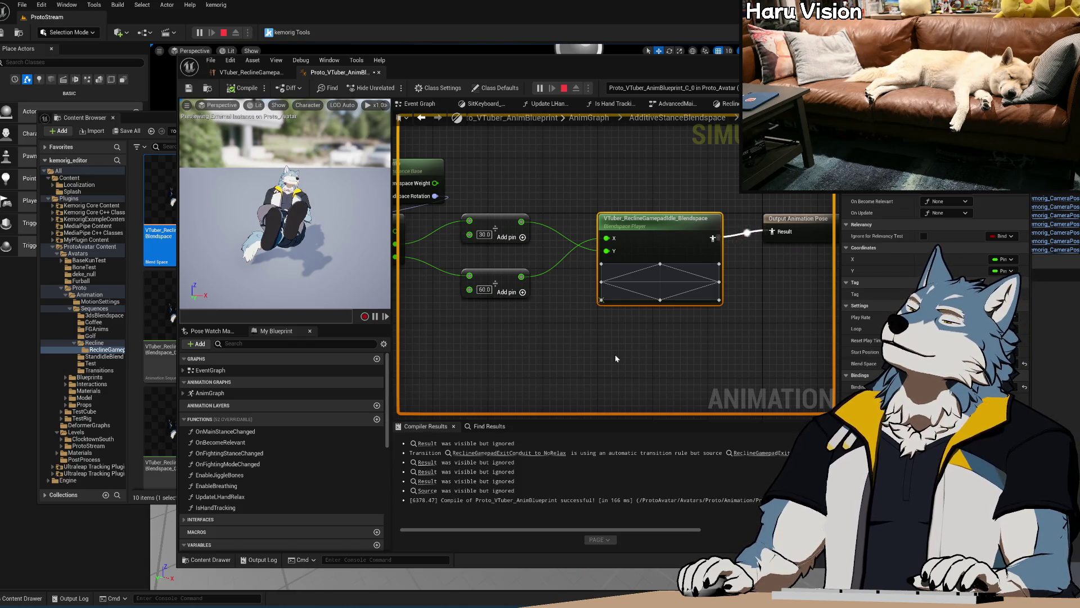
Step: Toggle a pose watch on and off for the Blendspace Player node
{"action": "right_click", "coordinate": [670, 216]}
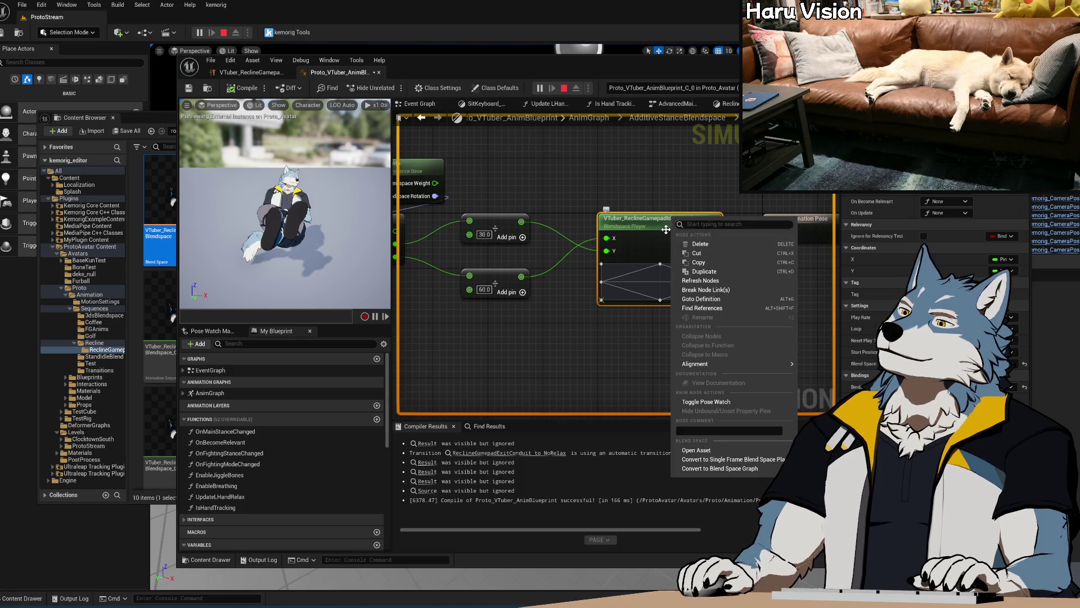
{"action": "left_click", "coordinate": [575, 332]}
{"action": "mouse_move", "coordinate": [575, 332]}
{"action": "right_mouse_down"}
{"action": "mouse_move", "coordinate": [633, 334]}
{"action": "mouse_move", "coordinate": [574, 339]}
{"action": "right_mouse_up"}
{"action": "right_click", "coordinate": [640, 230]}
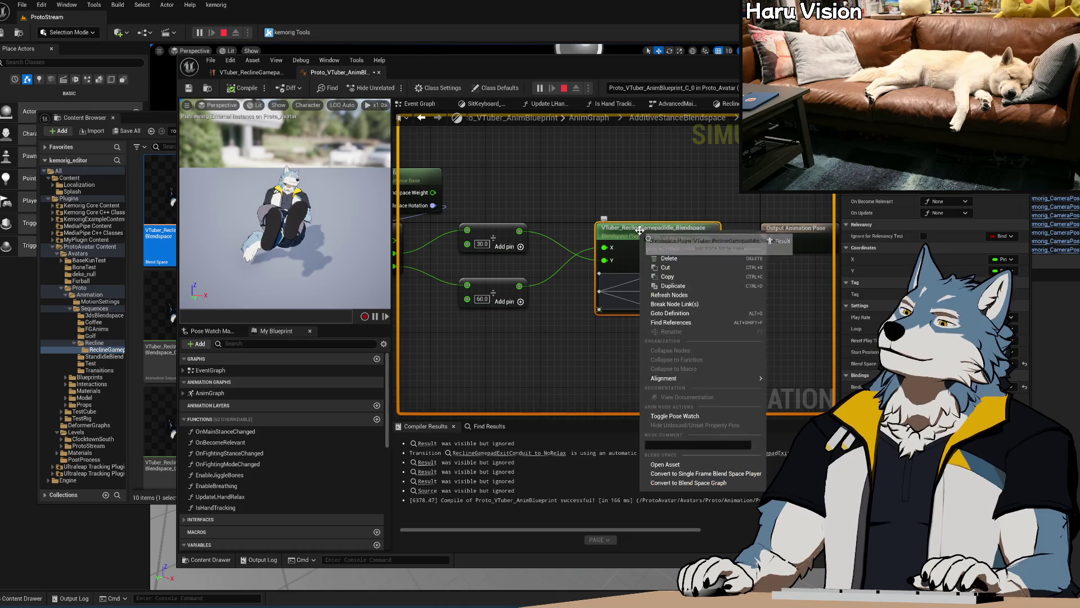
{"action": "left_click", "coordinate": [685, 416]}
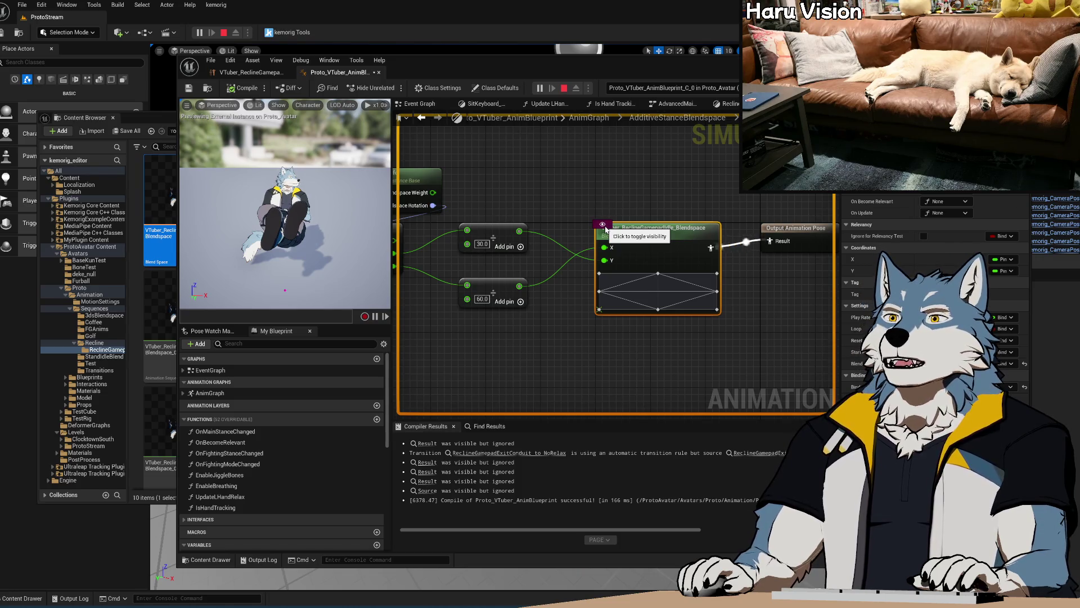
{"action": "right_click", "coordinate": [621, 230]}
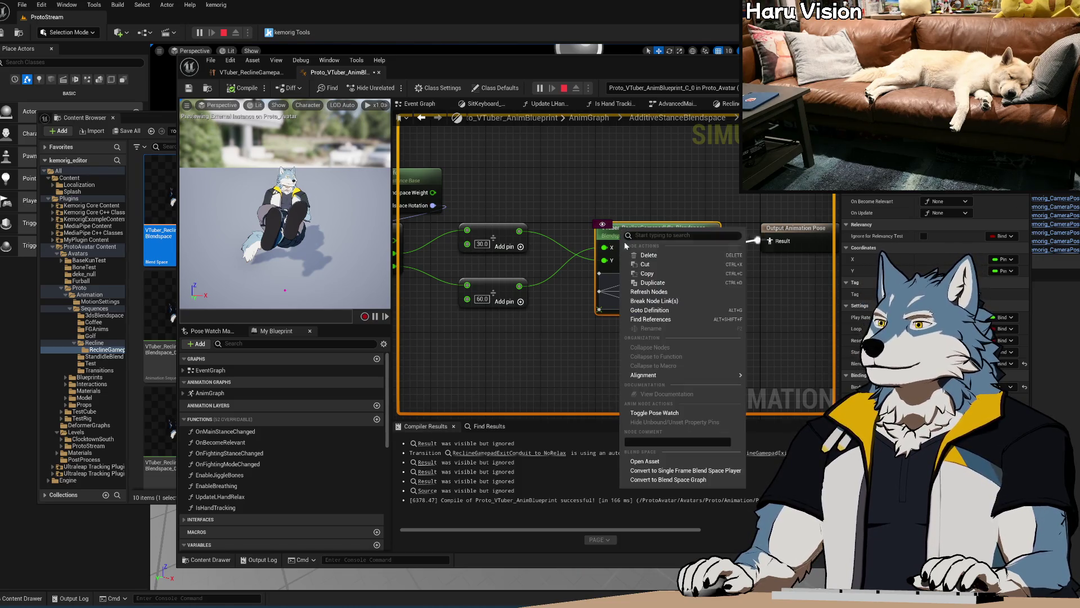
{"action": "left_click", "coordinate": [657, 412]}
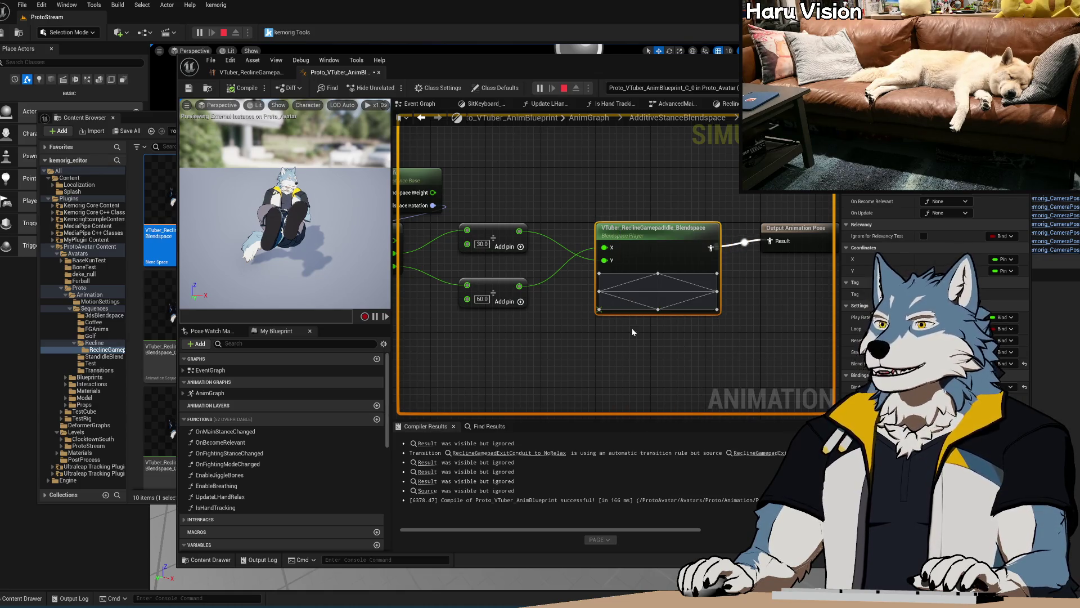
Step: Check the divide nodes' live output values and reopen the Recline gamepad idle blend space
{"action": "mouse_move", "coordinate": [433, 206]}
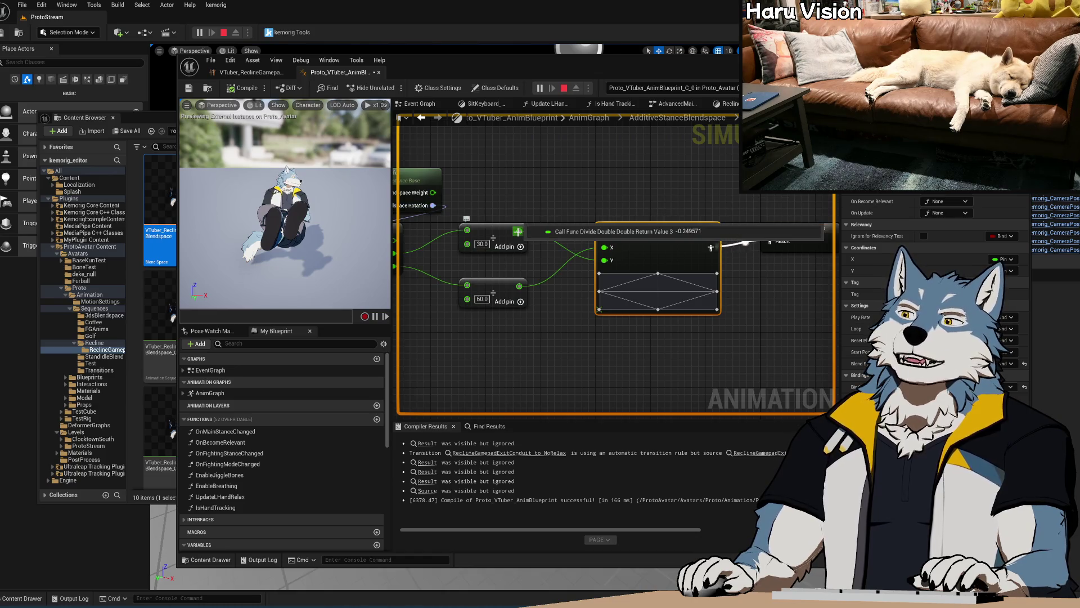
{"action": "mouse_move", "coordinate": [517, 287]}
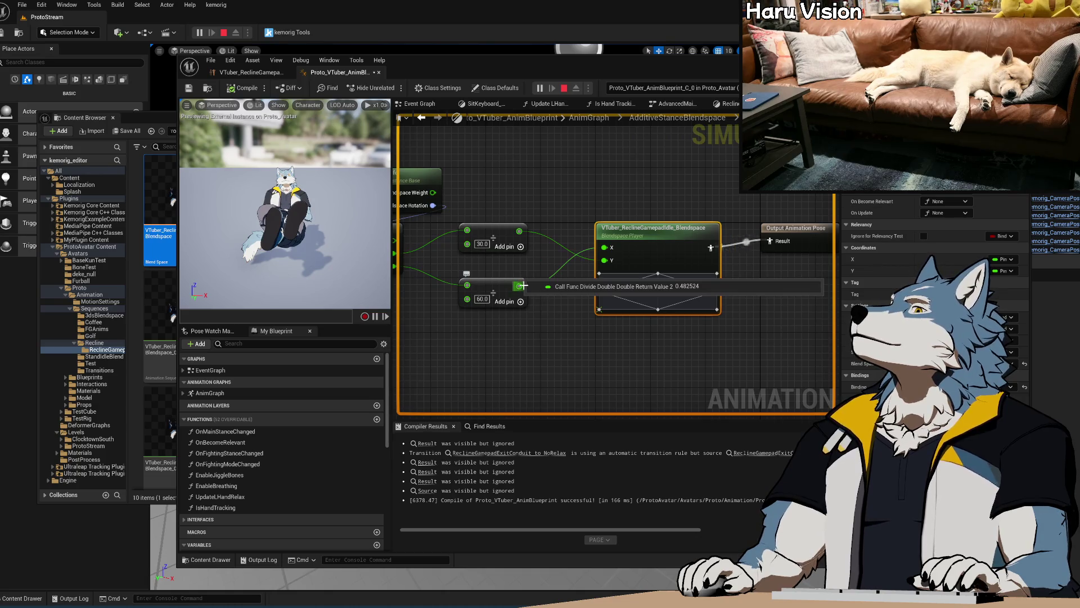
{"action": "mouse_move", "coordinate": [522, 232]}
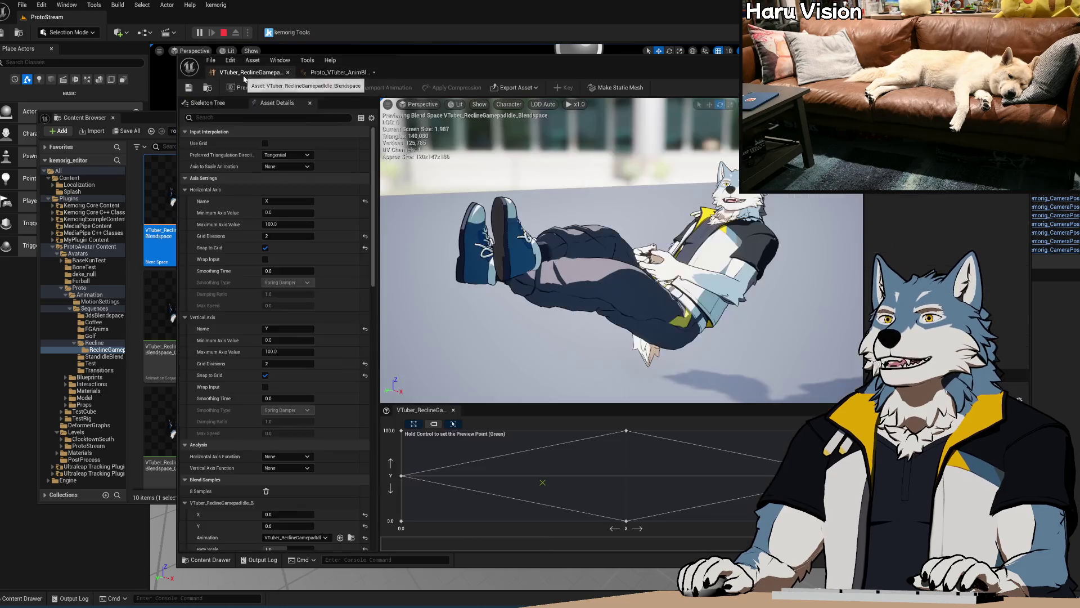
{"action": "left_click", "coordinate": [250, 72]}
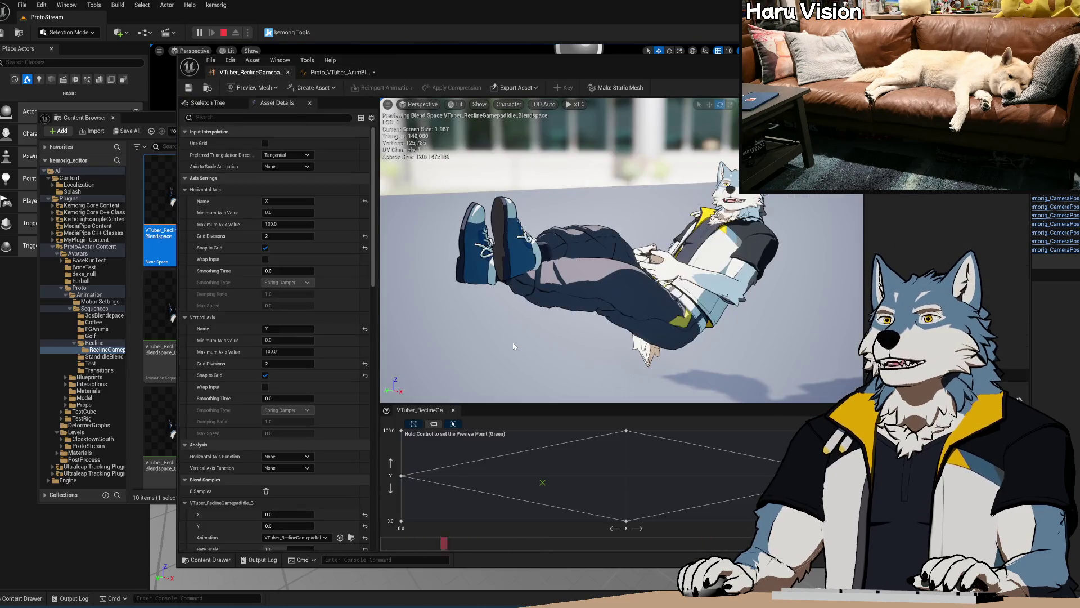
Step: Stop the game preview and set the horizontal axis maximum to 50
{"action": "left_click", "coordinate": [224, 32]}
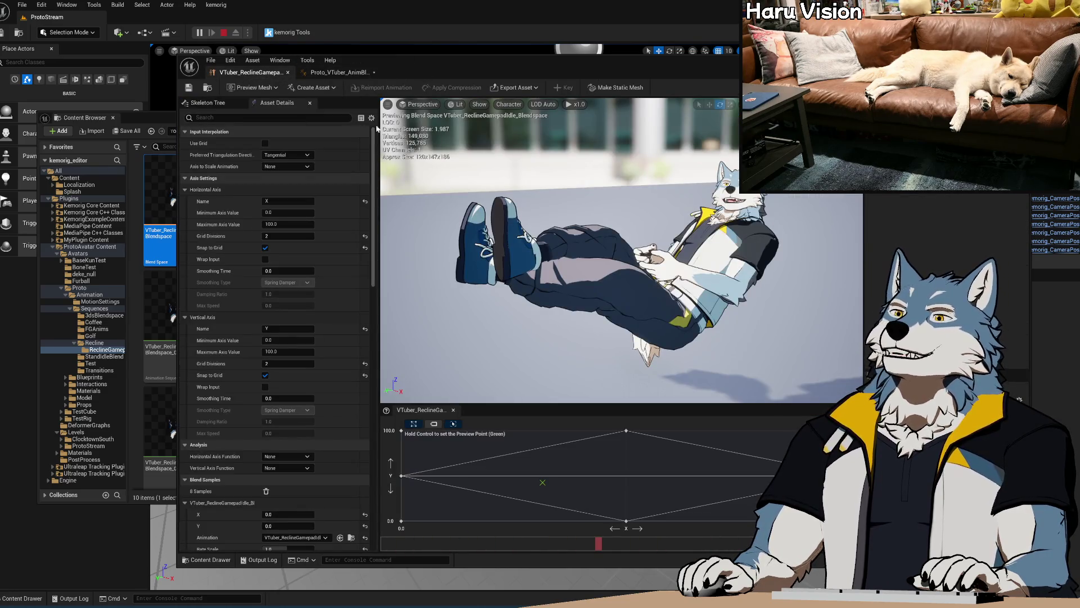
{"action": "left_click", "coordinate": [287, 224]}
{"action": "type", "text": "50"}
{"action": "key", "text": "Return"}
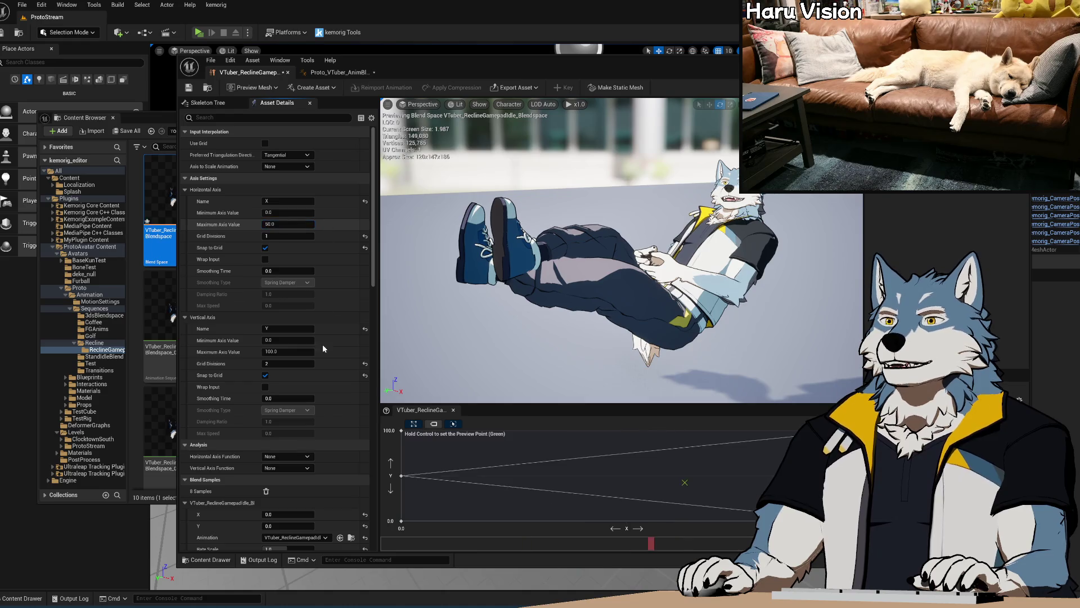
{"action": "left_click", "coordinate": [285, 212]}
{"action": "type", "text": "-1"}
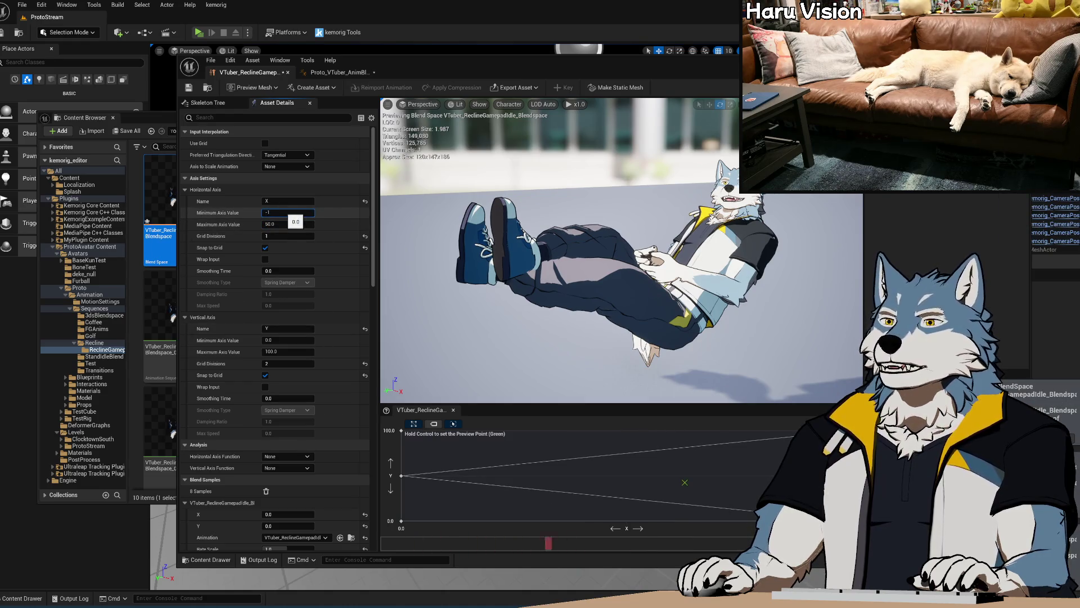
{"action": "left_click", "coordinate": [281, 224]}
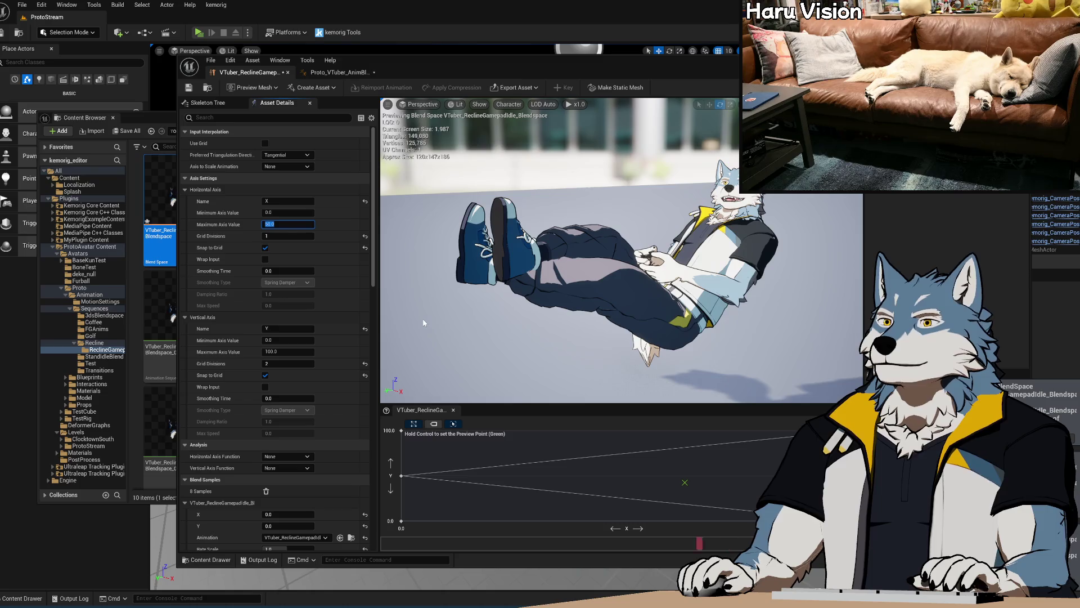
{"action": "left_click", "coordinate": [329, 225]}
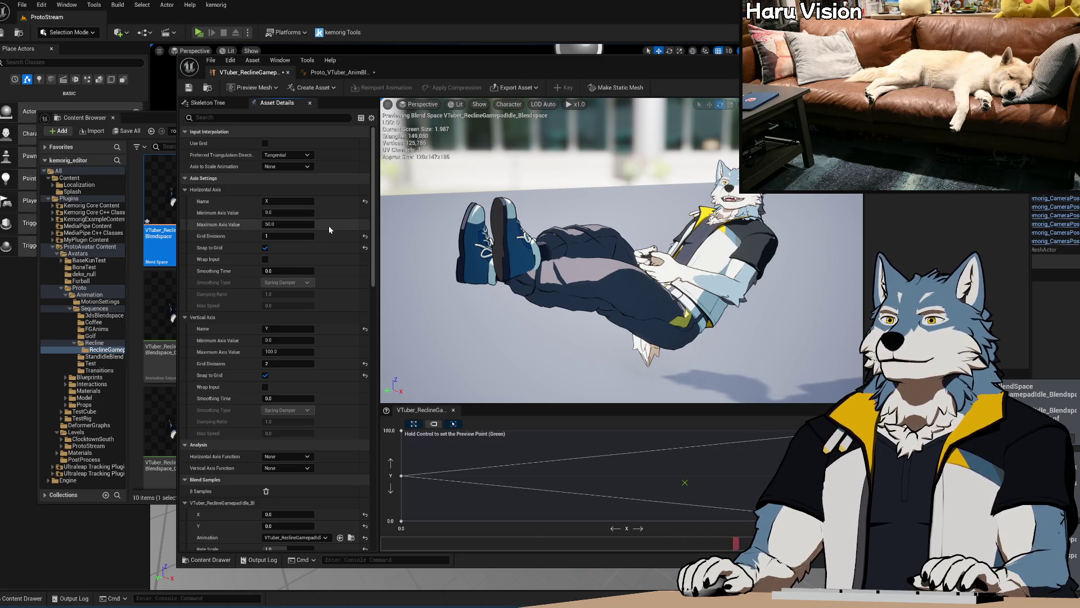
Step: Give the horizontal axis 2 grid divisions and start entering a negative minimum
{"action": "key", "text": "Tab"}
{"action": "type", "text": "2"}
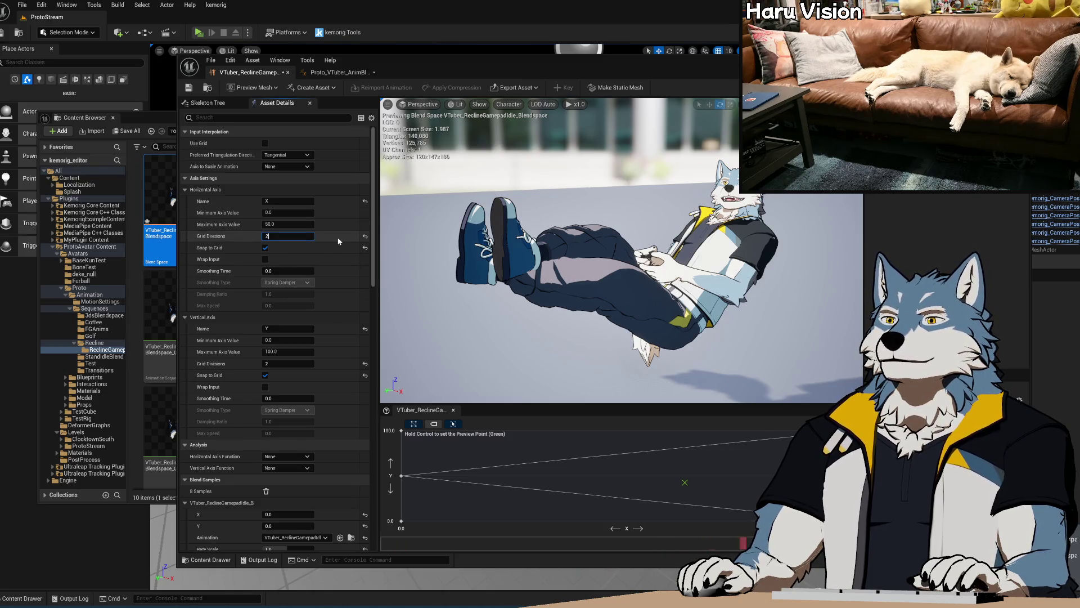
{"action": "left_click", "coordinate": [286, 213]}
{"action": "type", "text": "-"}
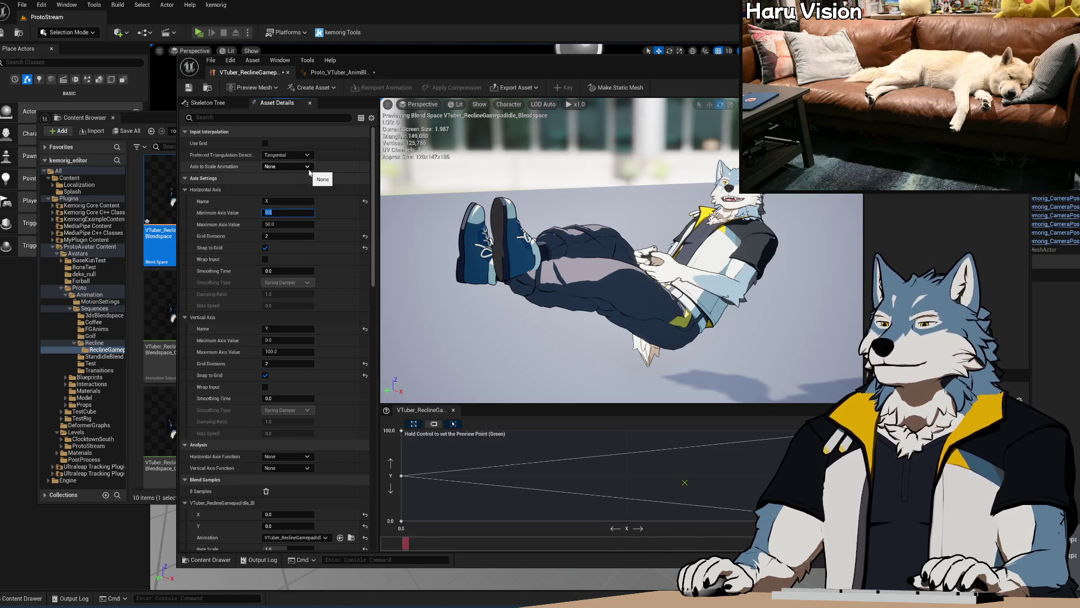
{"action": "scroll", "coordinate": [329, 288], "scroll_direction": "down", "scroll_amount": 10}
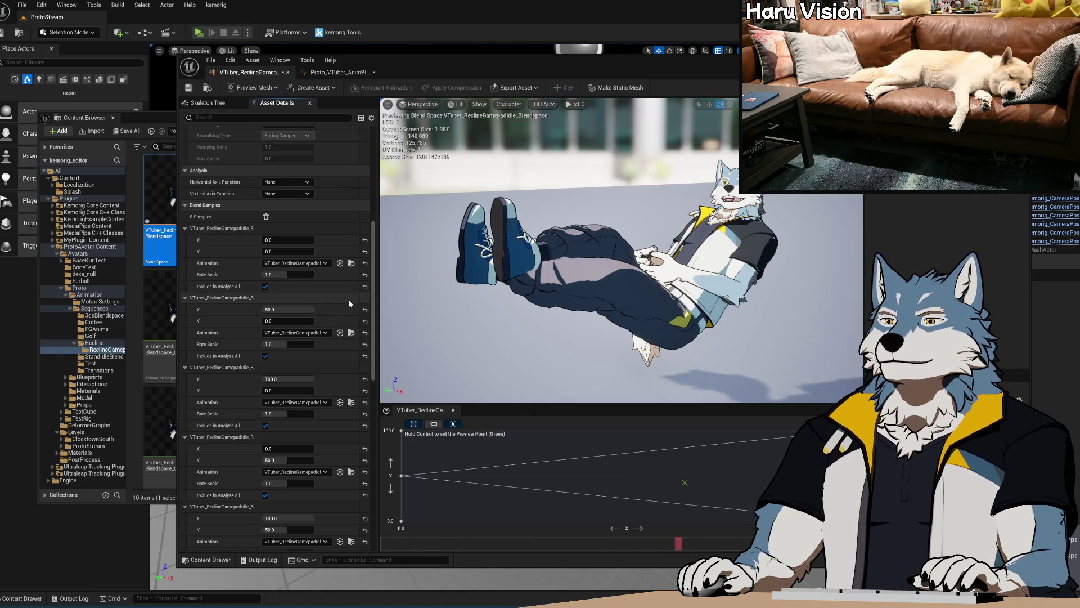
Step: Review Asset Details, keep Axis to Scale Animation at None, and bring up the Content Browser
{"action": "left_click_drag", "start_coordinate": [373, 284], "coordinate": [378, 191]}
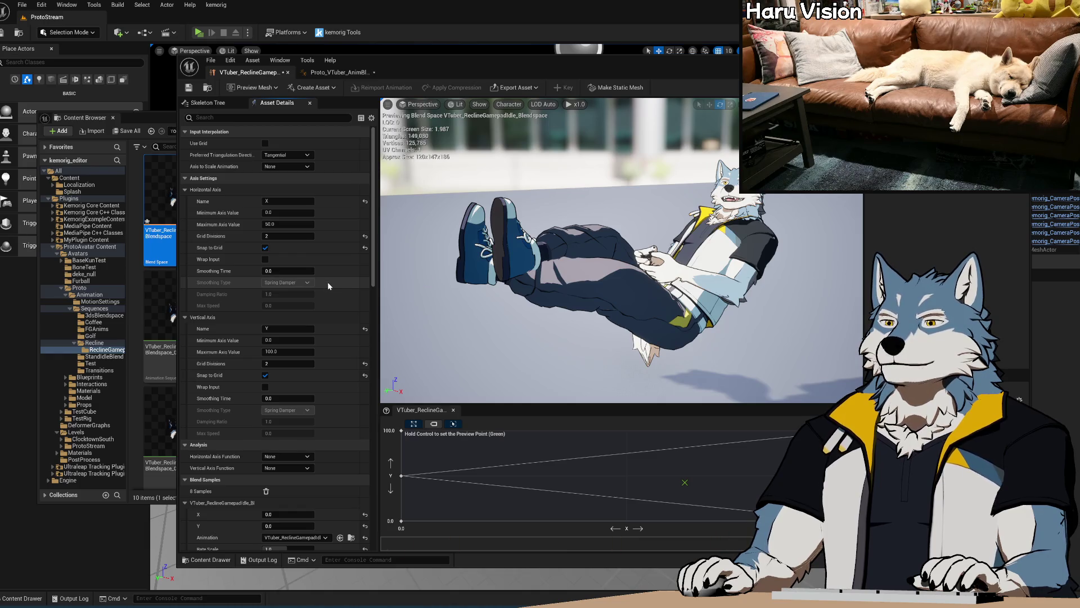
{"action": "scroll", "coordinate": [327, 282], "scroll_direction": "down", "scroll_amount": 10}
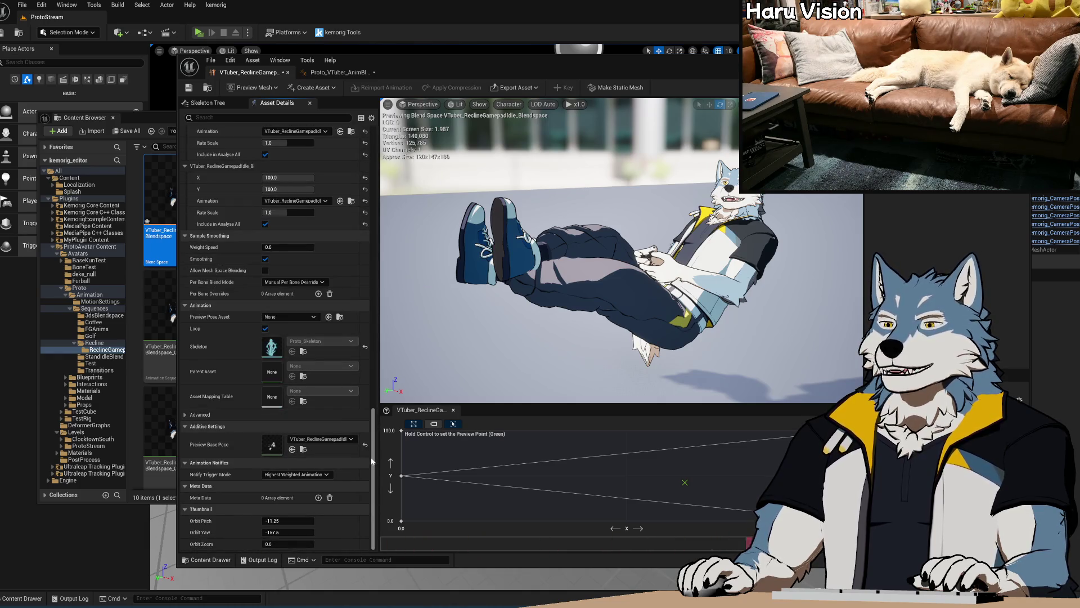
{"action": "left_click_drag", "start_coordinate": [375, 480], "coordinate": [374, 202]}
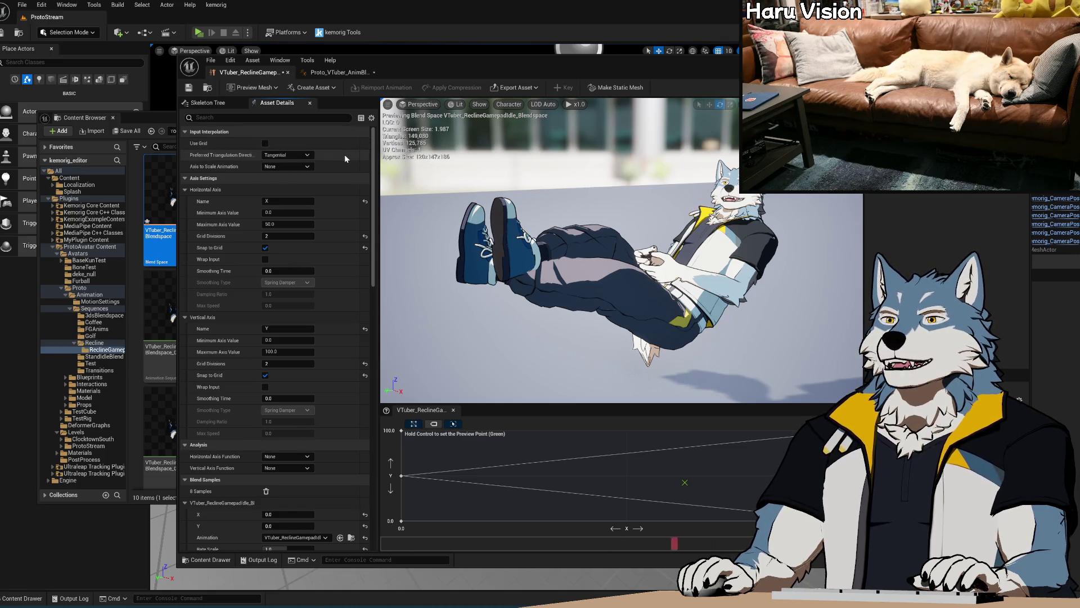
{"action": "left_click", "coordinate": [309, 167]}
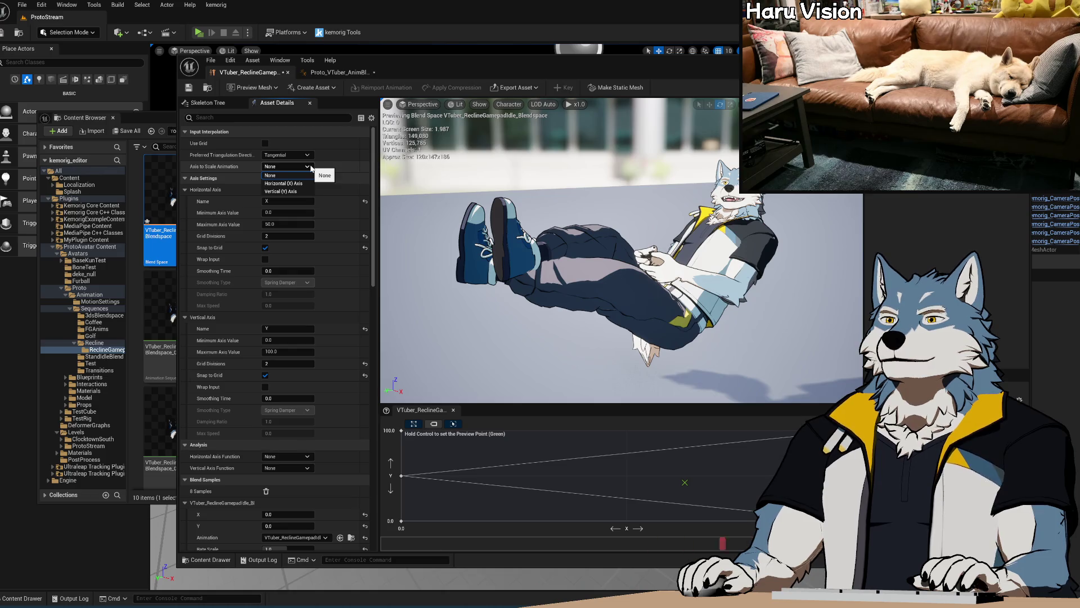
{"action": "left_click", "coordinate": [228, 168]}
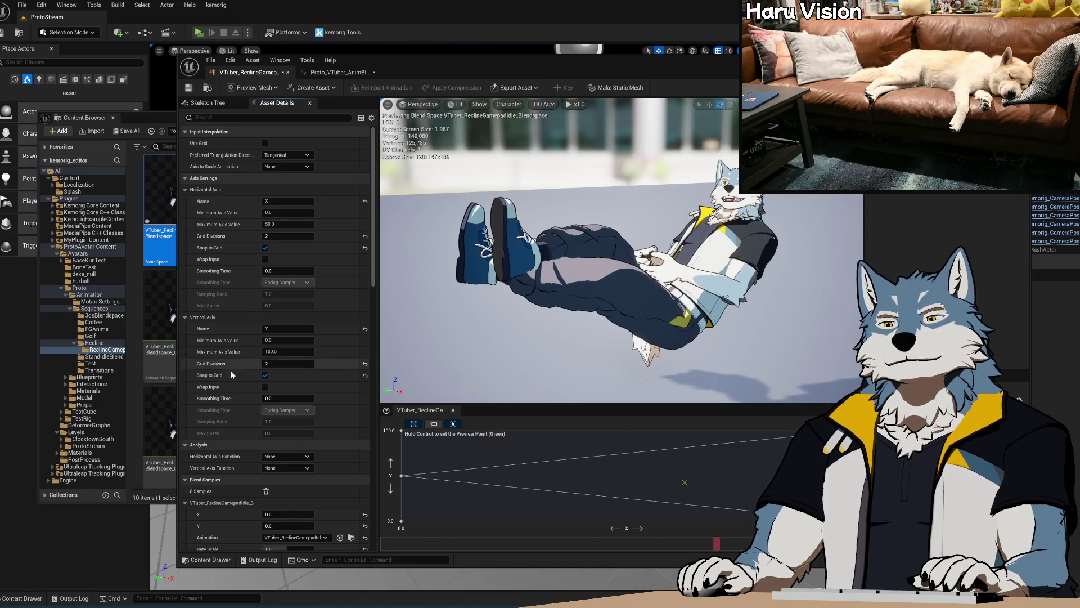
{"action": "left_click", "coordinate": [154, 119]}
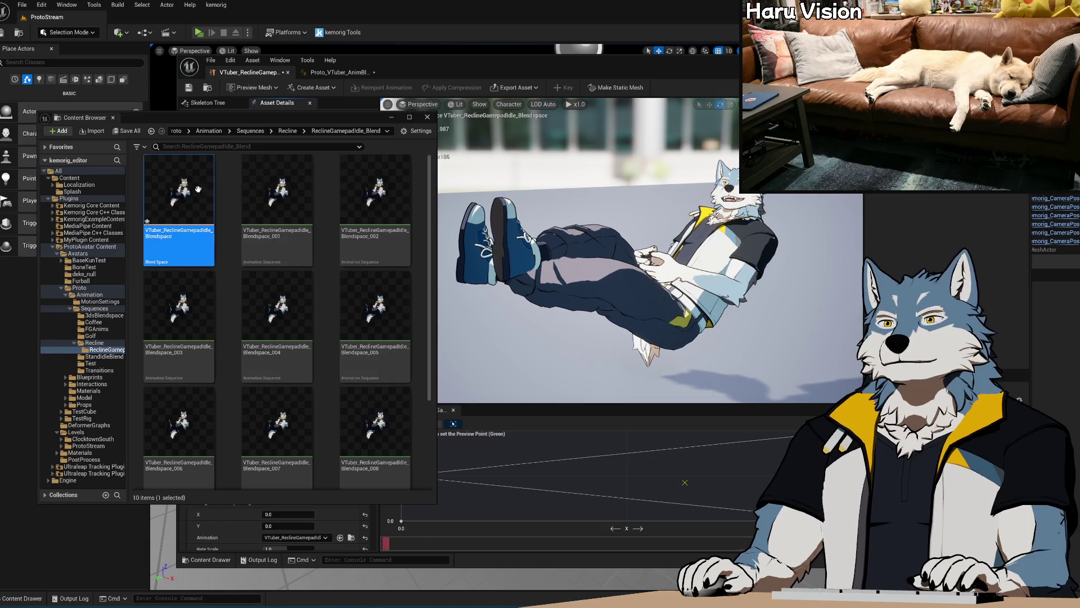
Step: Close the anim blueprint editor and open VTuber_Sit3dsIdle_Blend from 3dsBlendspace for reference
{"action": "left_click", "coordinate": [343, 72]}
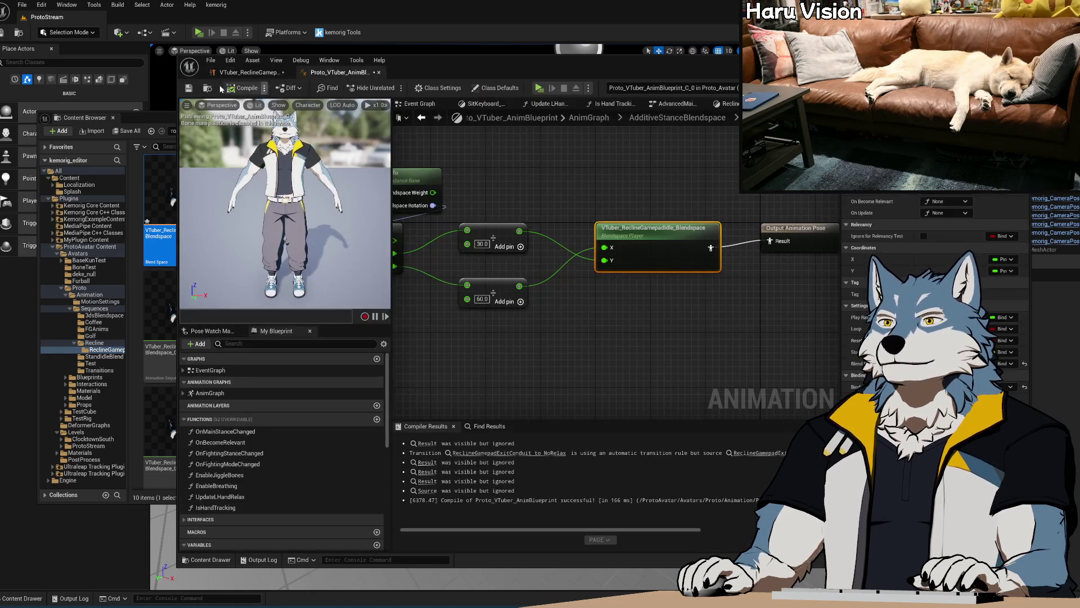
{"action": "left_click", "coordinate": [380, 74]}
{"action": "left_click", "coordinate": [156, 124]}
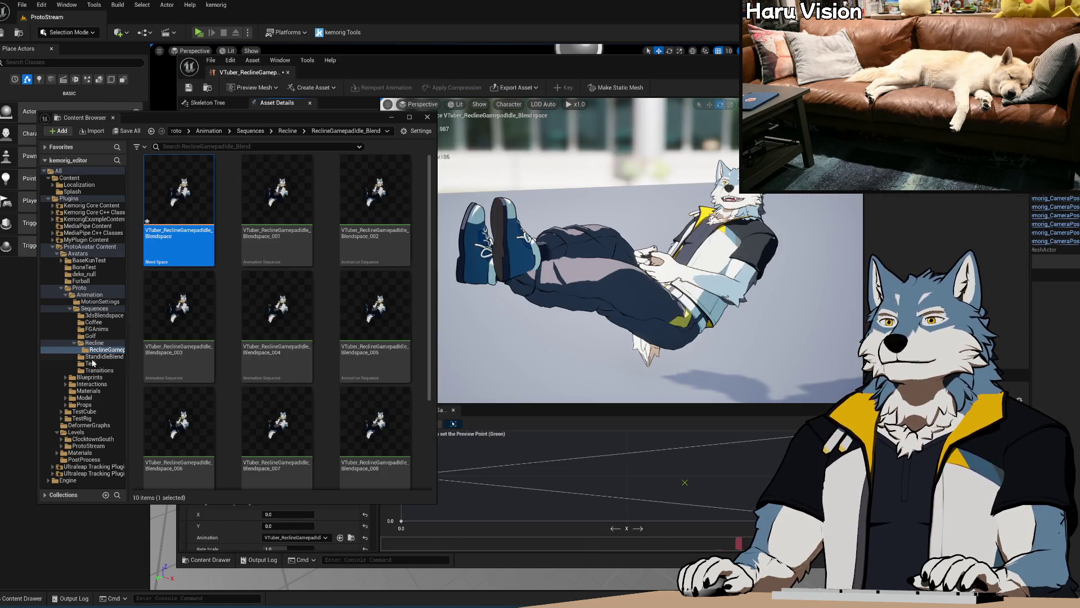
{"action": "left_click", "coordinate": [101, 315]}
{"action": "double_click", "coordinate": [178, 220]}
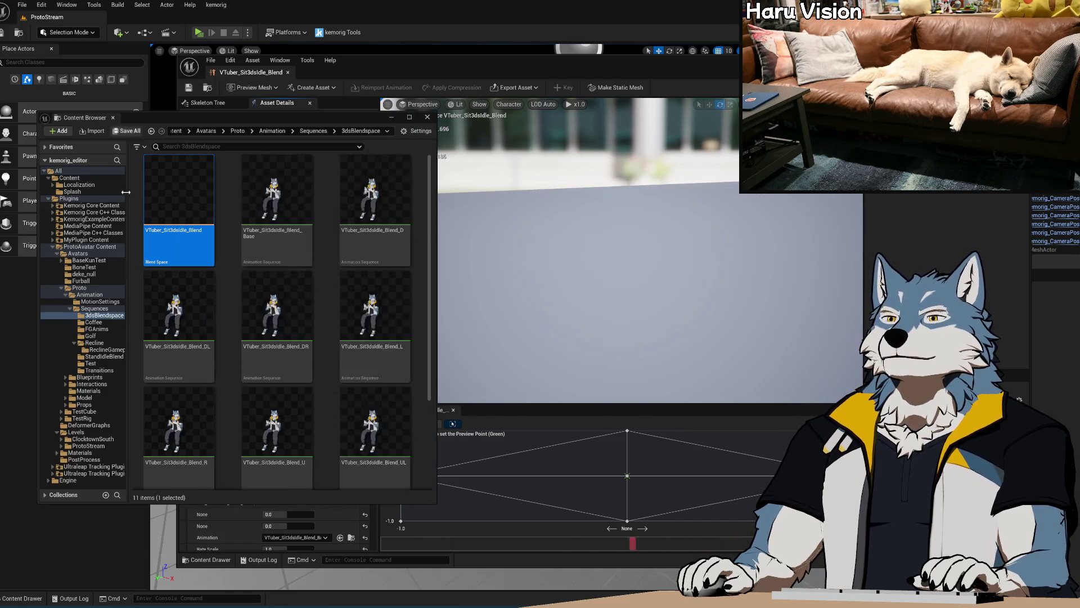
Step: Return to the Recline folder and reopen VTuber_ReclineGamepadIdle_Blendspace
{"action": "left_click", "coordinate": [135, 337]}
{"action": "left_click", "coordinate": [107, 350]}
{"action": "double_click", "coordinate": [179, 208]}
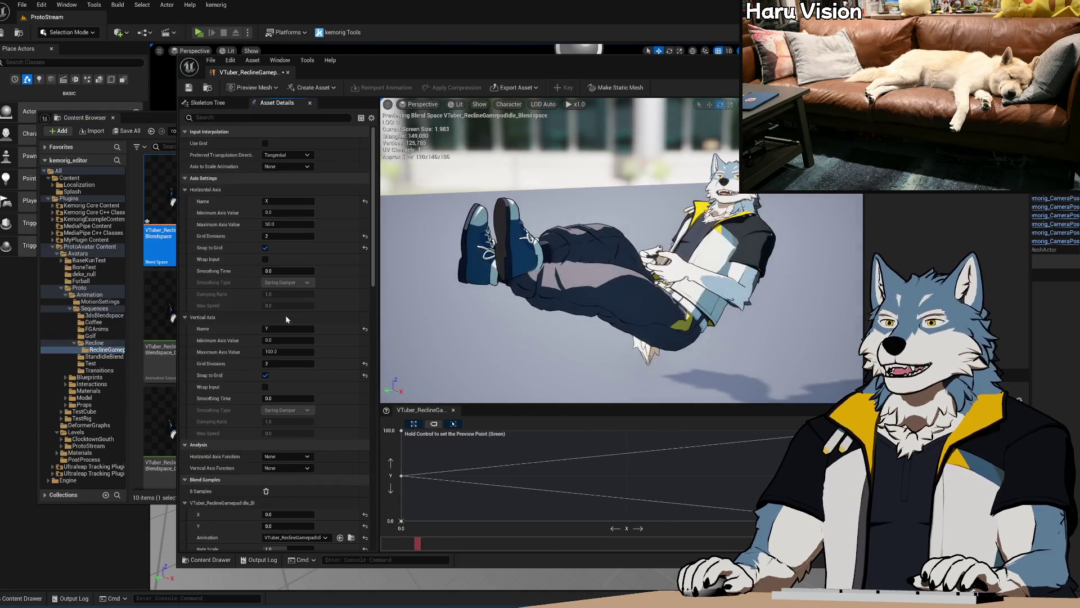
{"action": "scroll", "coordinate": [323, 307], "scroll_direction": "down", "scroll_amount": 5}
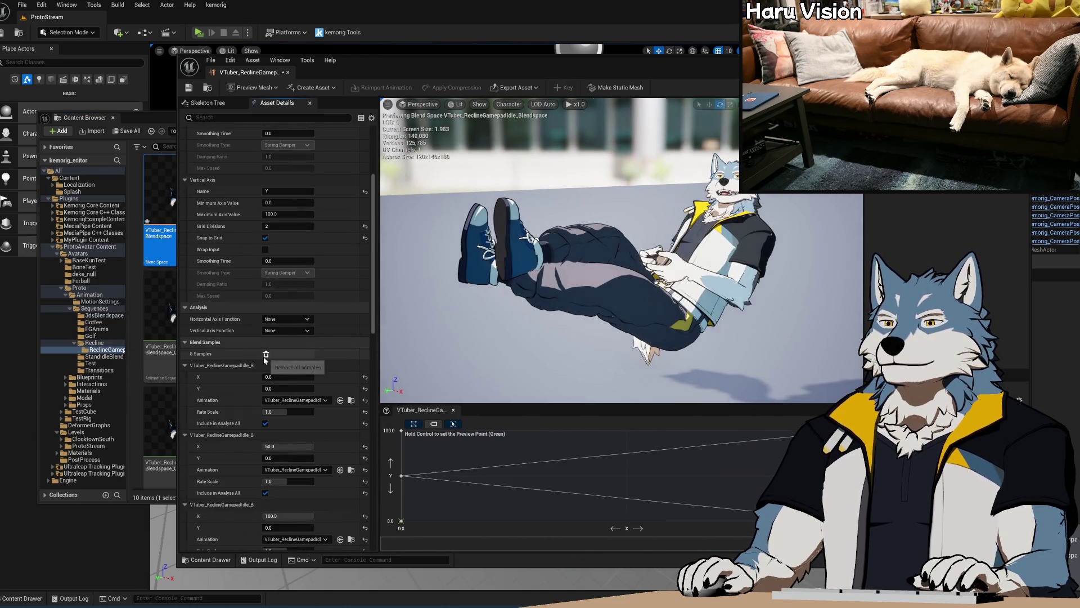
Step: Set the horizontal axis maximum to 1 and turn off its grid snapping
{"action": "scroll", "coordinate": [342, 279], "scroll_direction": "up", "scroll_amount": 5}
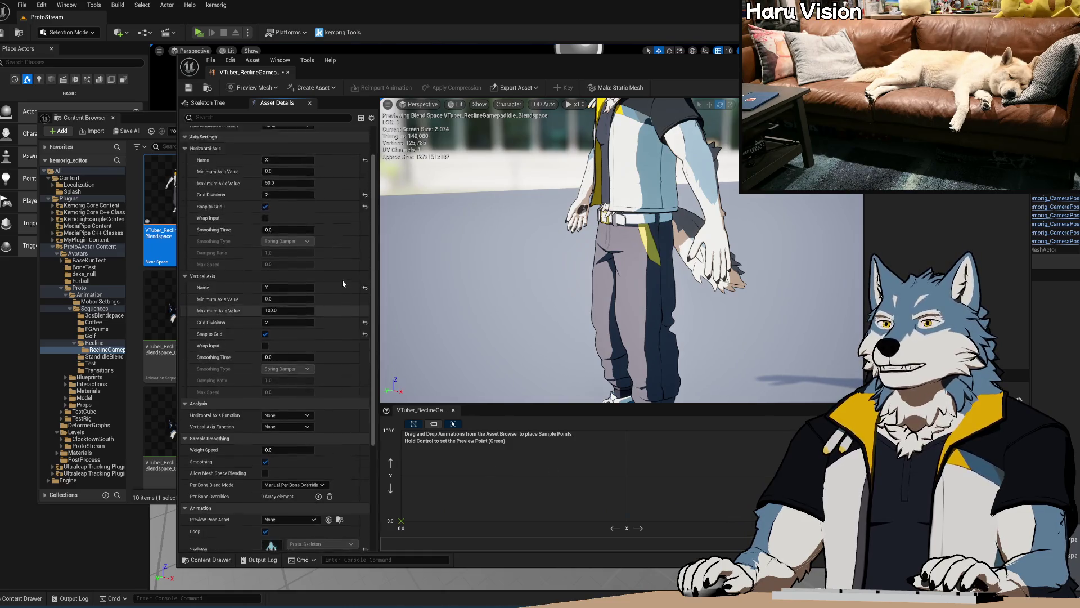
{"action": "left_click", "coordinate": [282, 213]}
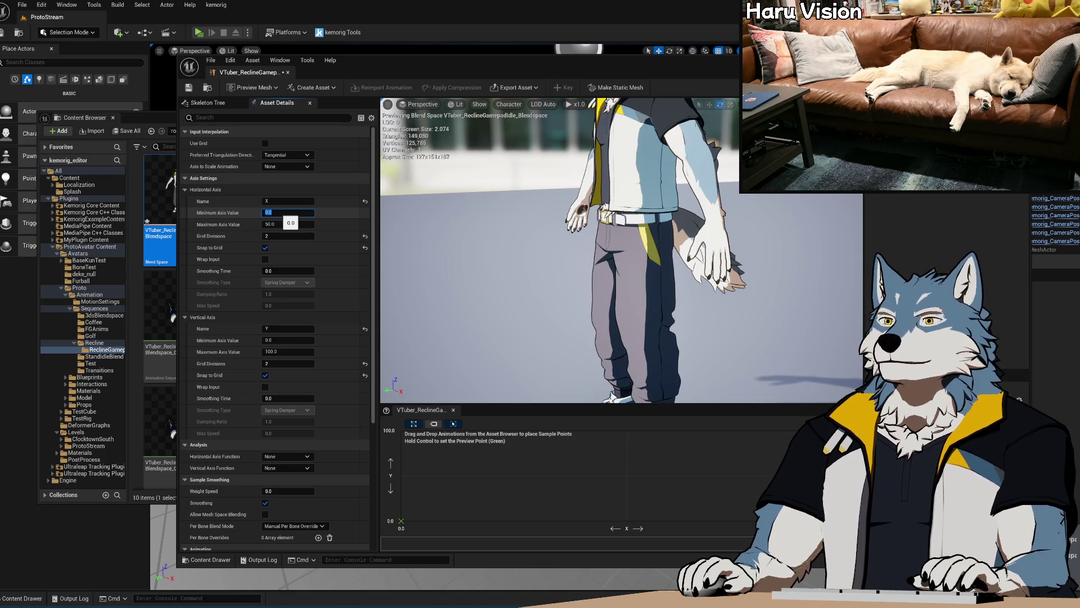
{"action": "key", "text": "Tab"}
{"action": "type", "text": "25"}
{"action": "key", "text": "Tab"}
{"action": "type", "text": "1"}
{"action": "key", "text": "Return"}
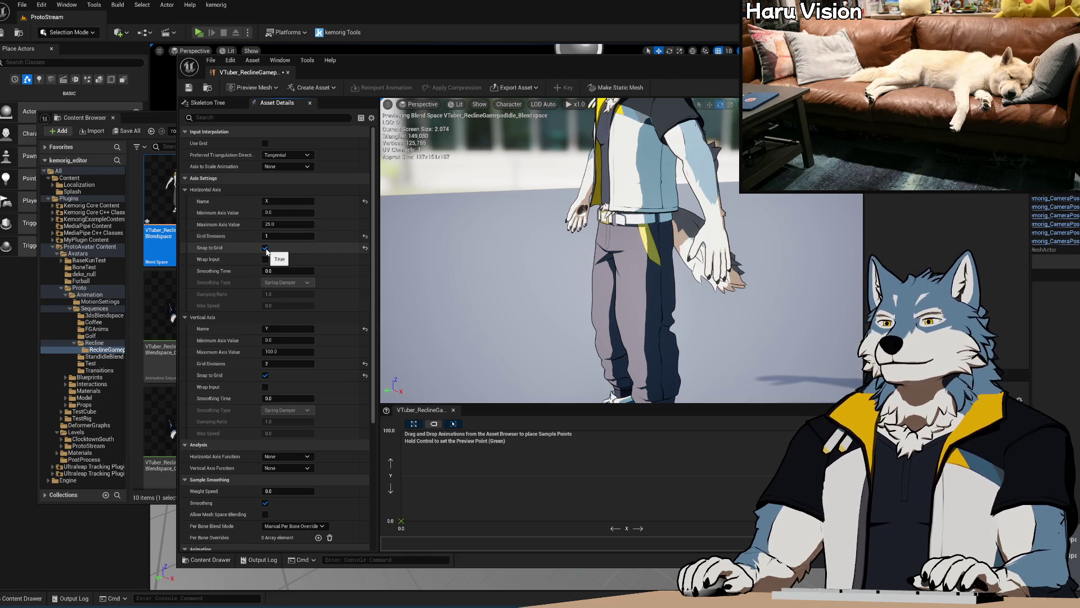
{"action": "left_click", "coordinate": [266, 248]}
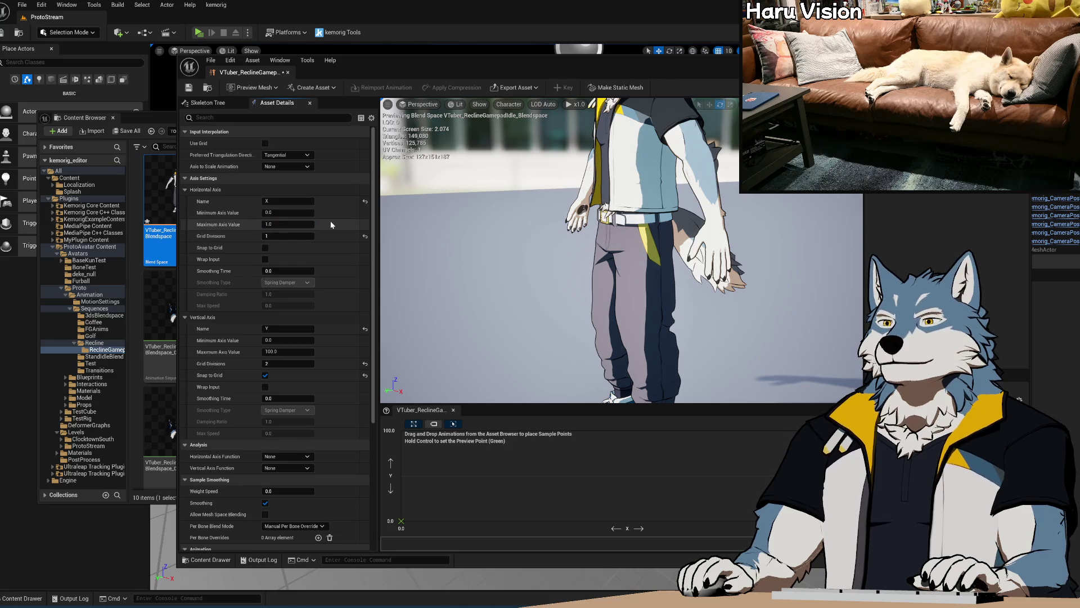
Step: Commit -1.0 as horizontal minimum and set the vertical axis to -1.0 to 1.0 without snapping
{"action": "left_click", "coordinate": [284, 213]}
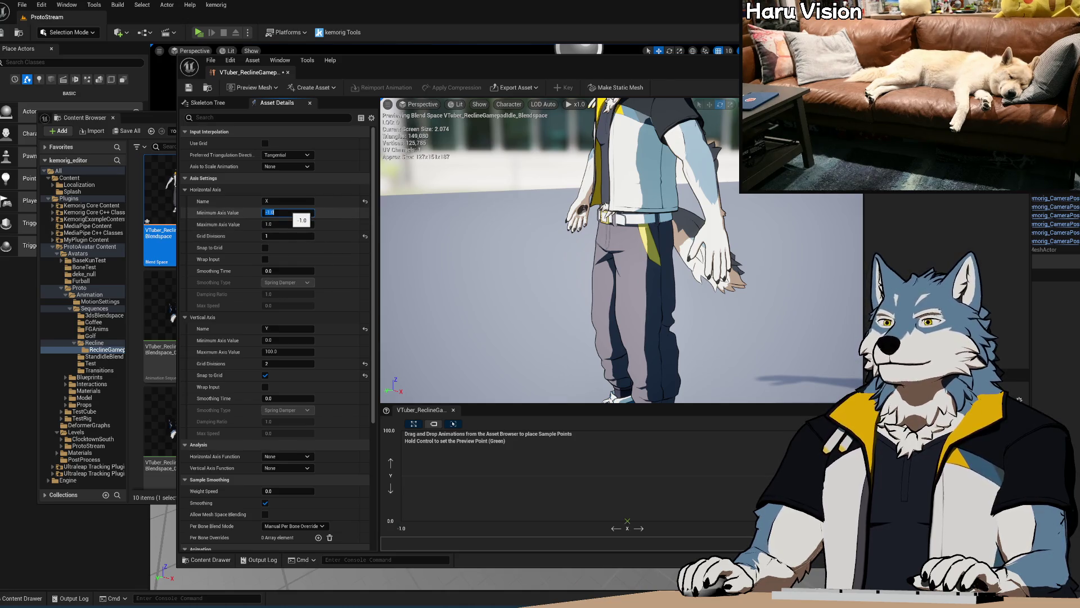
{"action": "key", "text": "Return"}
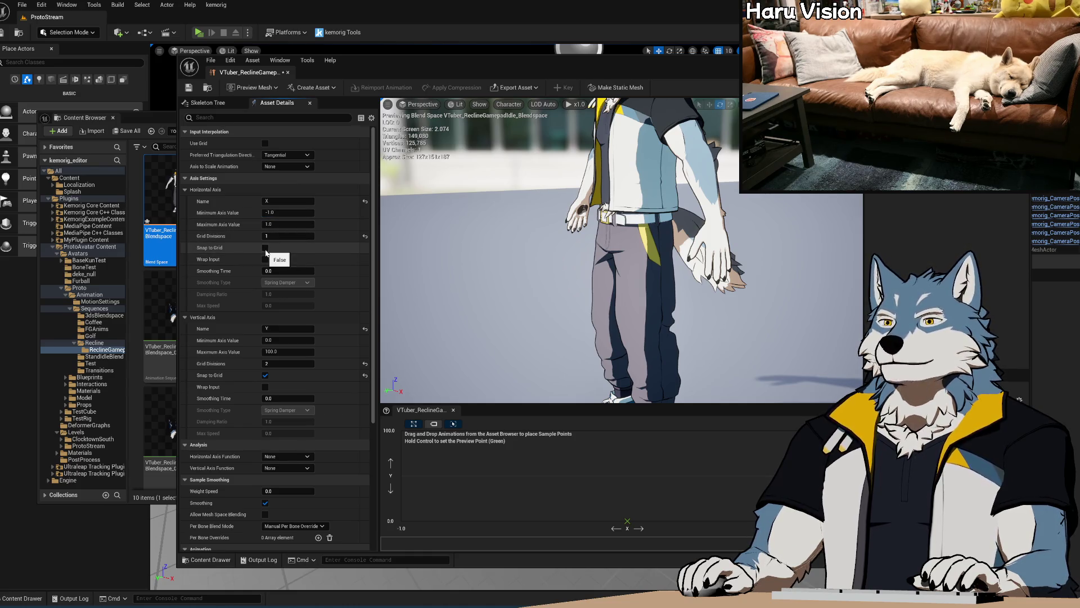
{"action": "left_click", "coordinate": [266, 375]}
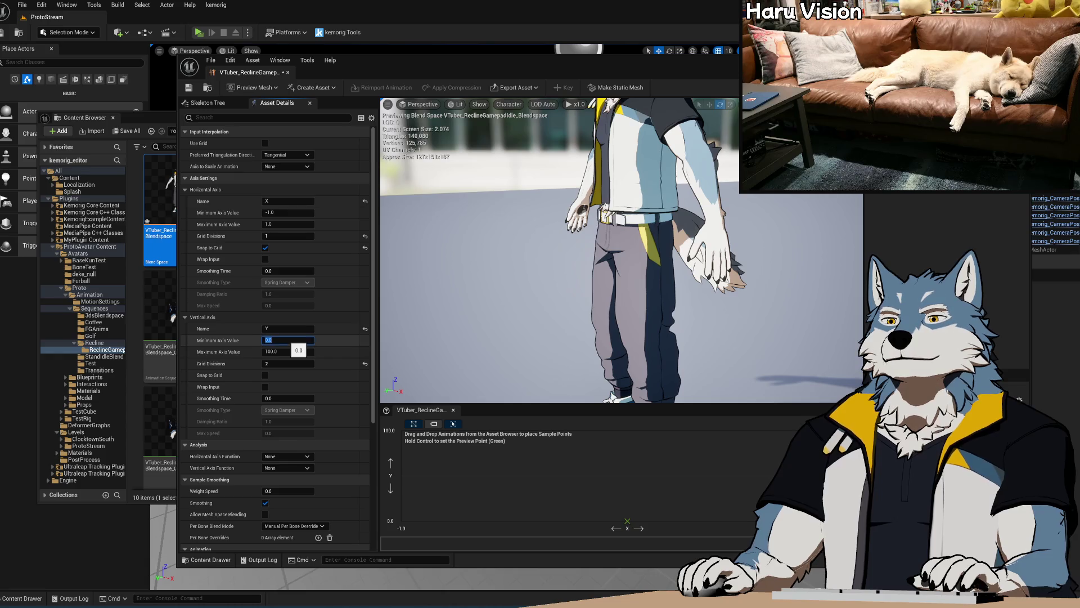
{"action": "key", "text": "Tab"}
{"action": "type", "text": "1.0"}
{"action": "key", "text": "Return"}
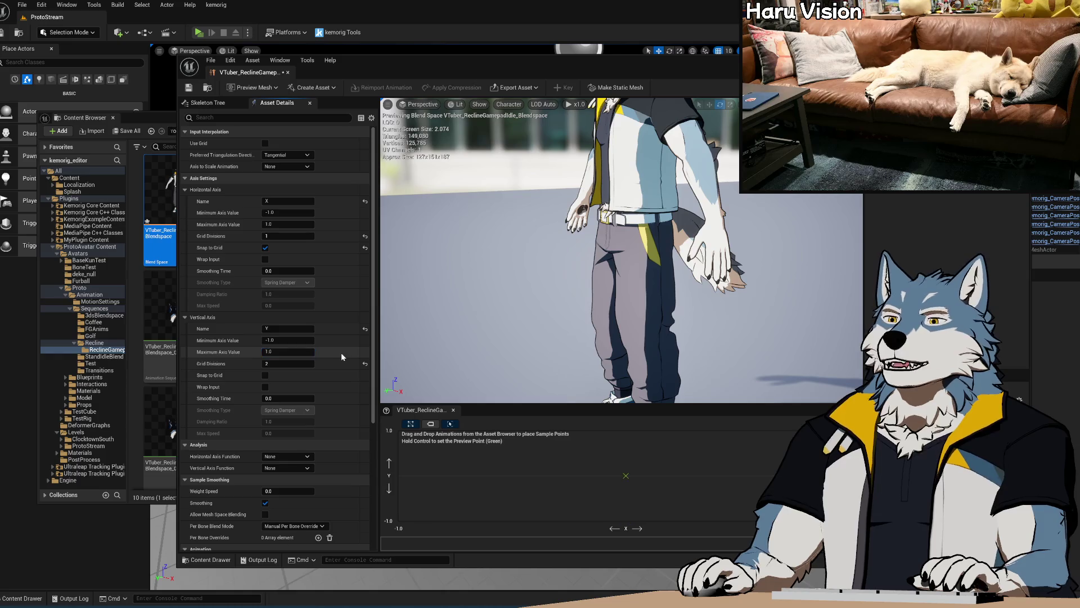